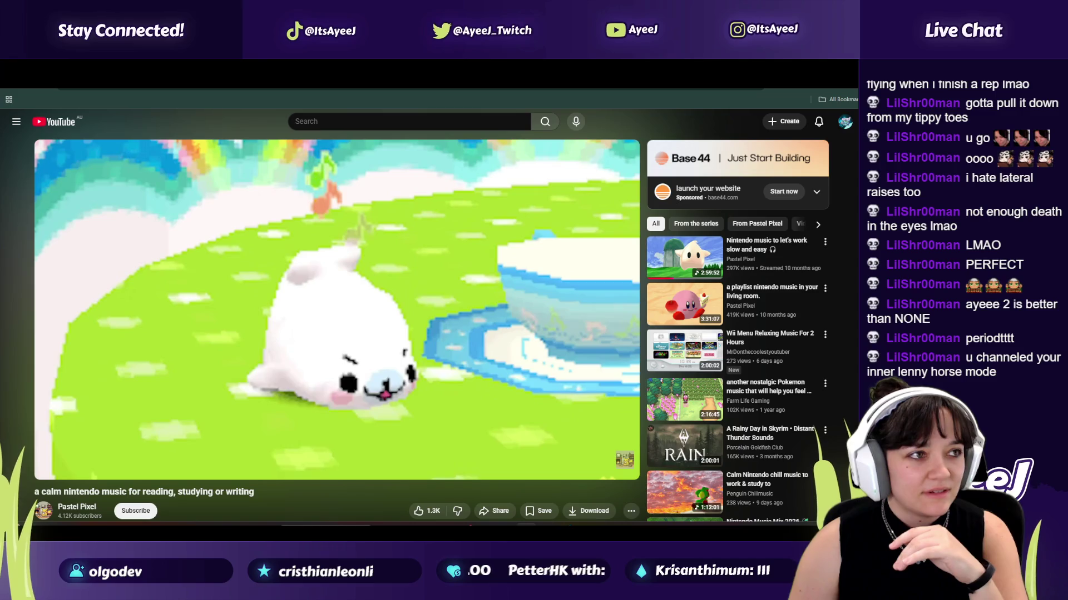
Step: Move the Spotify window over the video and scroll down the rave playlist
{"action": "mouse_move", "coordinate": [0, 128]}
{"action": "left_mouse_down"}
{"action": "mouse_move", "coordinate": [486, 127]}
{"action": "mouse_move", "coordinate": [503, 139]}
{"action": "left_mouse_up"}
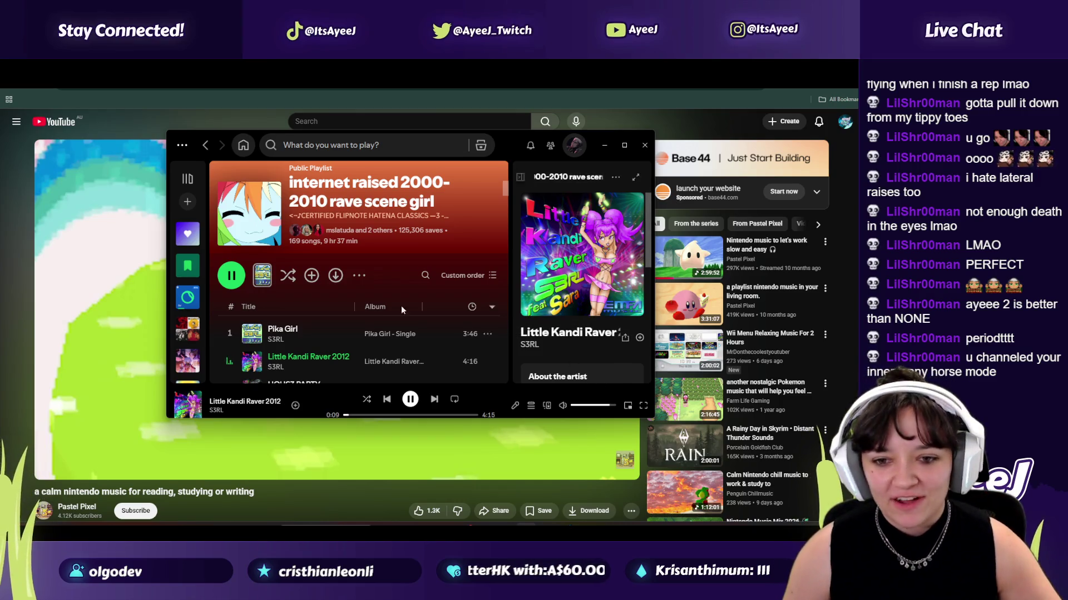
{"action": "scroll", "coordinate": [320, 360], "scroll_direction": "down", "scroll_amount": 3}
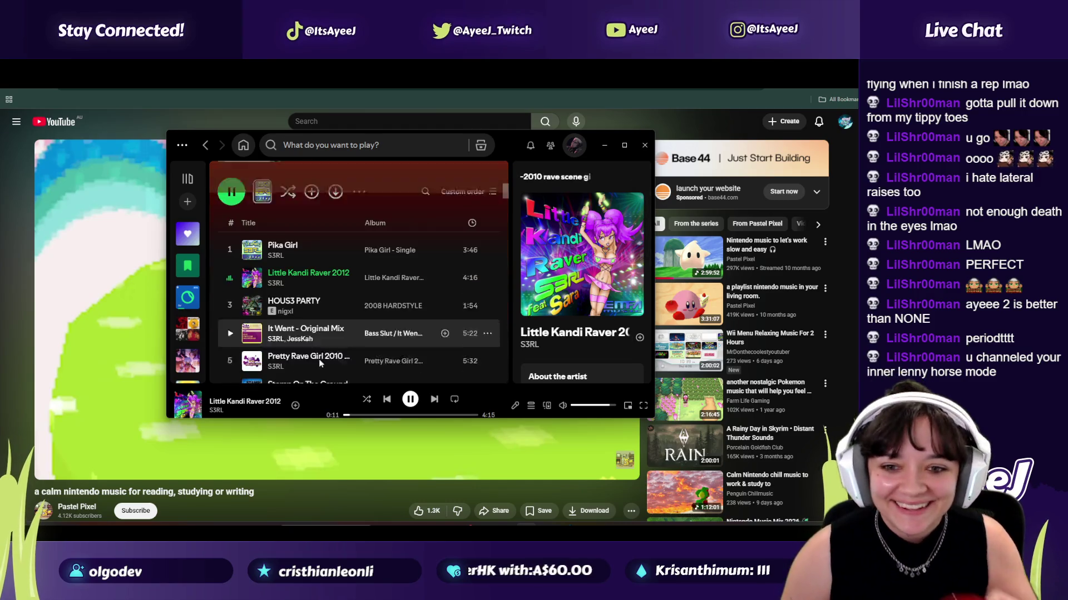
{"action": "scroll", "coordinate": [281, 310], "scroll_direction": "down", "scroll_amount": 1}
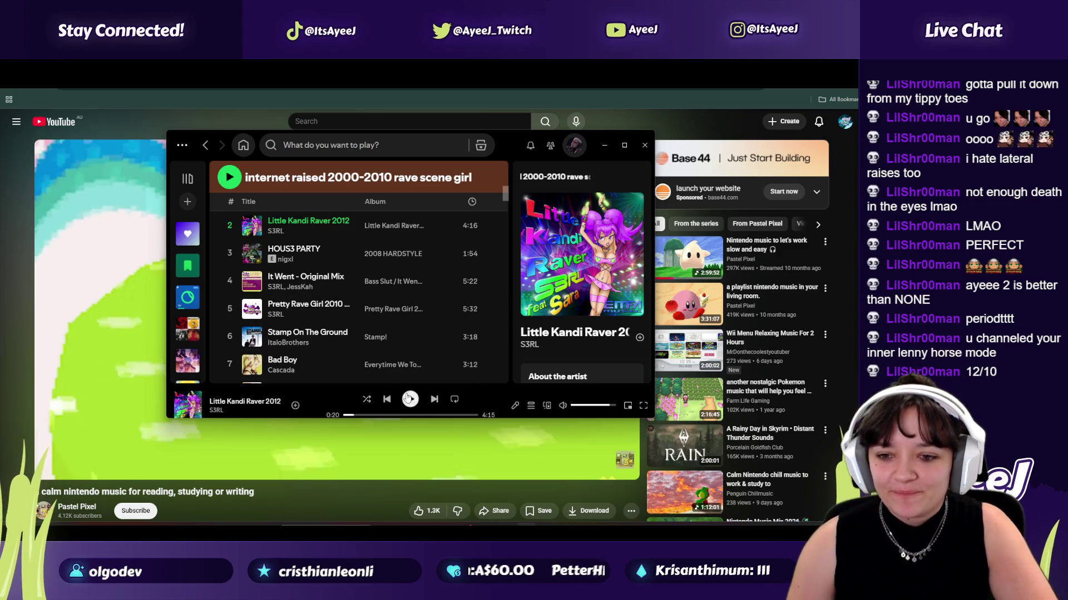
Step: Resume the calm Nintendo music video, then bring Spotify back to search for a new song
{"action": "left_click", "coordinate": [47, 466]}
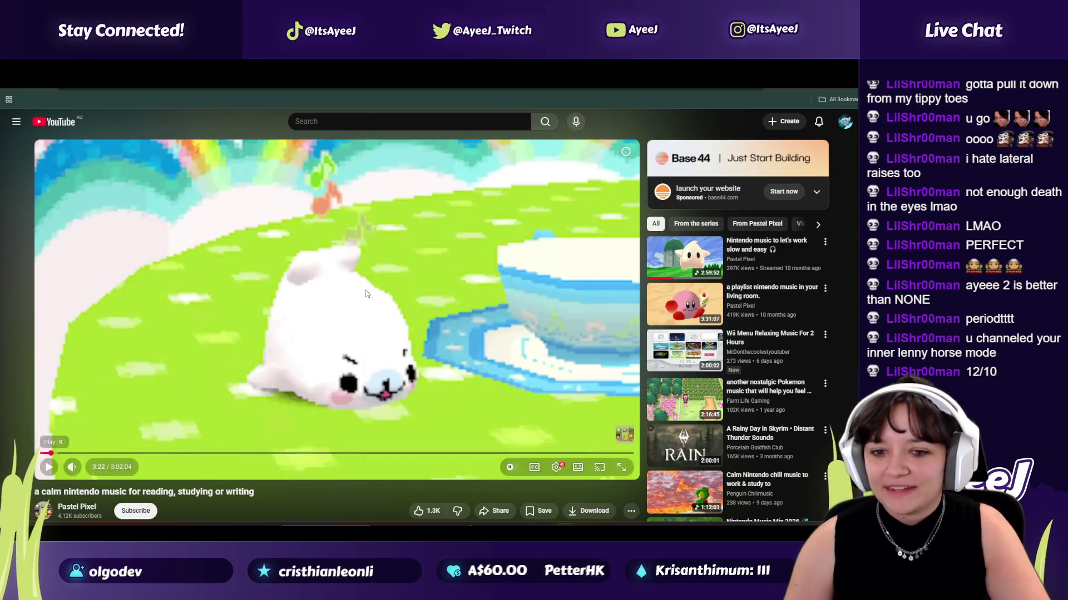
{"action": "left_click", "coordinate": [48, 467]}
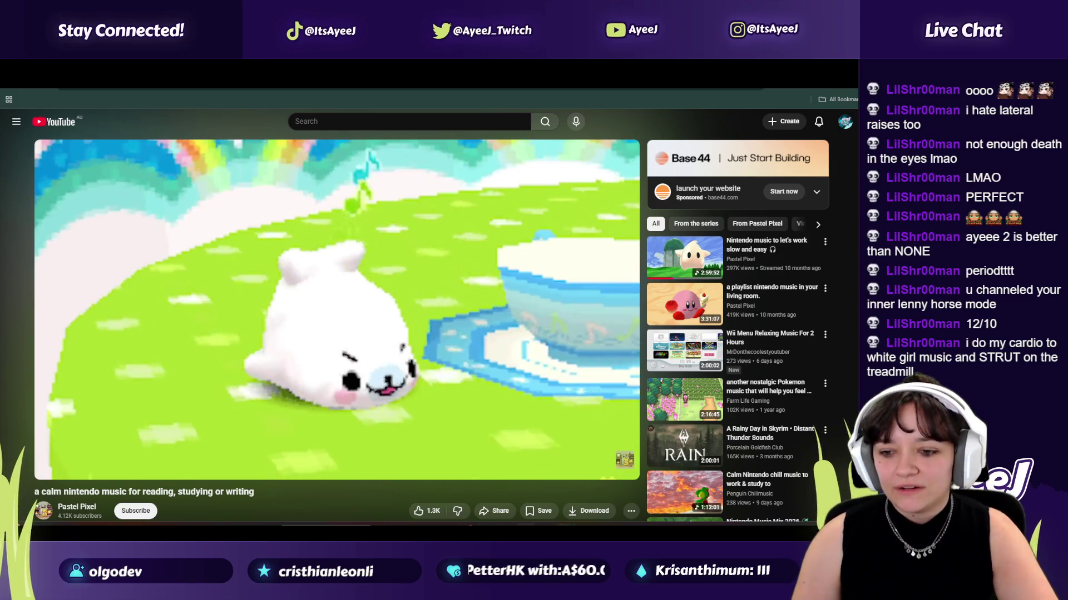
{"action": "key", "text": "alt+Tab"}
{"action": "left_click", "coordinate": [353, 145]}
Step: Search 'new bott' in Spotify and get New Bottega playing
{"action": "type", "text": "new"}
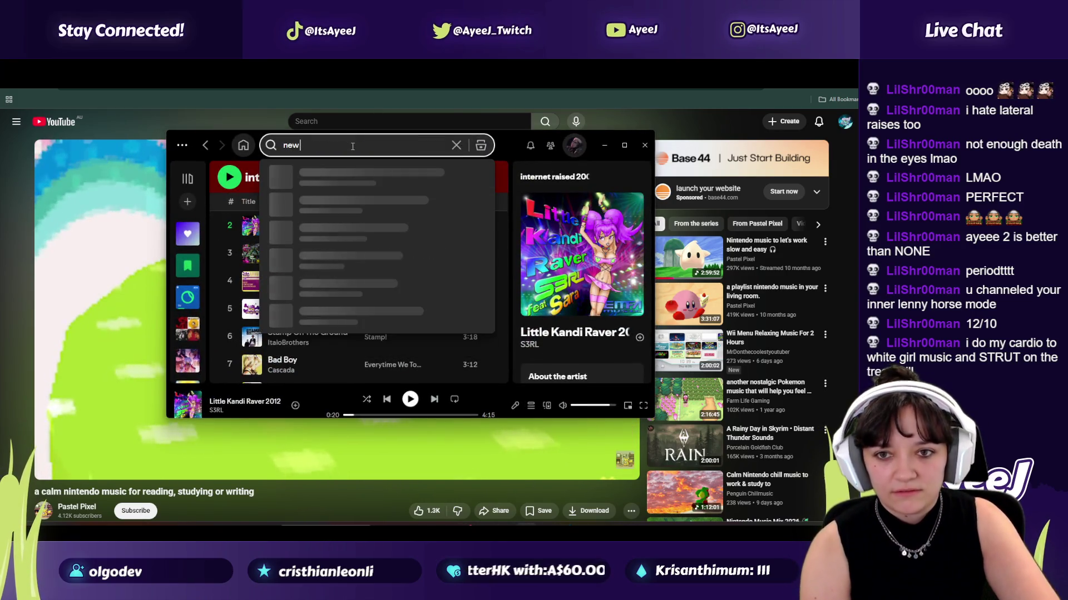
{"action": "type", "text": " bott"}
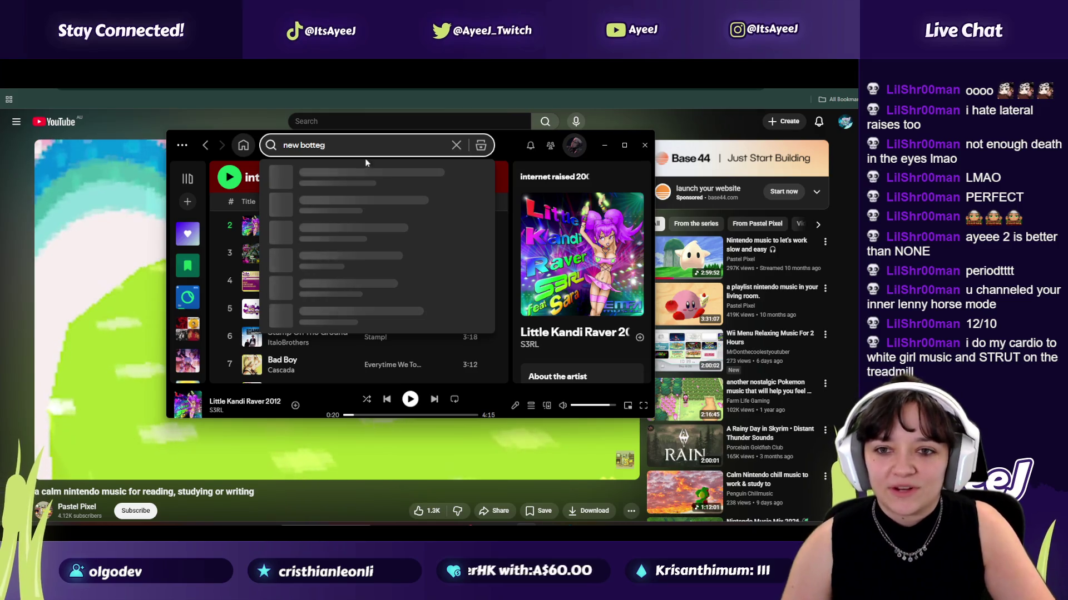
{"action": "left_click", "coordinate": [280, 305]}
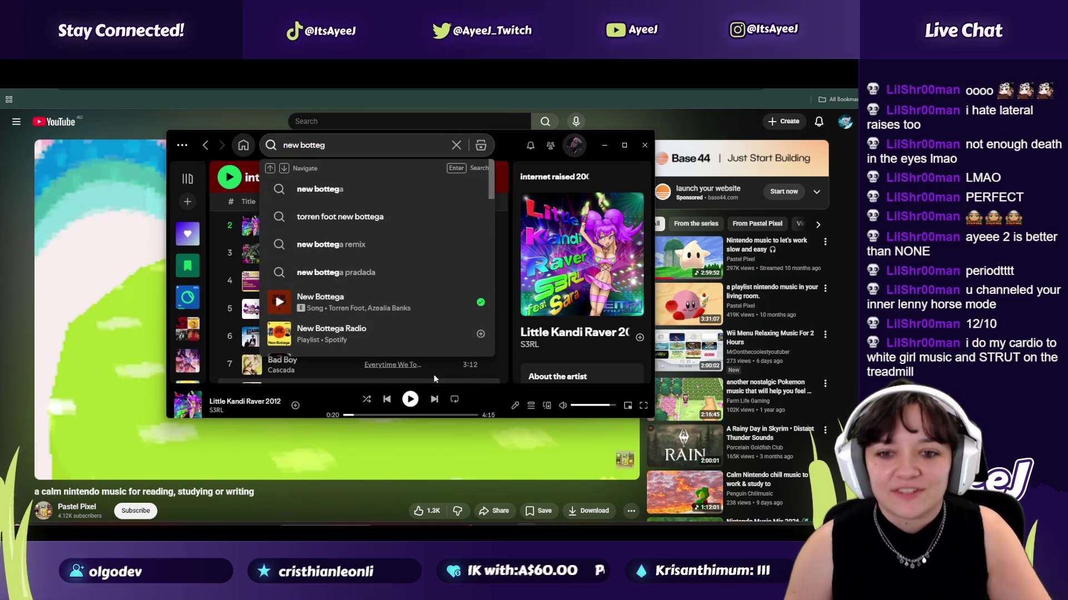
{"action": "left_click", "coordinate": [48, 468]}
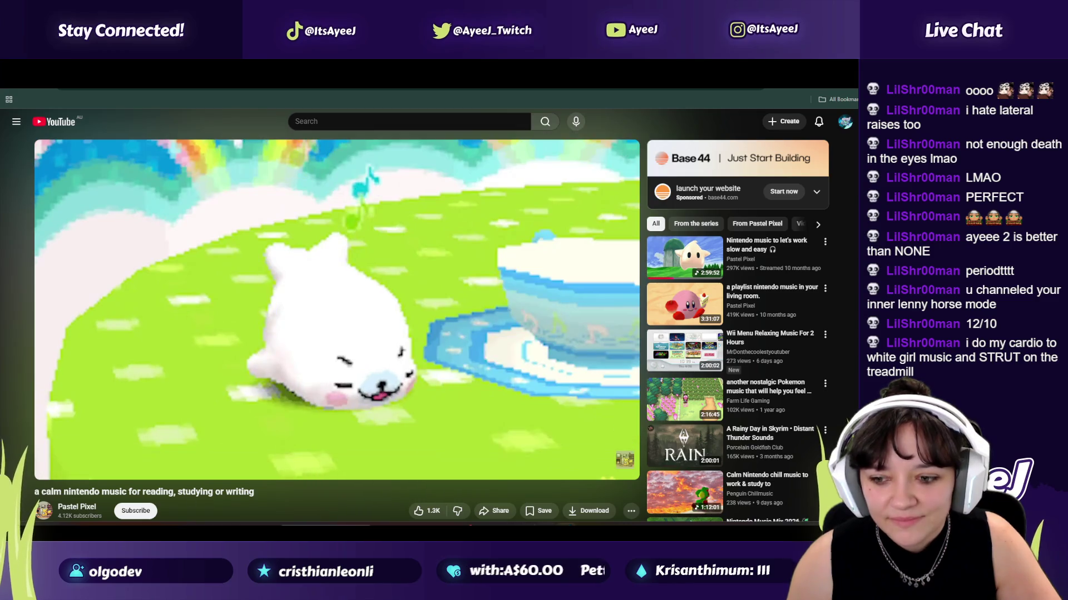
{"action": "key", "text": "alt+Tab"}
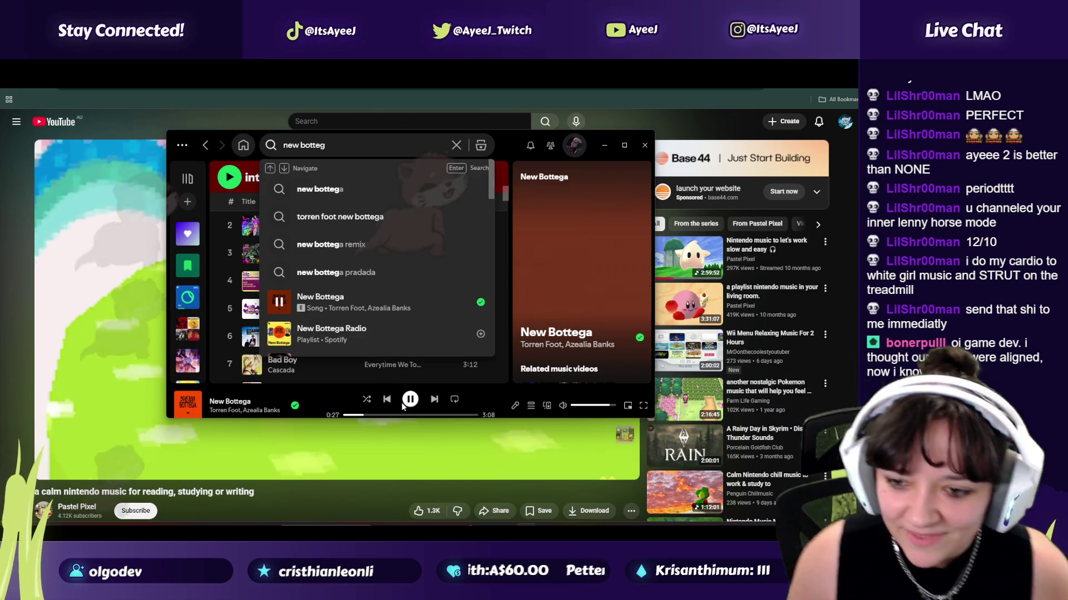
{"action": "left_click", "coordinate": [399, 405]}
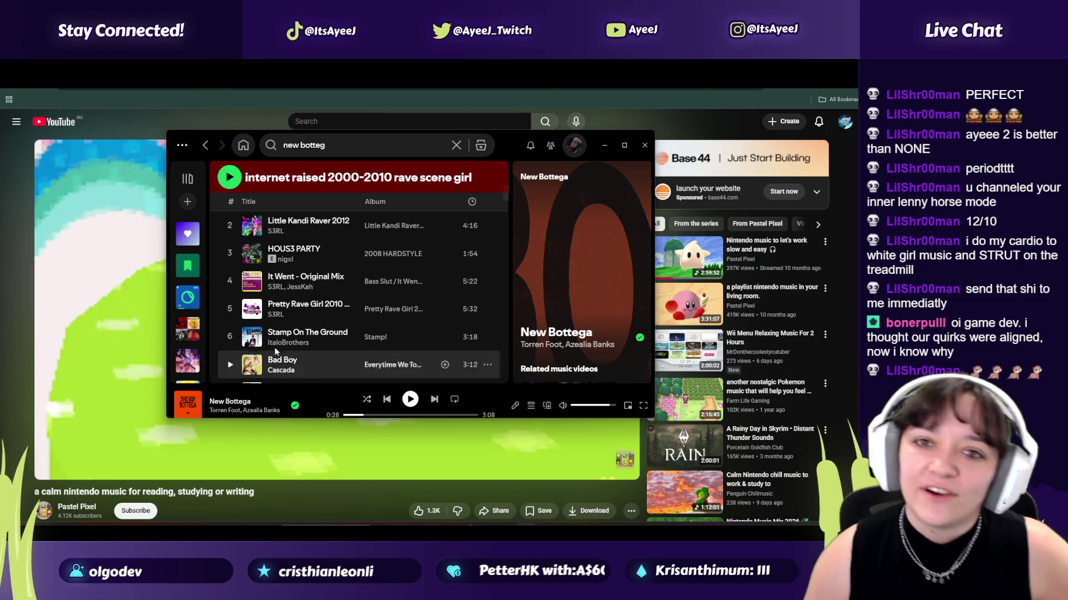
{"action": "left_click", "coordinate": [416, 398]}
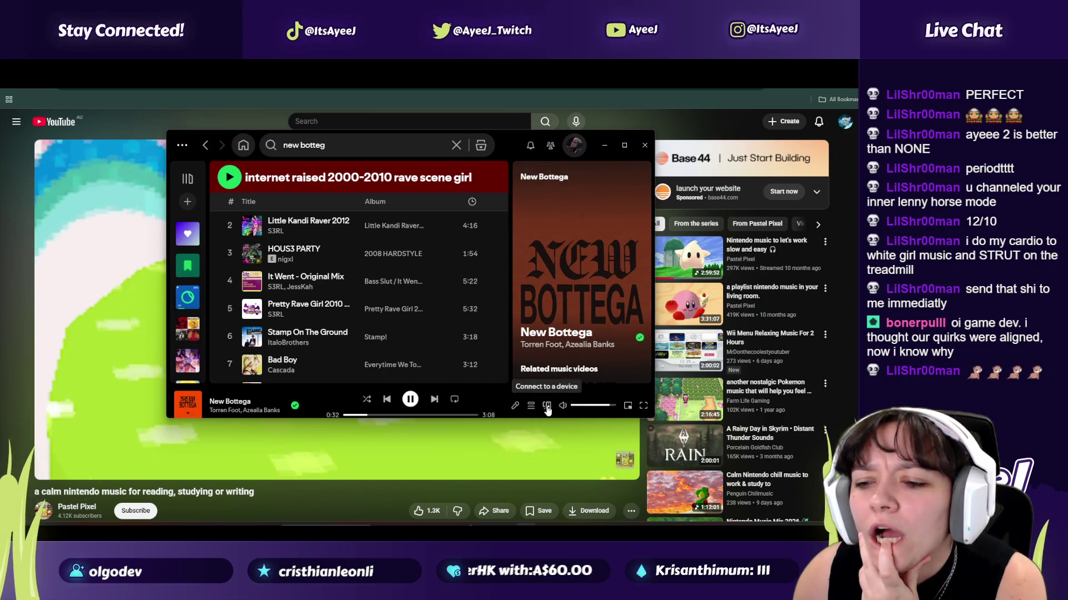
Step: Copy the New Bottega song link from its Share menu, then pause the track
{"action": "right_click", "coordinate": [248, 408]}
{"action": "mouse_move", "coordinate": [283, 392]}
{"action": "left_click", "coordinate": [398, 372]}
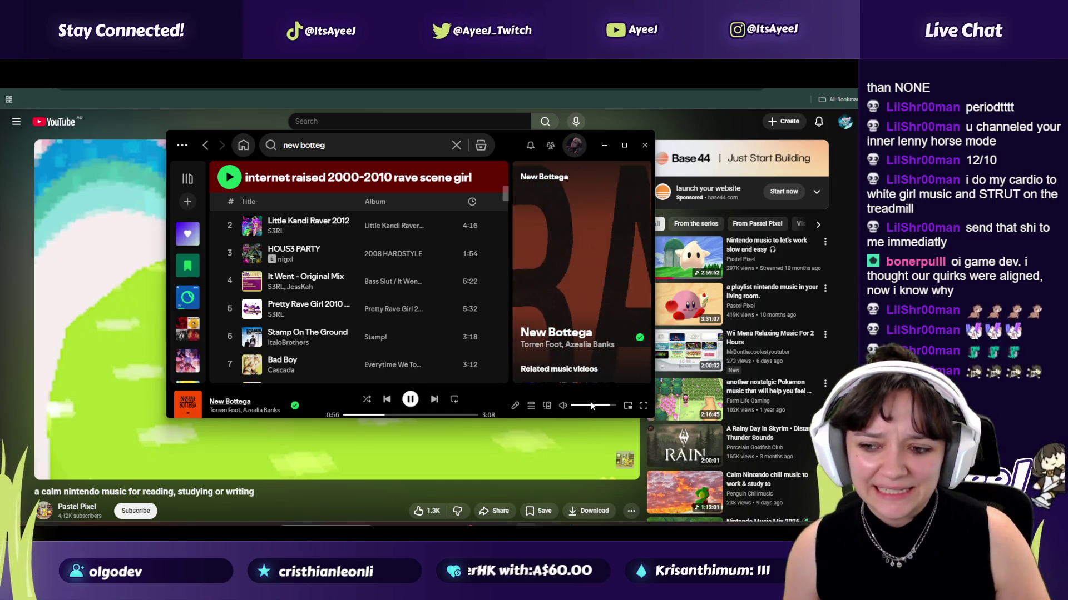
{"action": "left_click", "coordinate": [410, 399]}
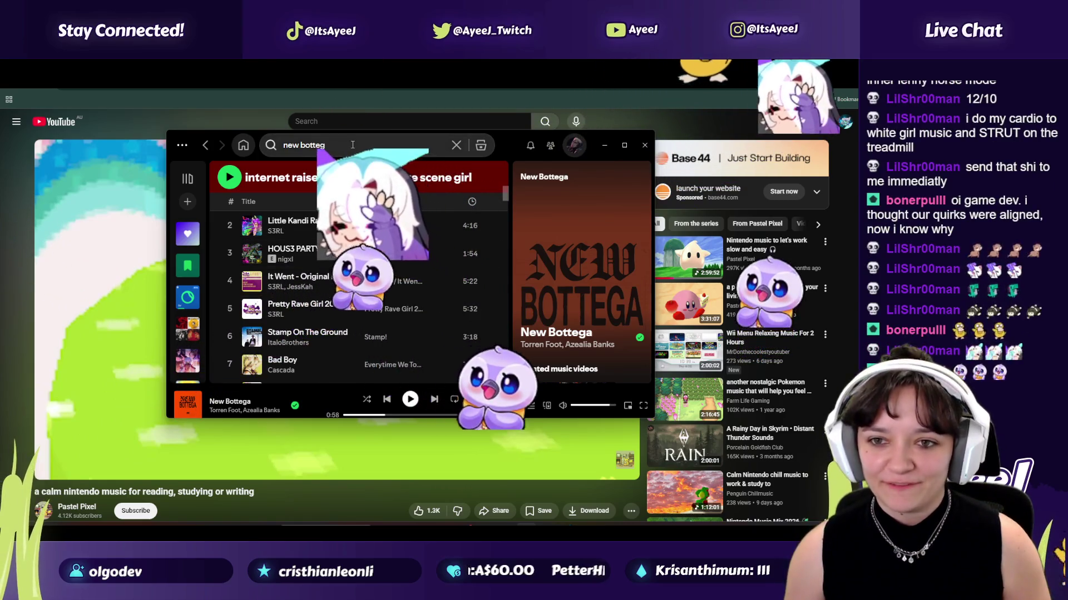
Step: Search 'carame' and play Caramelldansen, then minimize Spotify and resume the Nintendo music video
{"action": "left_click", "coordinate": [303, 145]}
{"action": "type", "text": "carame"}
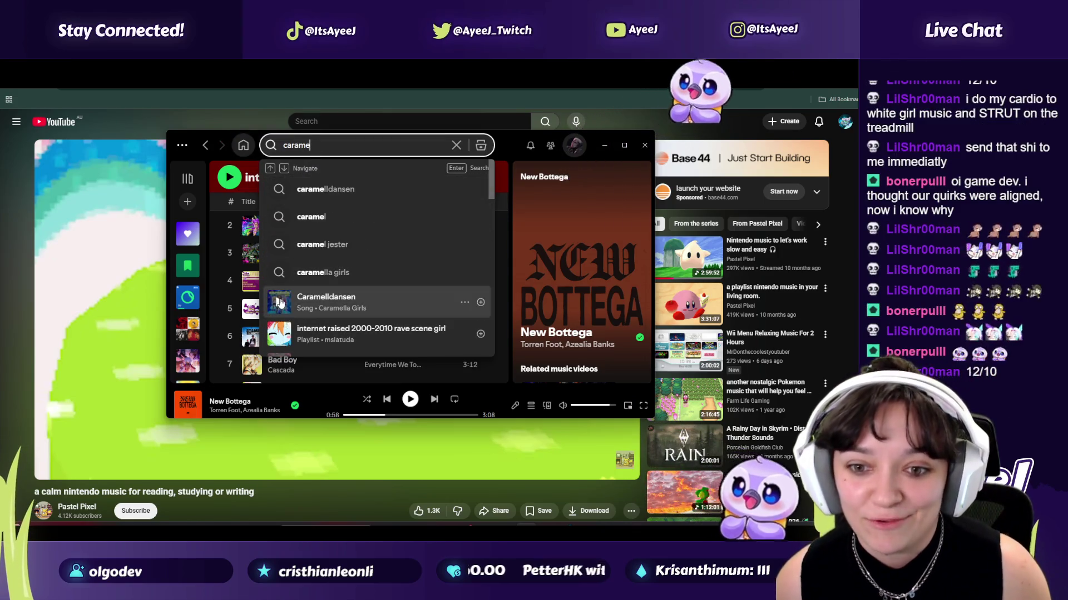
{"action": "left_click", "coordinate": [279, 301]}
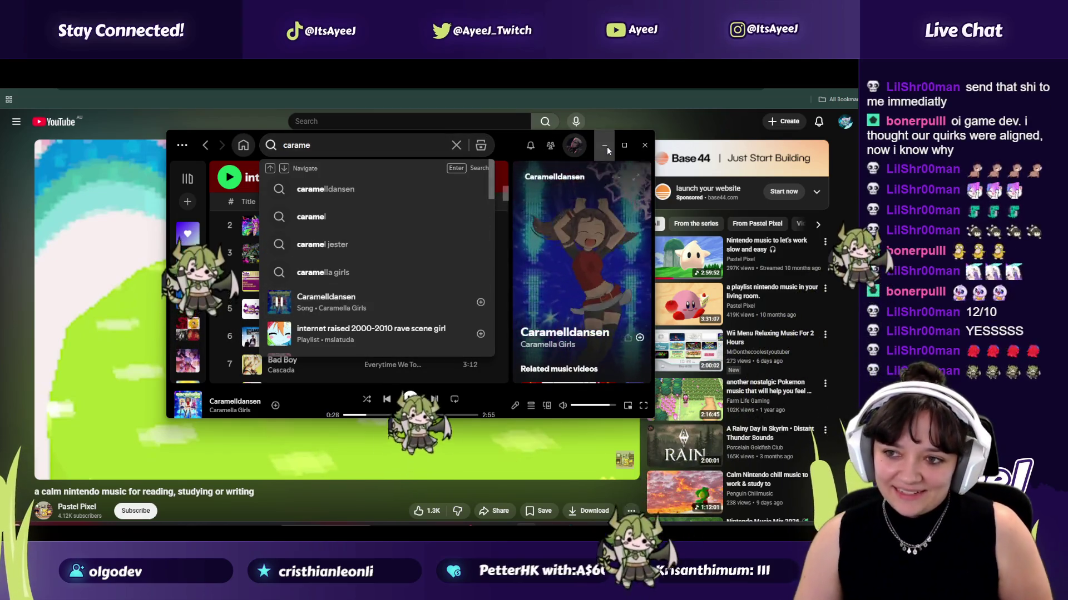
{"action": "left_click", "coordinate": [605, 146]}
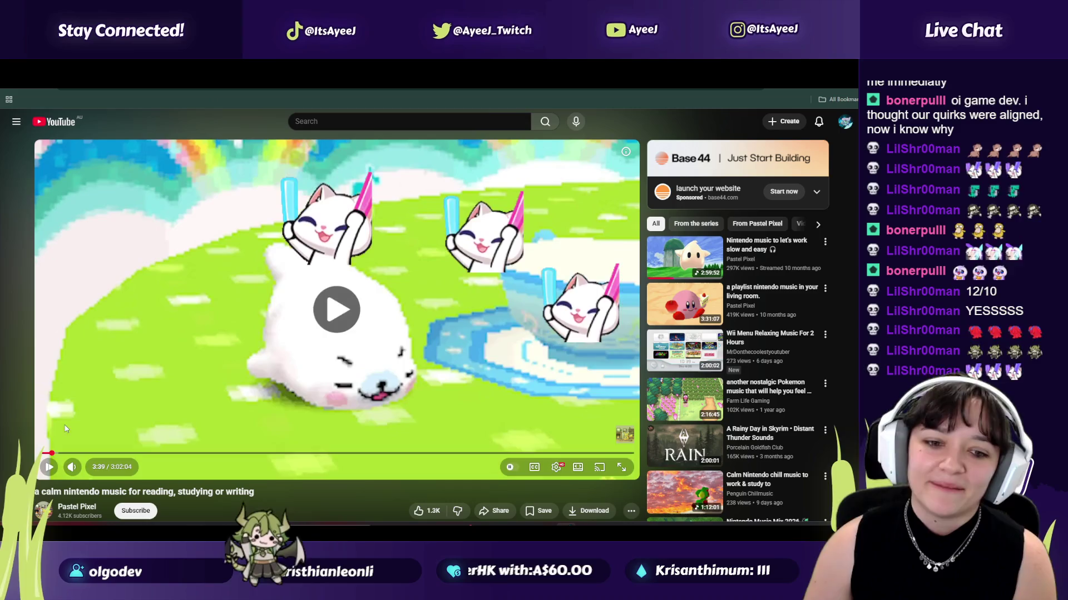
{"action": "left_click", "coordinate": [93, 430]}
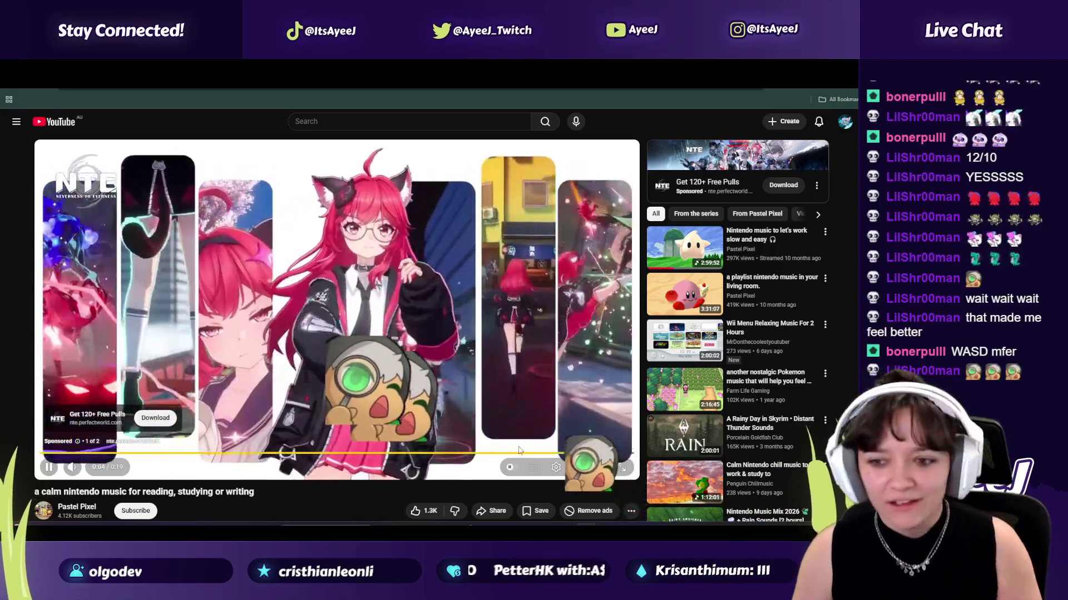
Step: Skip the sponsored ad on the calm Nintendo music video
{"action": "left_click", "coordinate": [587, 442]}
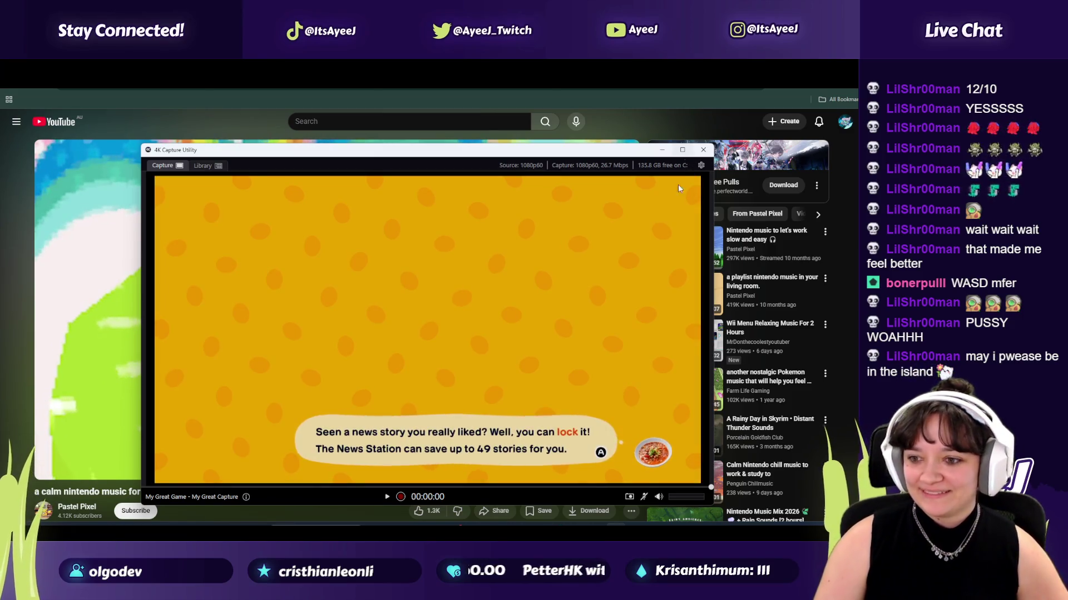
Step: Maximize the 4K Capture Utility window so the game preview fills it
{"action": "left_click", "coordinate": [682, 150]}
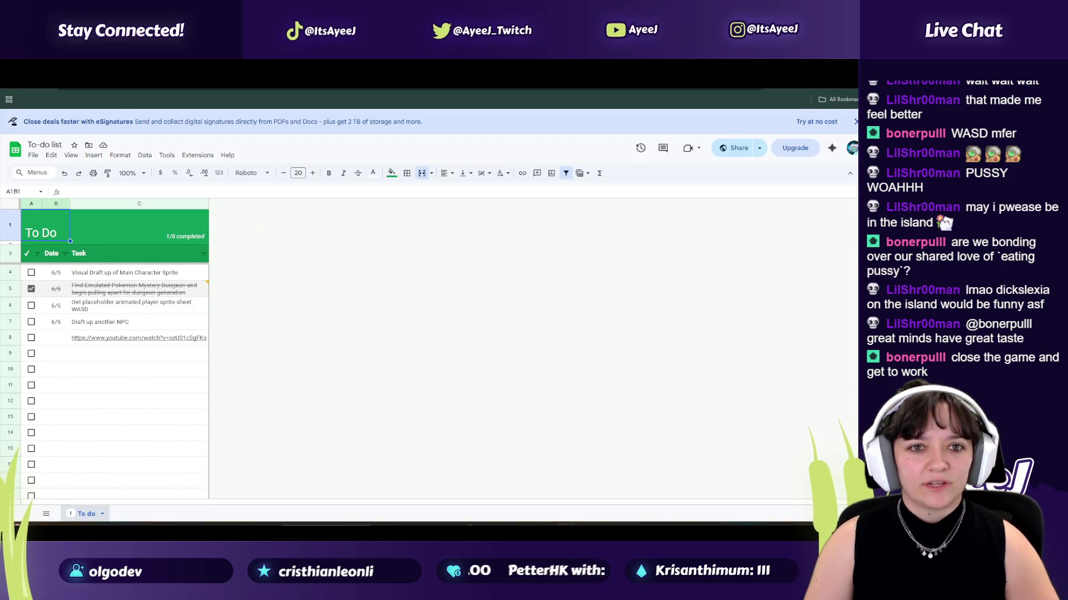
Step: Reopen the To-do list spreadsheet and follow its row 8 link to the Player State Machine E03 tutorial
{"action": "key", "text": "ctrl+w"}
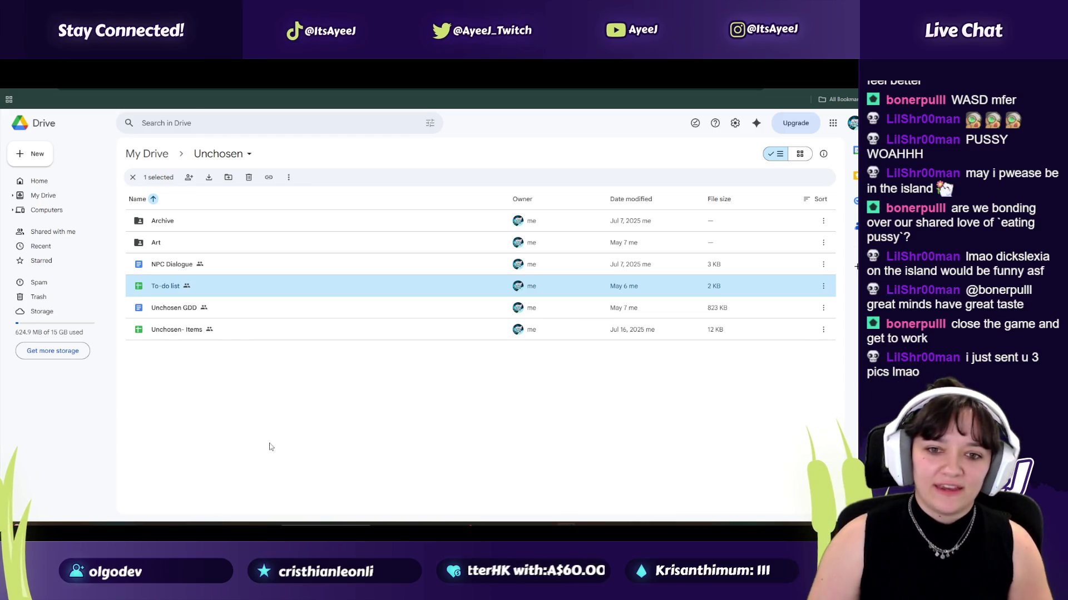
{"action": "mouse_move", "coordinate": [606, 525]}
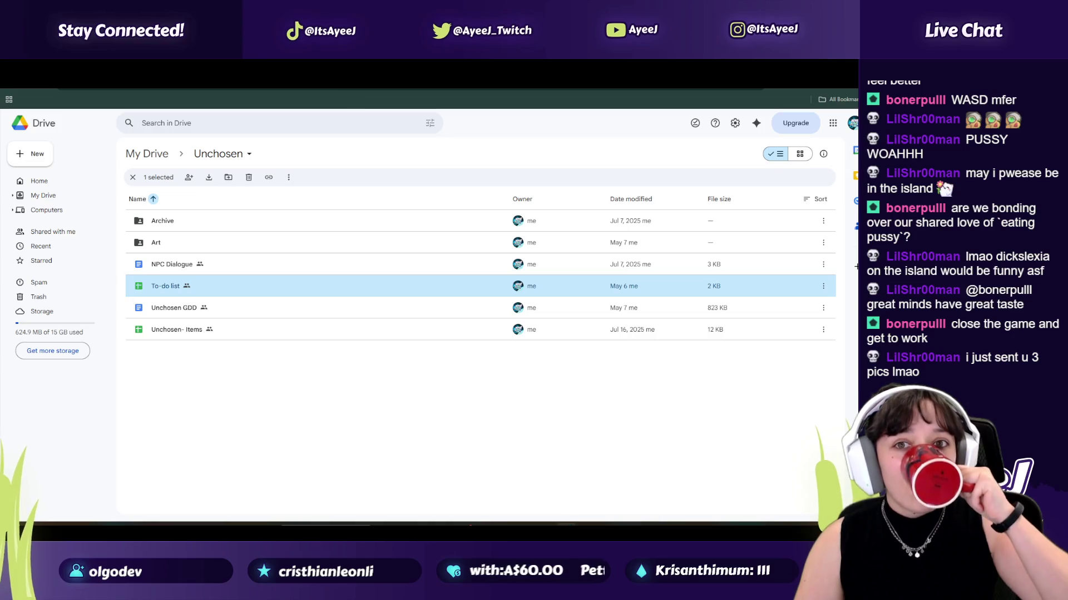
{"action": "key", "text": "Return"}
{"action": "mouse_move", "coordinate": [113, 293]}
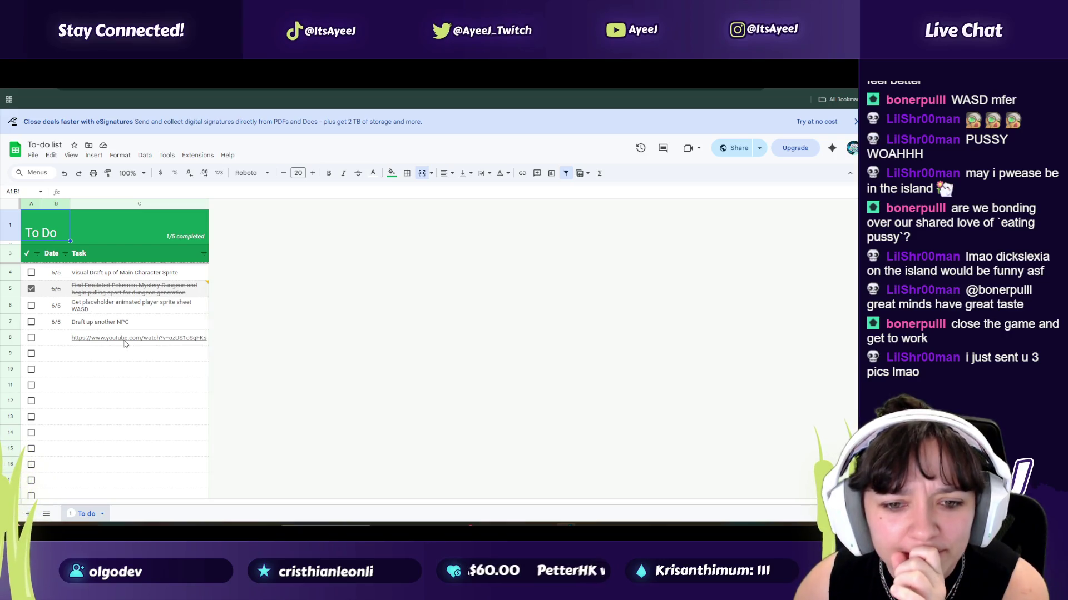
{"action": "left_click", "coordinate": [127, 360]}
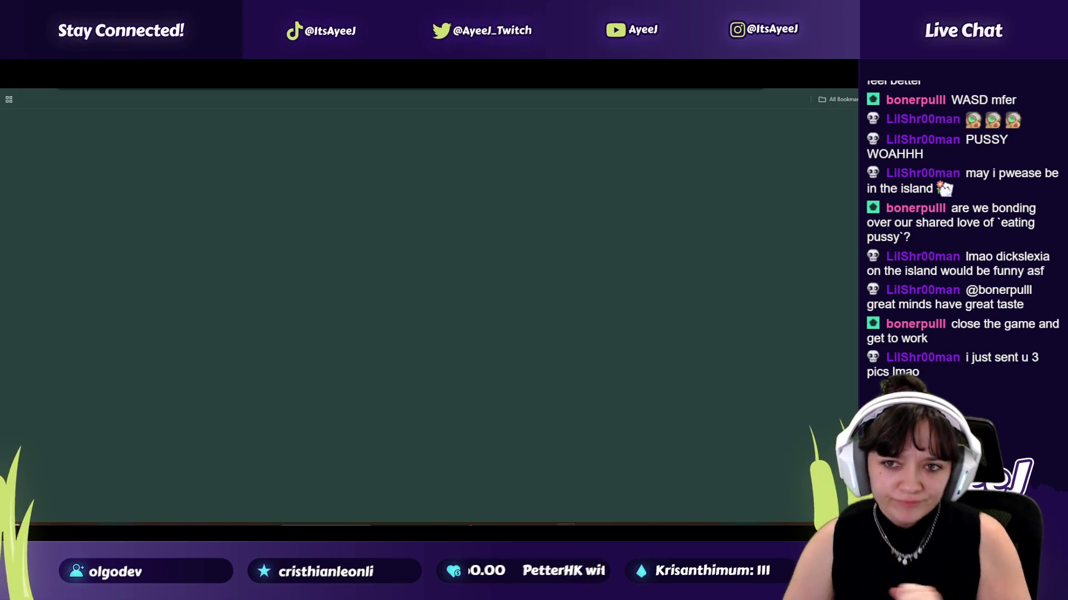
{"action": "key", "text": "ctrl+w"}
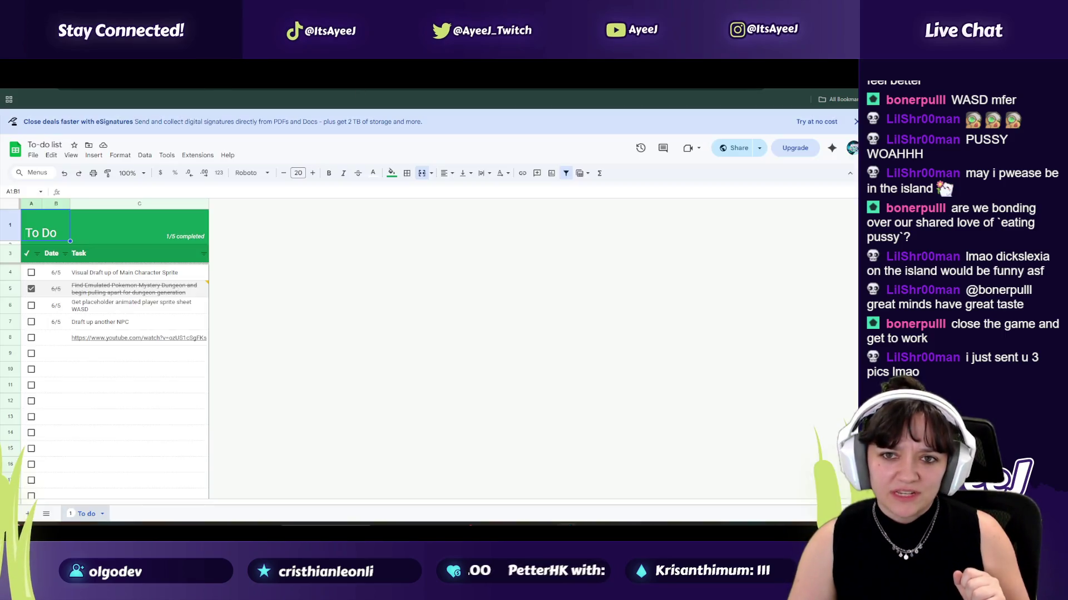
{"action": "key", "text": "ctrl+shift+t"}
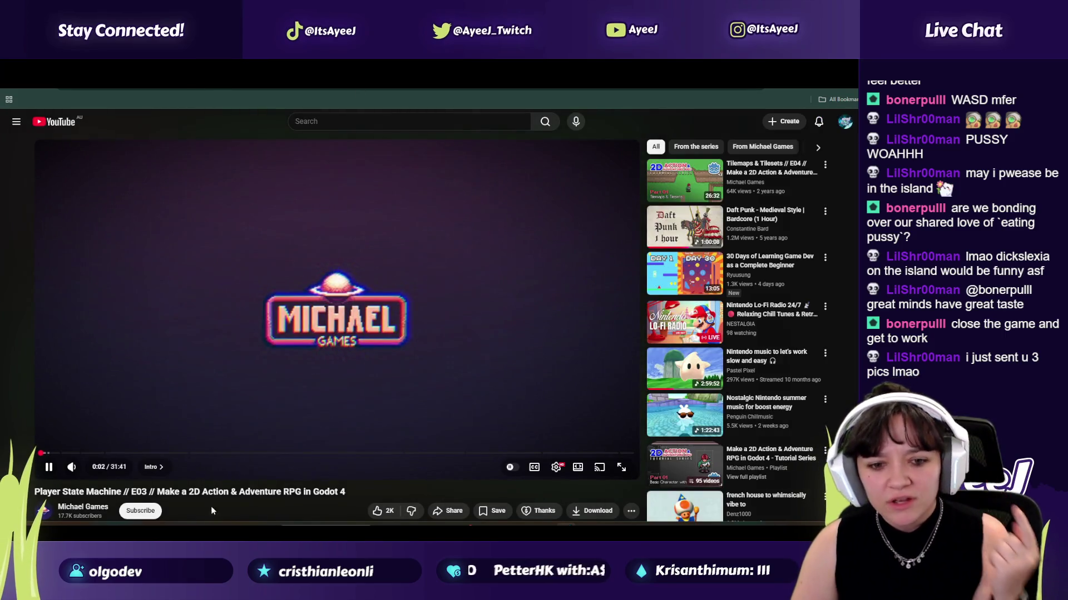
Step: Go to the Michael Games channel page and scroll through its videos
{"action": "scroll", "coordinate": [212, 511], "scroll_direction": "down", "scroll_amount": 1}
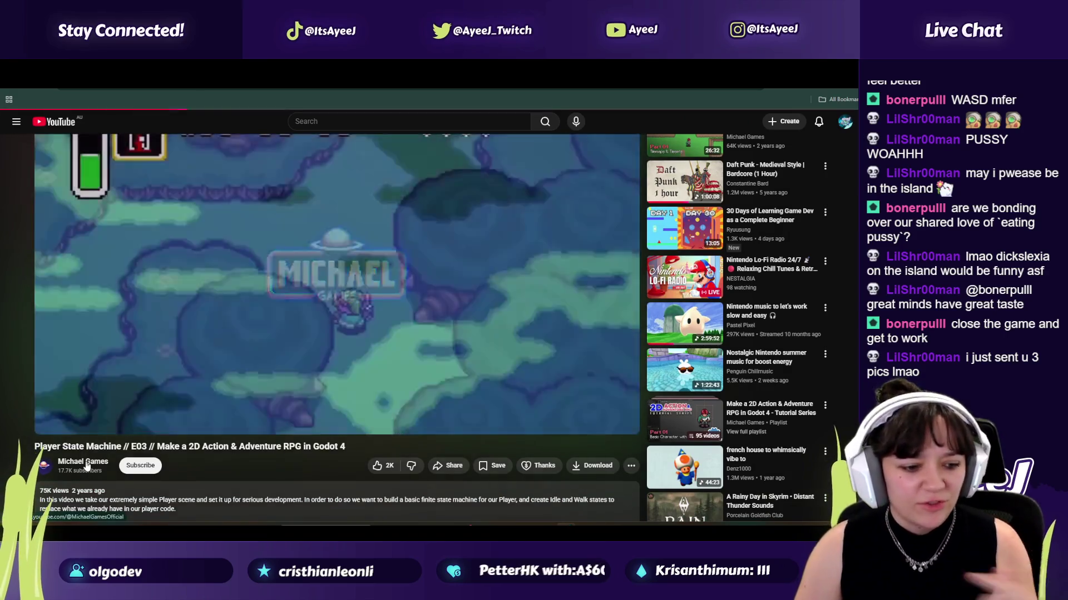
{"action": "left_click", "coordinate": [86, 463]}
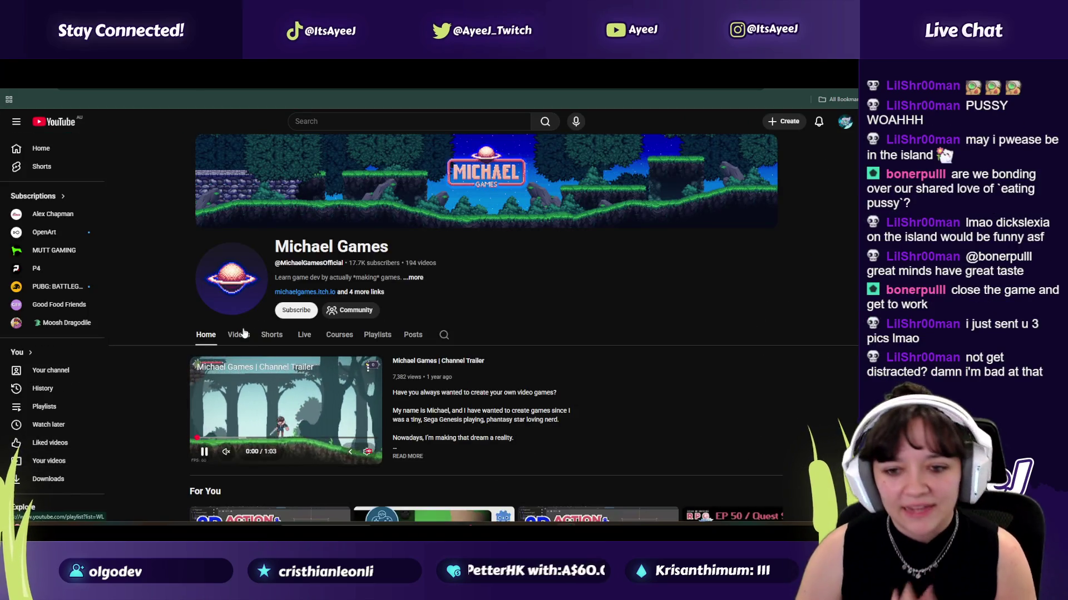
{"action": "scroll", "coordinate": [310, 315], "scroll_direction": "down", "scroll_amount": 1}
{"action": "scroll", "coordinate": [310, 316], "scroll_direction": "down", "scroll_amount": 5}
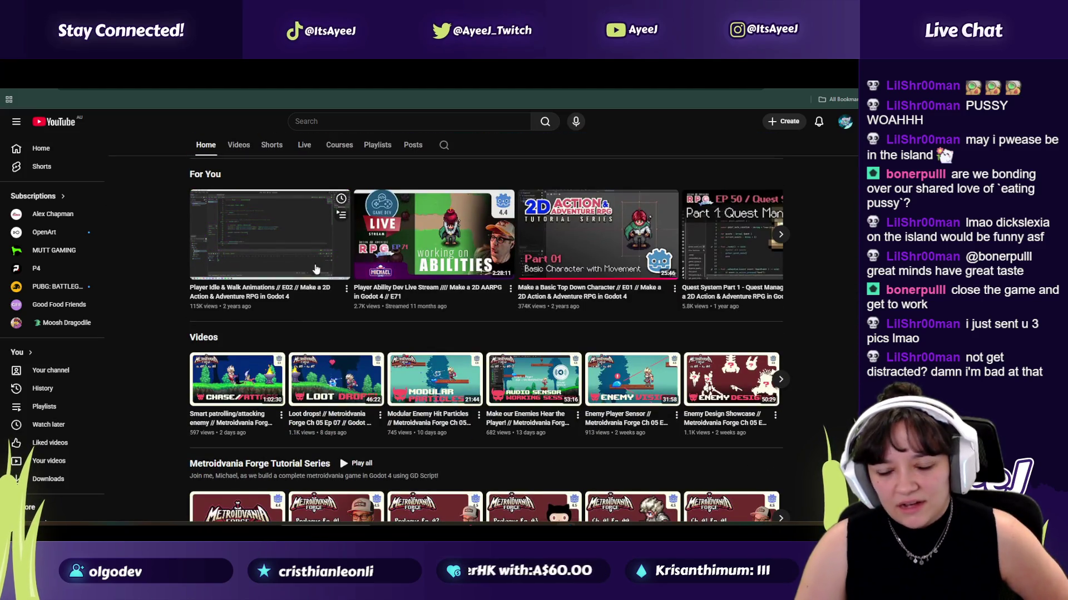
{"action": "scroll", "coordinate": [284, 251], "scroll_direction": "up", "scroll_amount": 3}
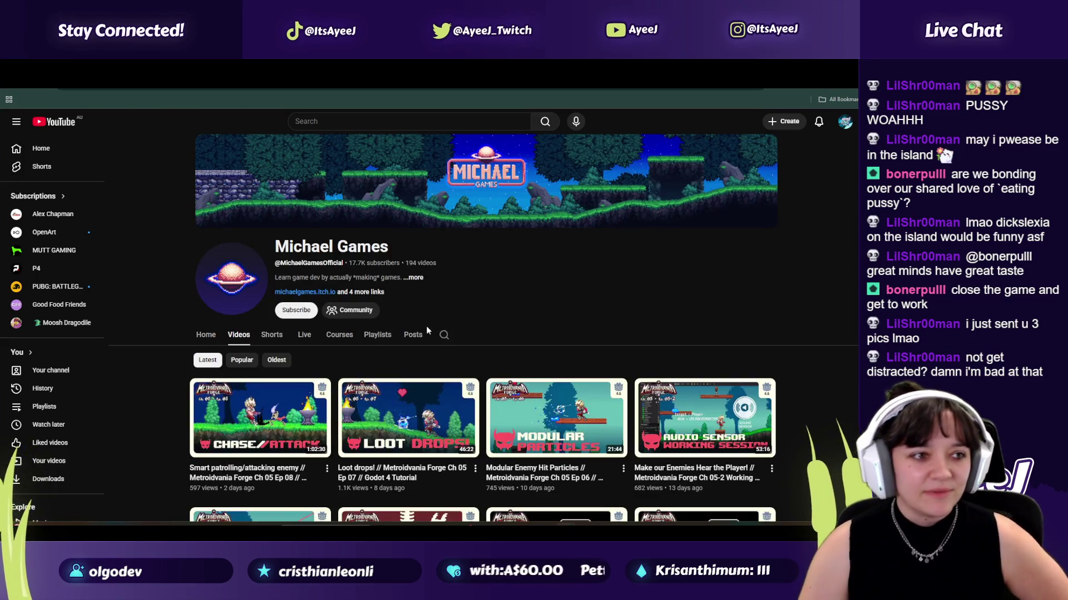
{"action": "scroll", "coordinate": [455, 351], "scroll_direction": "down", "scroll_amount": 10}
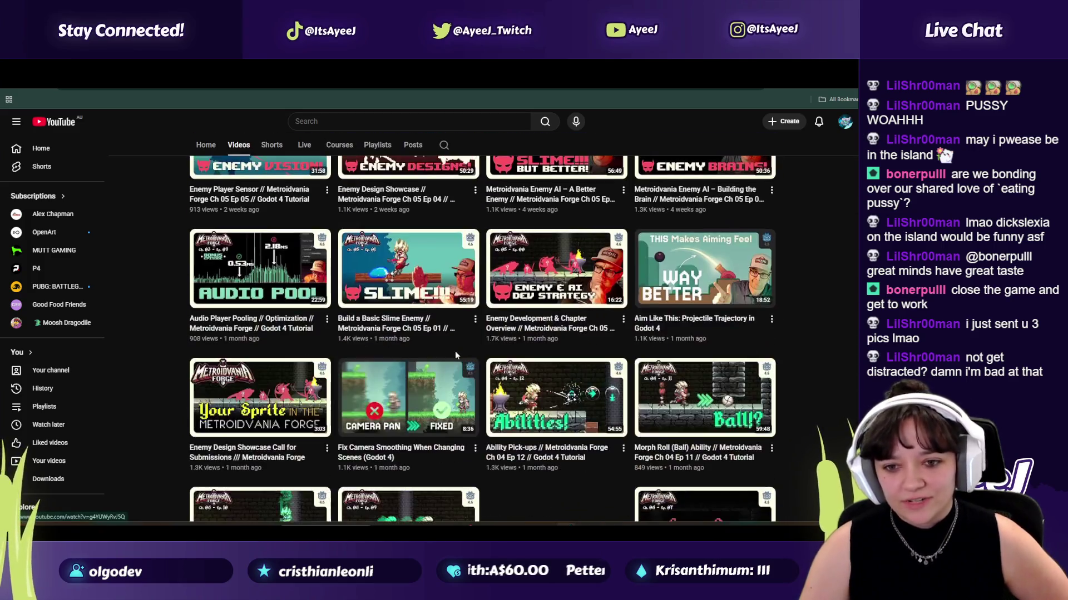
{"action": "scroll", "coordinate": [455, 352], "scroll_direction": "down", "scroll_amount": 4}
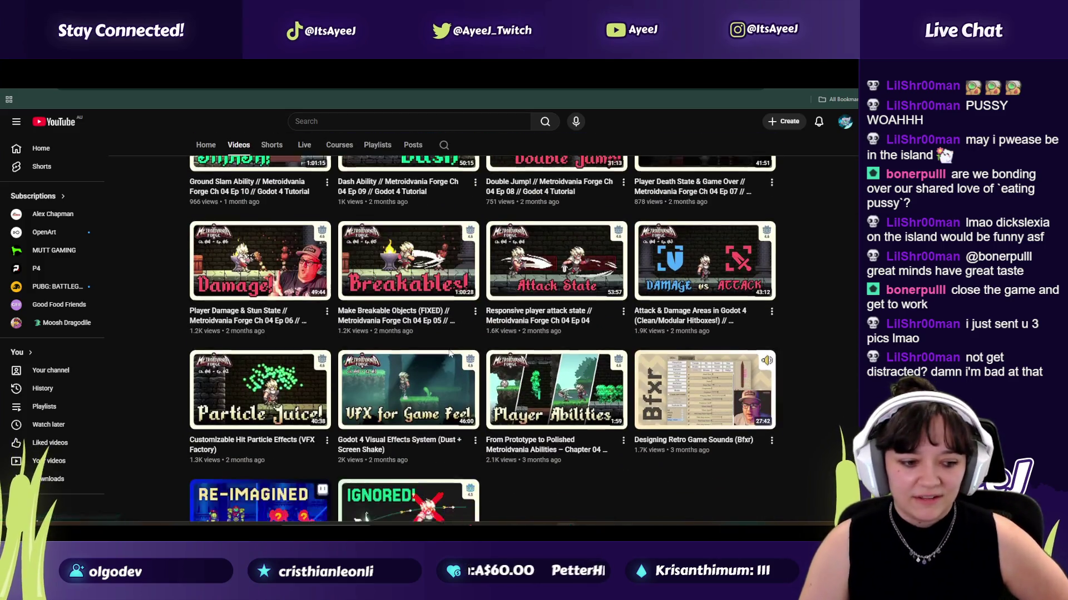
{"action": "scroll", "coordinate": [450, 354], "scroll_direction": "down", "scroll_amount": 7}
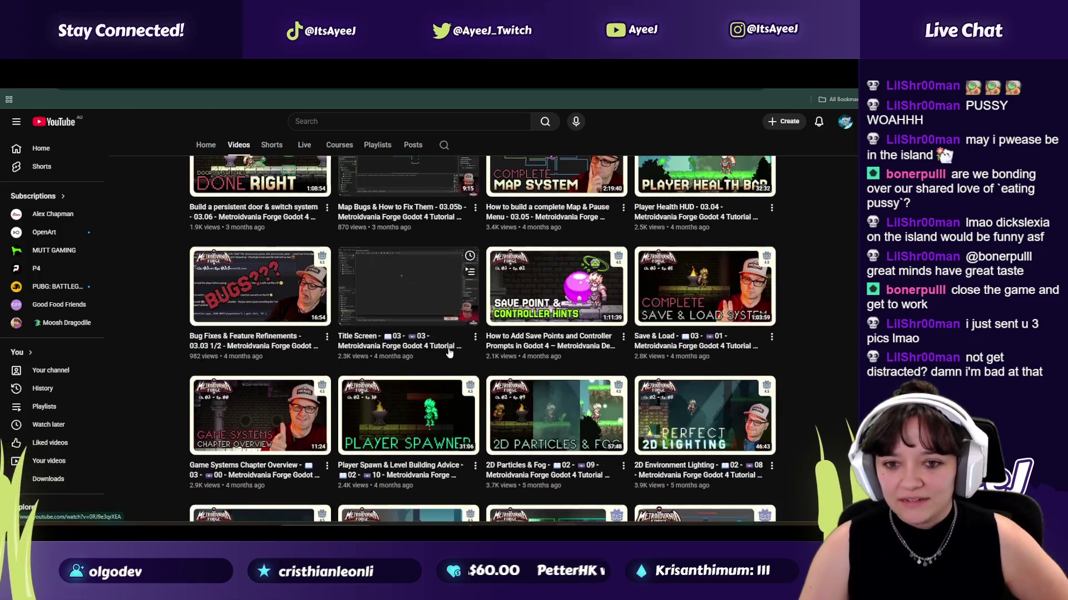
{"action": "scroll", "coordinate": [321, 223], "scroll_direction": "up", "scroll_amount": 2}
Step: Browse the channel's playlists and open the Make a 2D Action & Adventure RPG playlist
{"action": "left_click", "coordinate": [378, 144]}
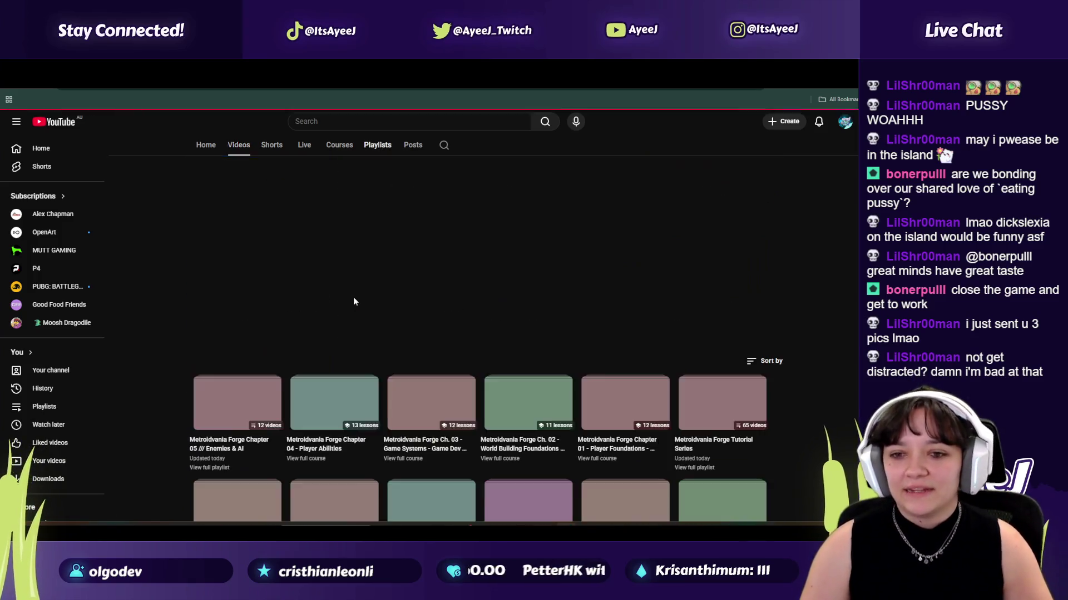
{"action": "scroll", "coordinate": [340, 334], "scroll_direction": "down", "scroll_amount": 5}
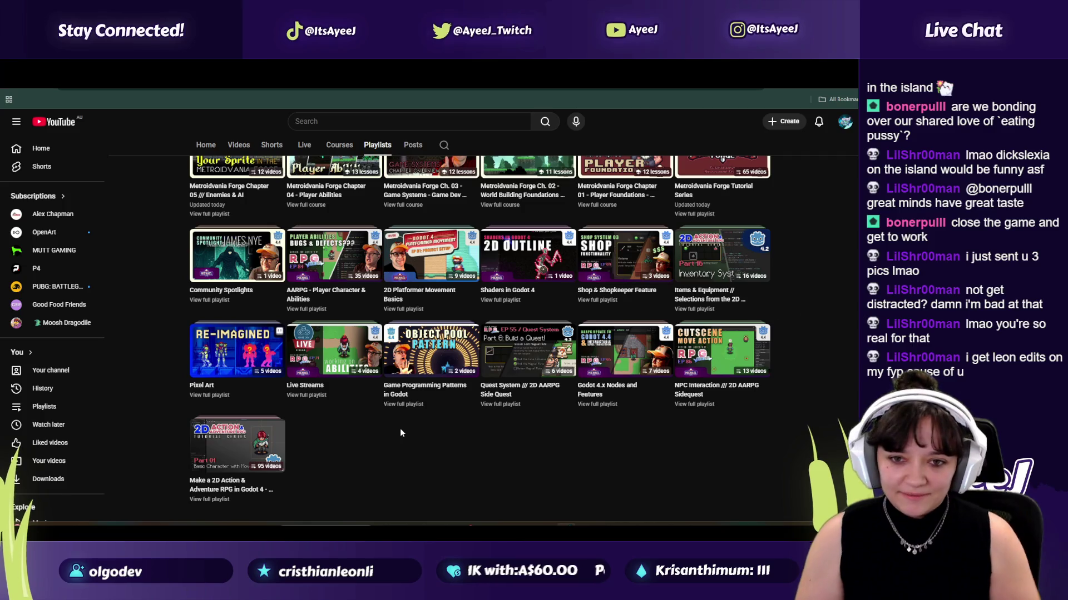
{"action": "scroll", "coordinate": [471, 445], "scroll_direction": "up", "scroll_amount": 5}
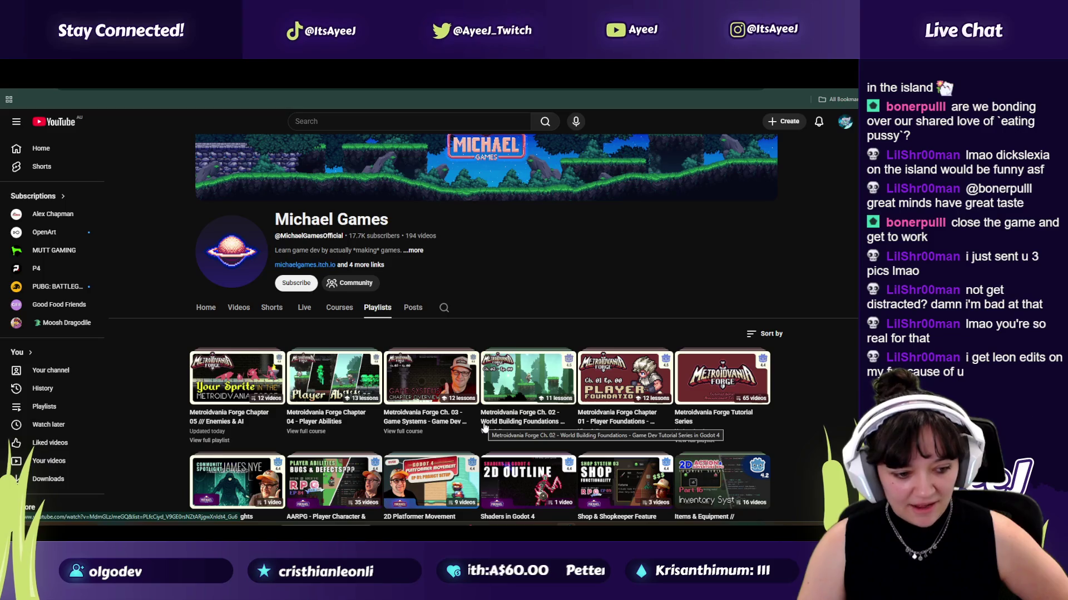
{"action": "scroll", "coordinate": [483, 414], "scroll_direction": "down", "scroll_amount": 2}
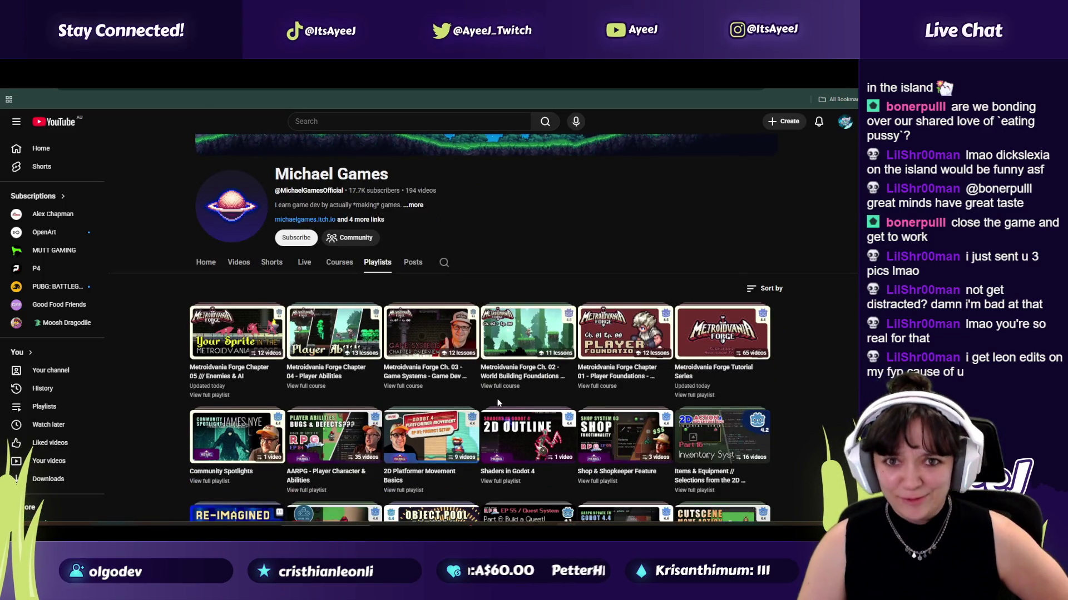
{"action": "scroll", "coordinate": [485, 399], "scroll_direction": "down", "scroll_amount": 2}
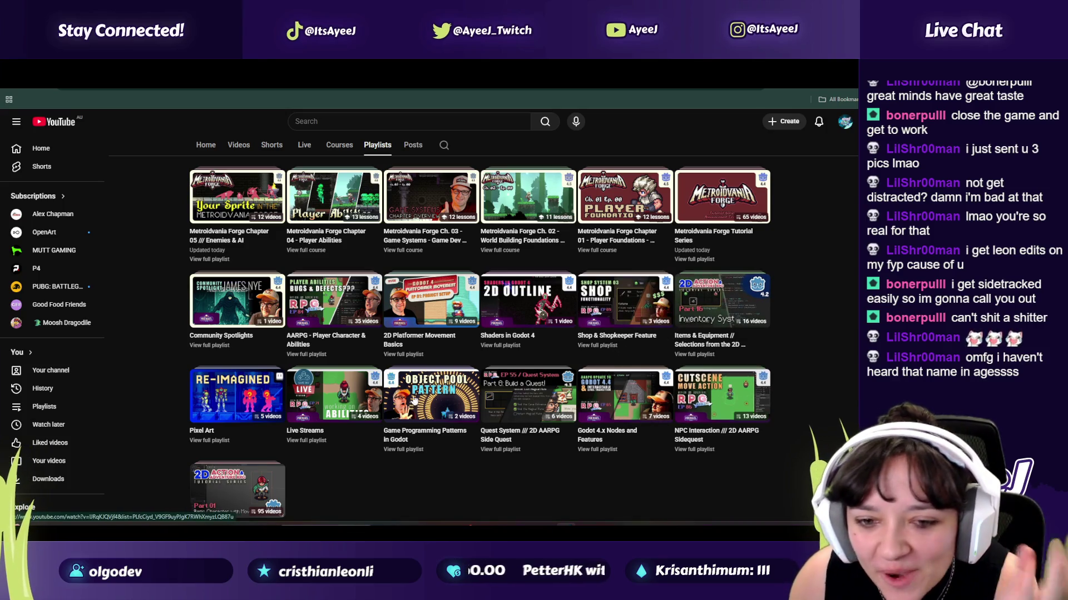
{"action": "scroll", "coordinate": [345, 401], "scroll_direction": "up", "scroll_amount": 2}
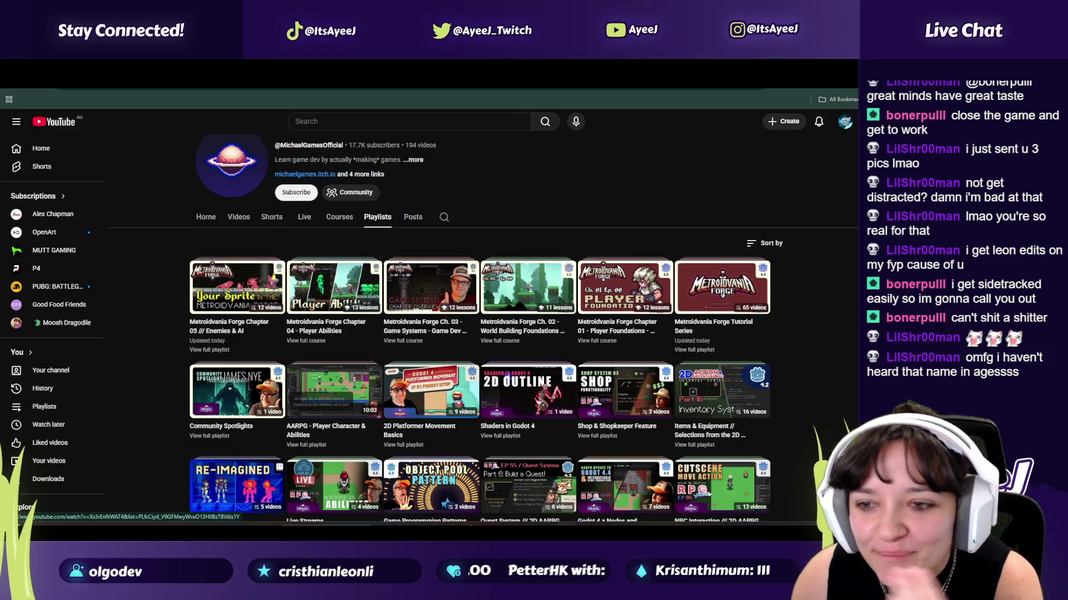
{"action": "scroll", "coordinate": [343, 342], "scroll_direction": "down", "scroll_amount": 3}
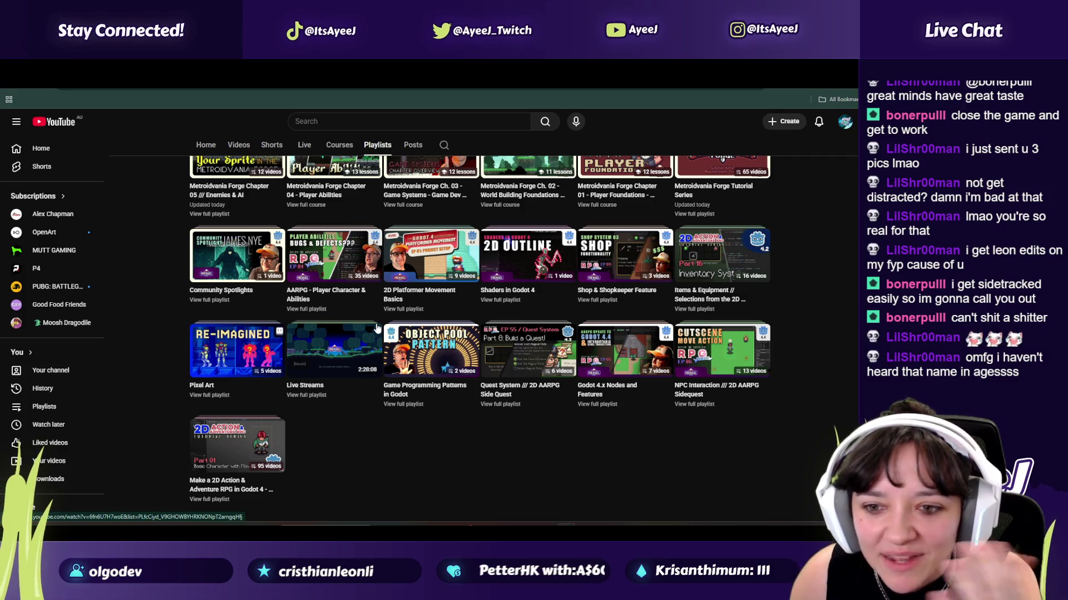
{"action": "left_click", "coordinate": [239, 475]}
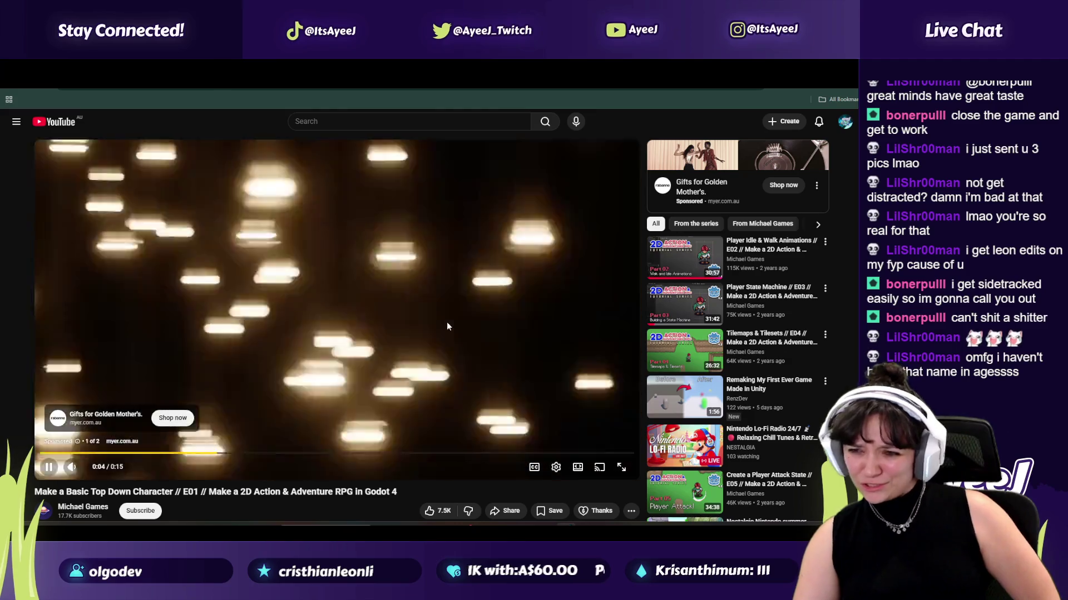
Step: Play episode E02, Player Idle & Walk Animations, from the recommendations sidebar
{"action": "mouse_move", "coordinate": [667, 275]}
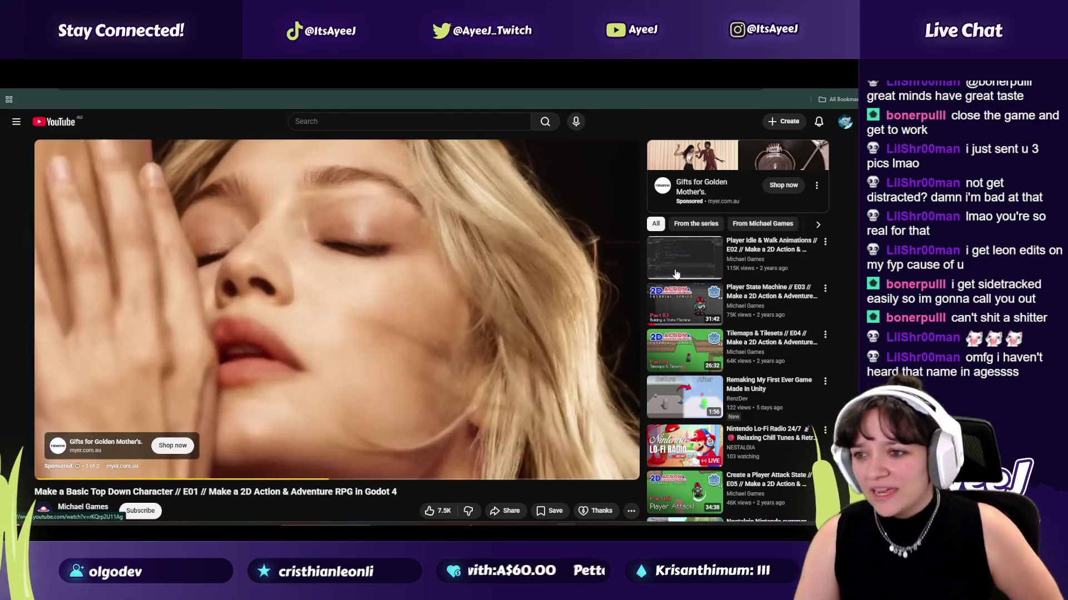
{"action": "left_click", "coordinate": [675, 274]}
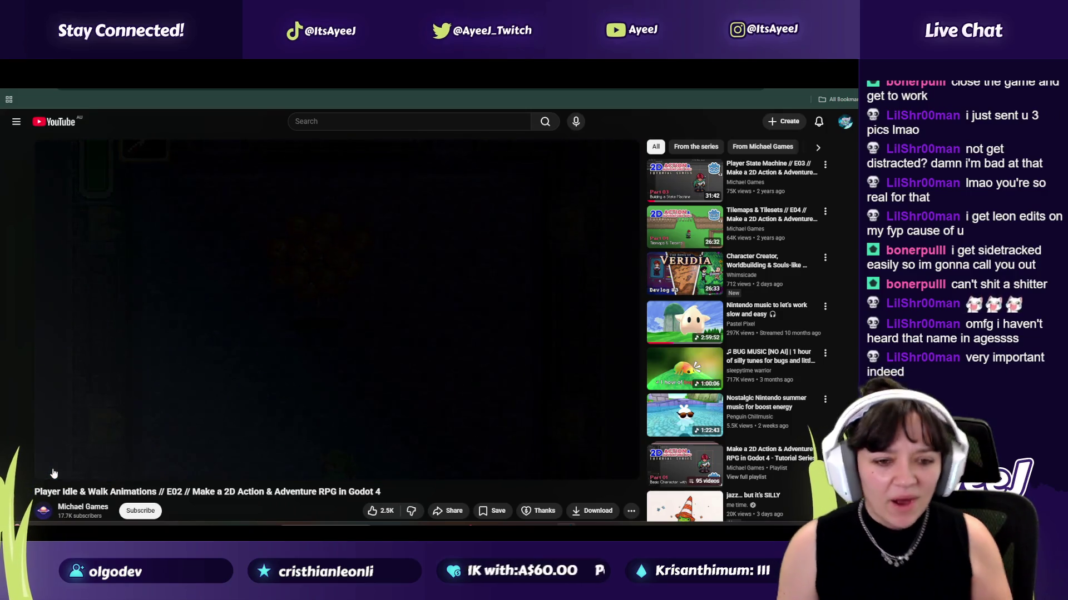
Step: Pause, resume, then pause the E02 tutorial again at 0:47
{"action": "left_click", "coordinate": [54, 473]}
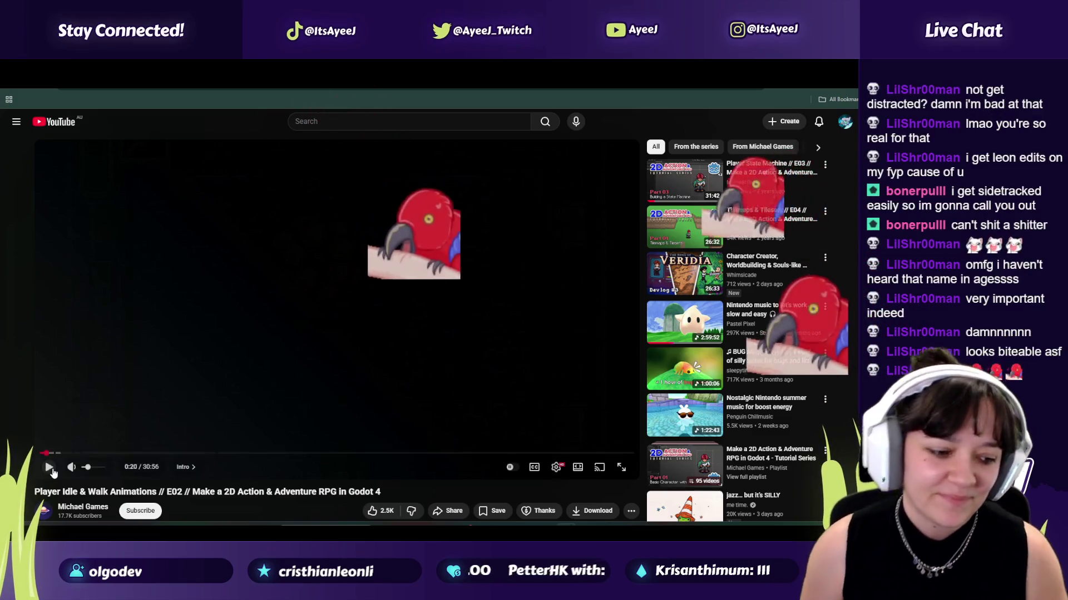
{"action": "left_click", "coordinate": [52, 470]}
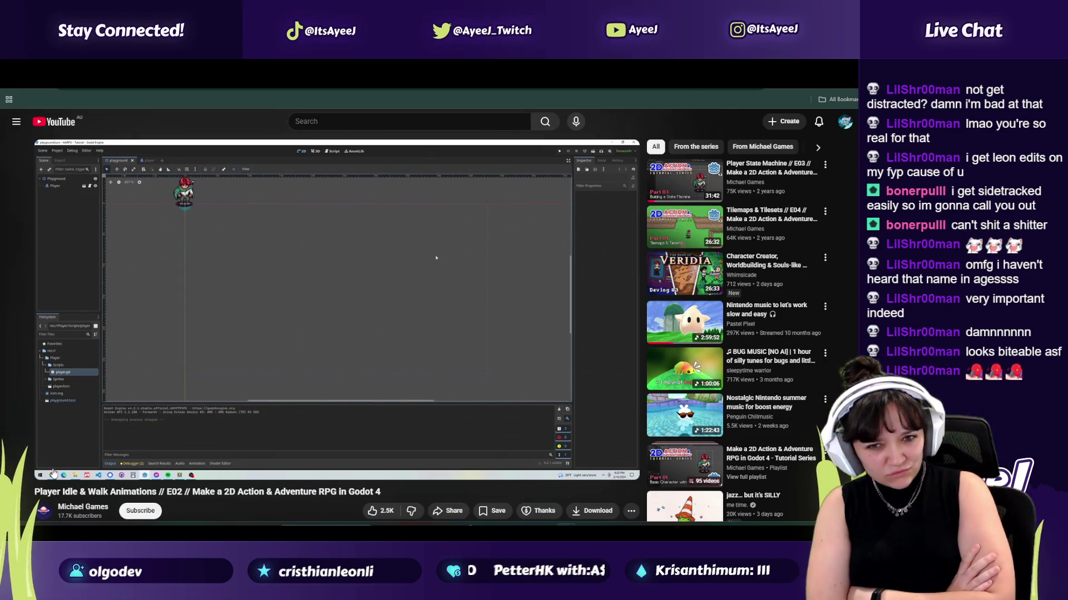
{"action": "left_click", "coordinate": [54, 473]}
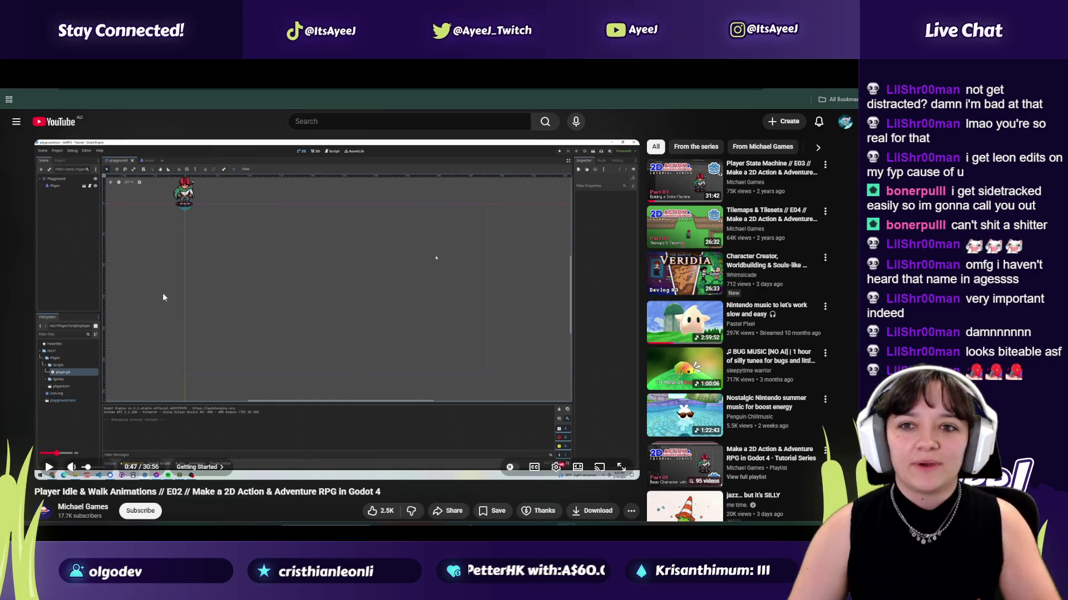
Step: Search images for 'dwayne the rock johnson black shirt', preview the first result, then return to the tutorial tab
{"action": "key", "text": "ctrl+t"}
{"action": "type", "text": "dw"}
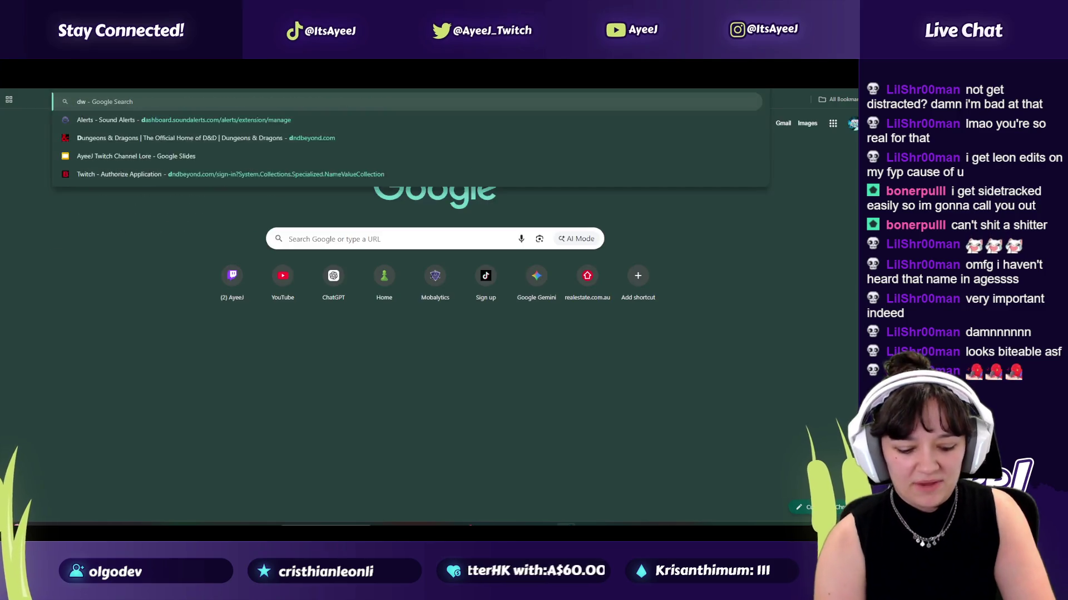
{"action": "type", "text": "ayne the rock"}
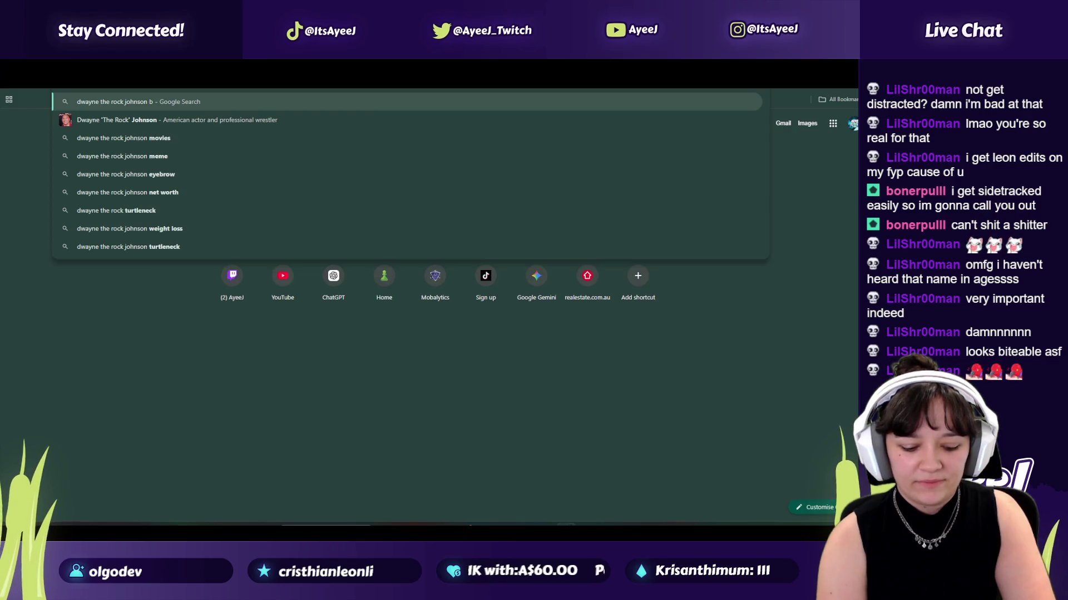
{"action": "key", "text": "Escape"}
{"action": "type", "text": "dwayne the rock johnson black shirt"}
{"action": "key", "text": "Return"}
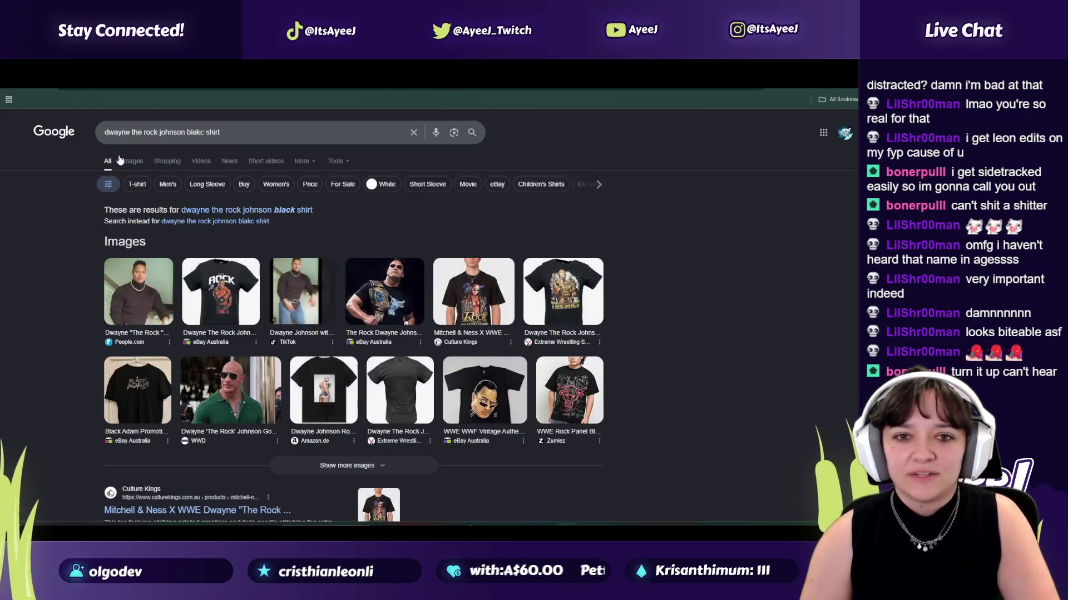
{"action": "left_click", "coordinate": [166, 277]}
{"action": "left_click", "coordinate": [60, 229]}
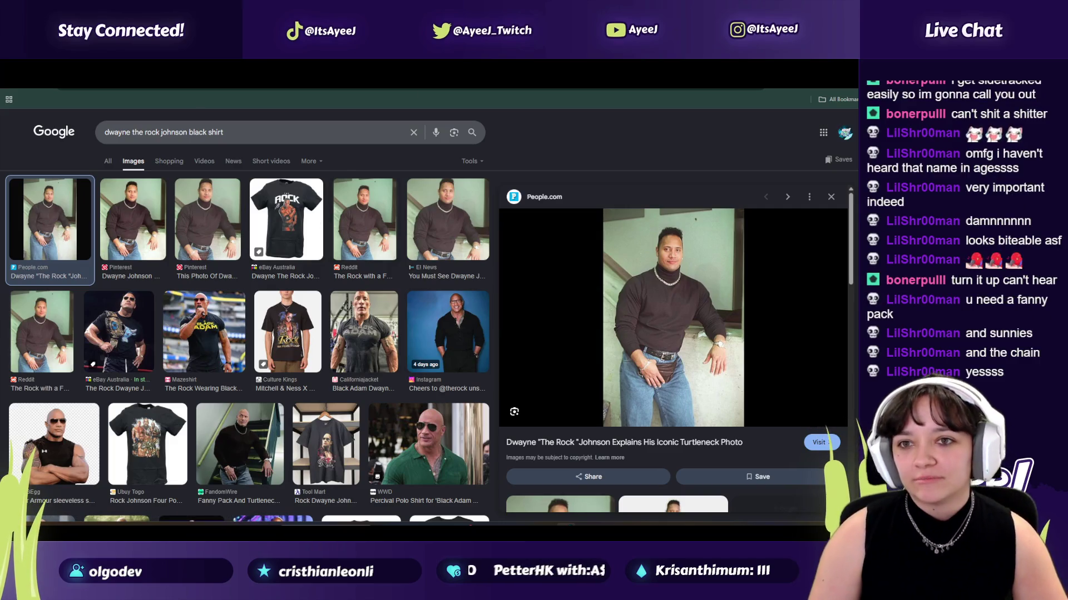
{"action": "left_click", "coordinate": [490, 78]}
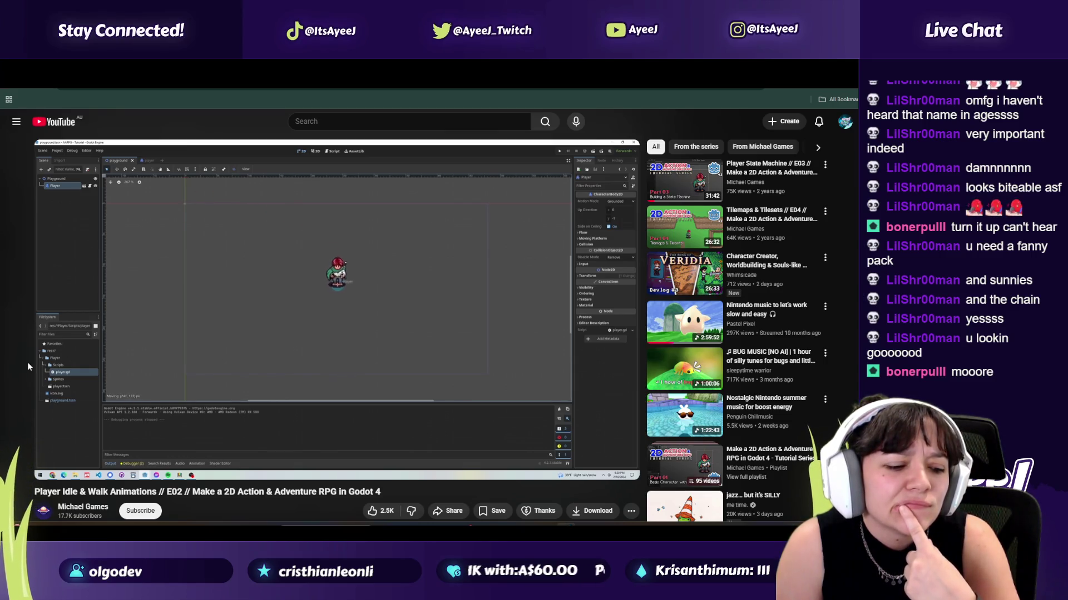
Step: Pause the E02 idle and walk tutorial once it shows the Player scene's children
{"action": "mouse_move", "coordinate": [87, 476]}
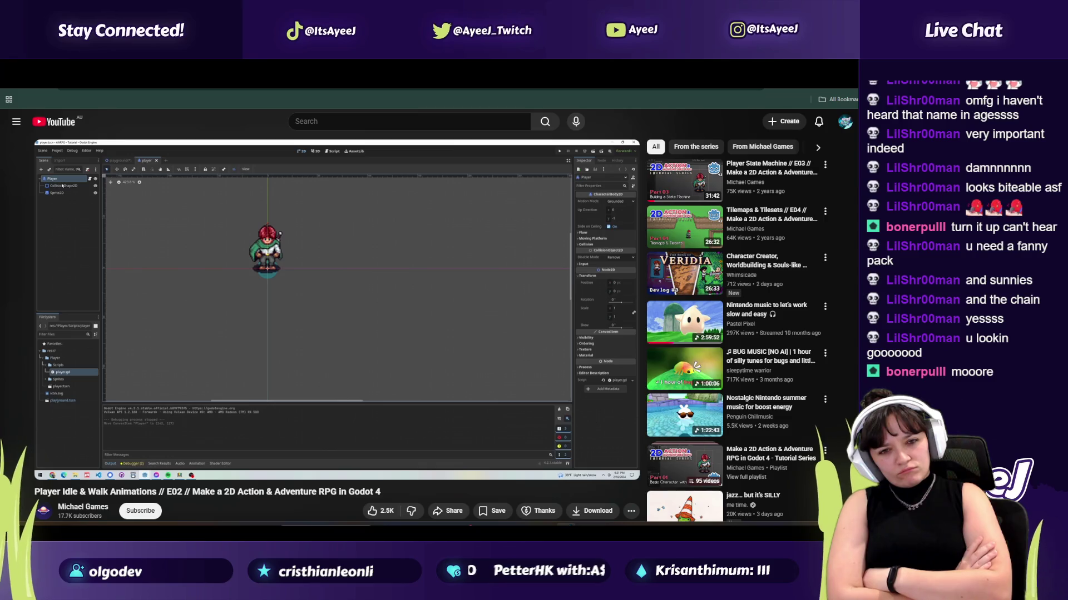
{"action": "left_click", "coordinate": [236, 412]}
{"action": "key", "text": "alt+Tab"}
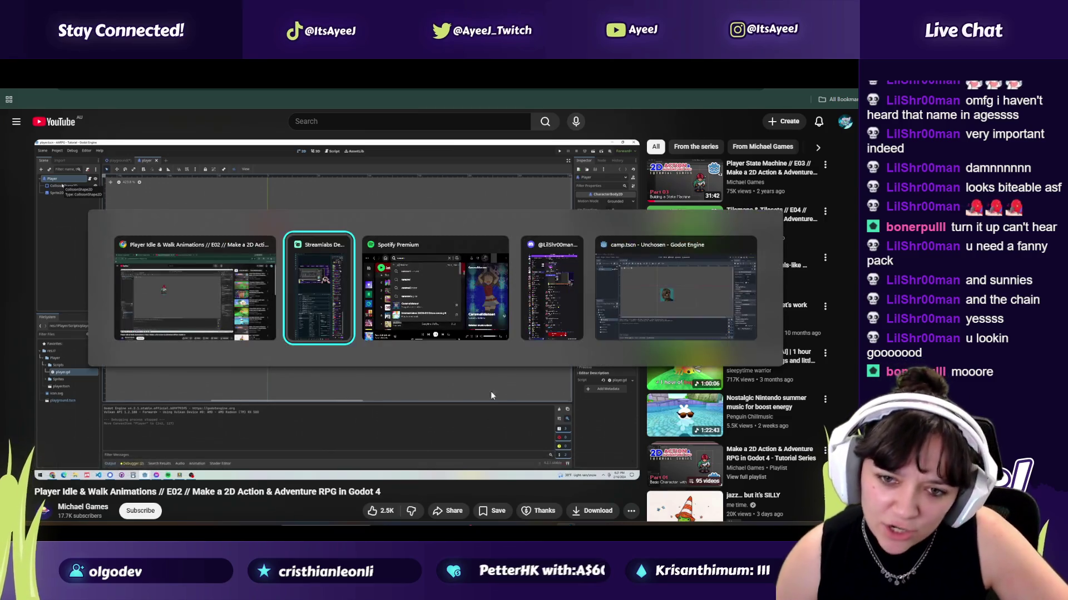
Step: Return to Godot, keep the Player node's name, and select the Leon112.png sprite file
{"action": "key", "text": "Tab"}
{"action": "key", "text": "Tab"}
{"action": "key", "text": "Tab"}
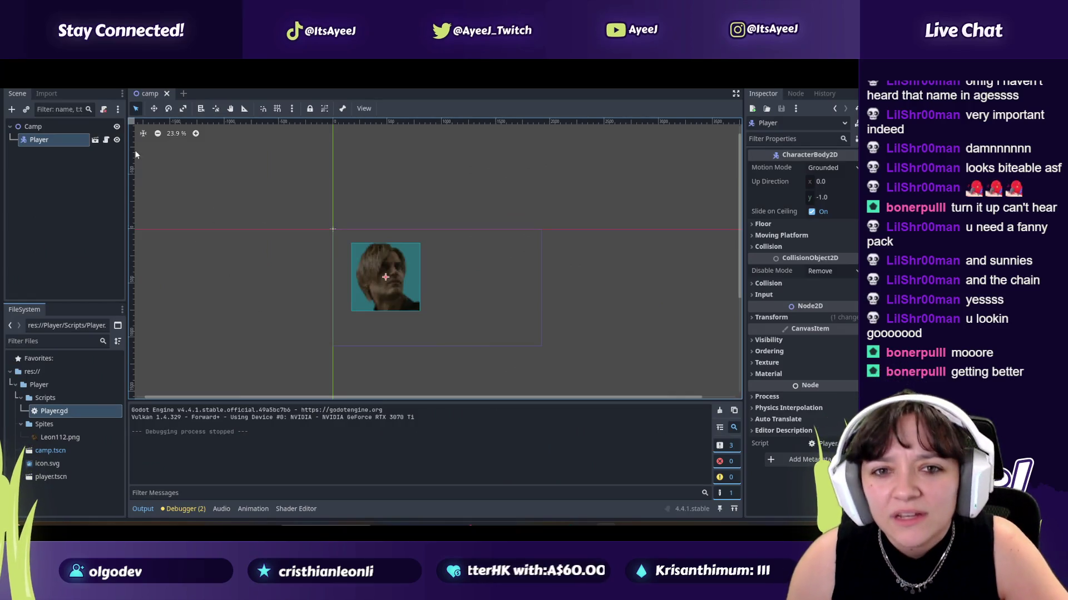
{"action": "double_click", "coordinate": [48, 141]}
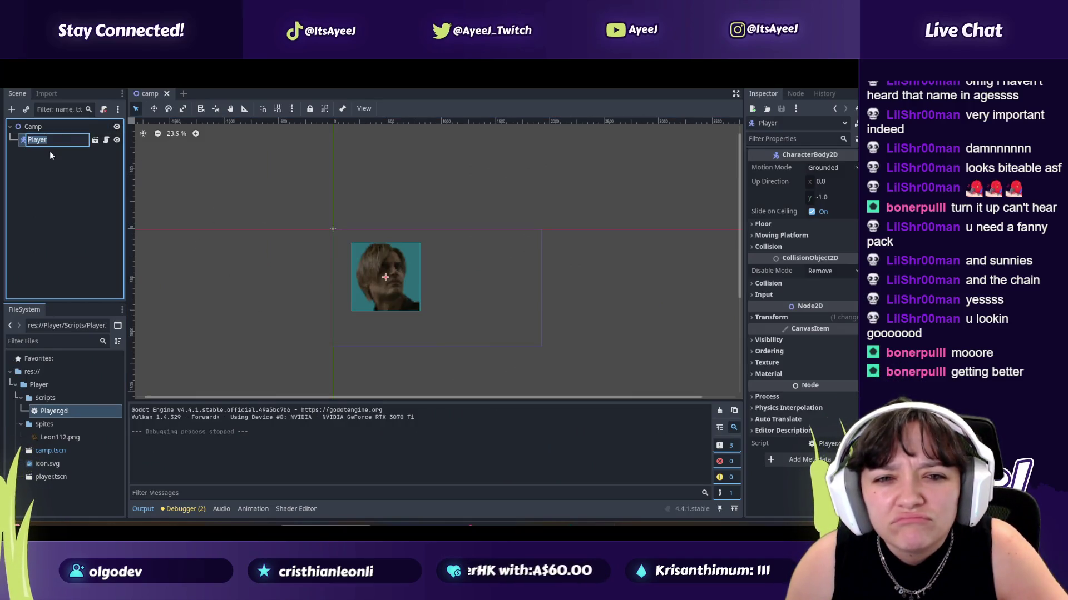
{"action": "key", "text": "Escape"}
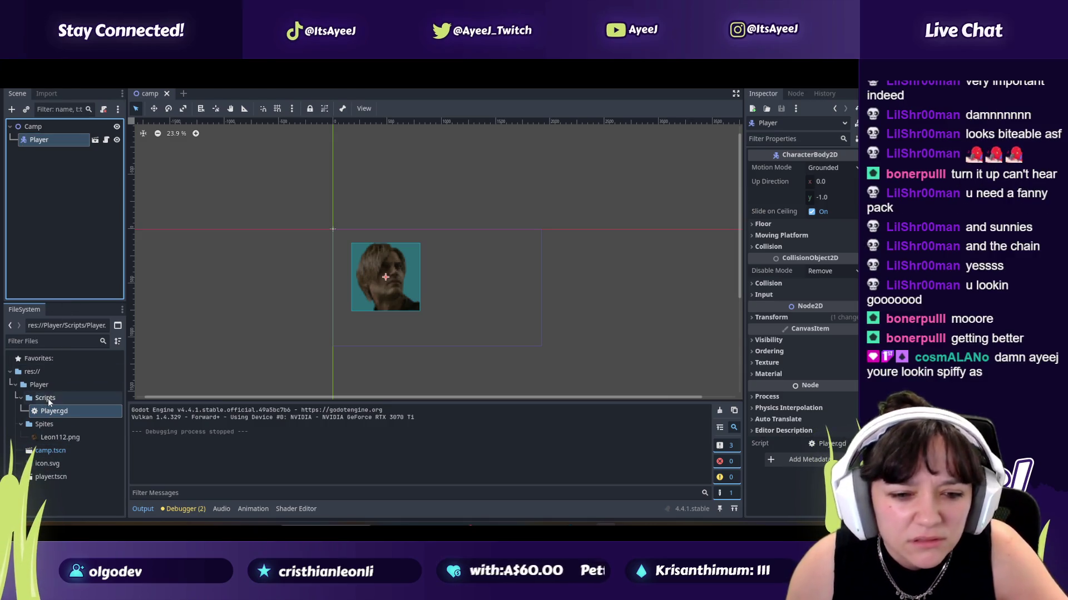
{"action": "left_click", "coordinate": [61, 438]}
Step: Open the Camp scene's Player node in its own editor tab
{"action": "double_click", "coordinate": [34, 126]}
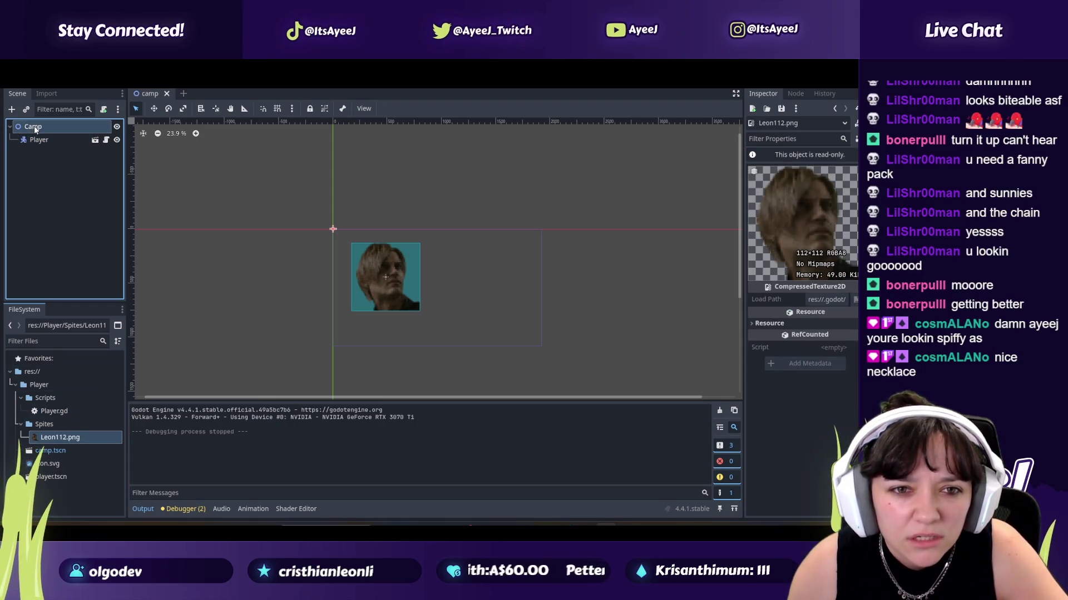
{"action": "left_click", "coordinate": [41, 139]}
{"action": "right_click", "coordinate": [42, 139]}
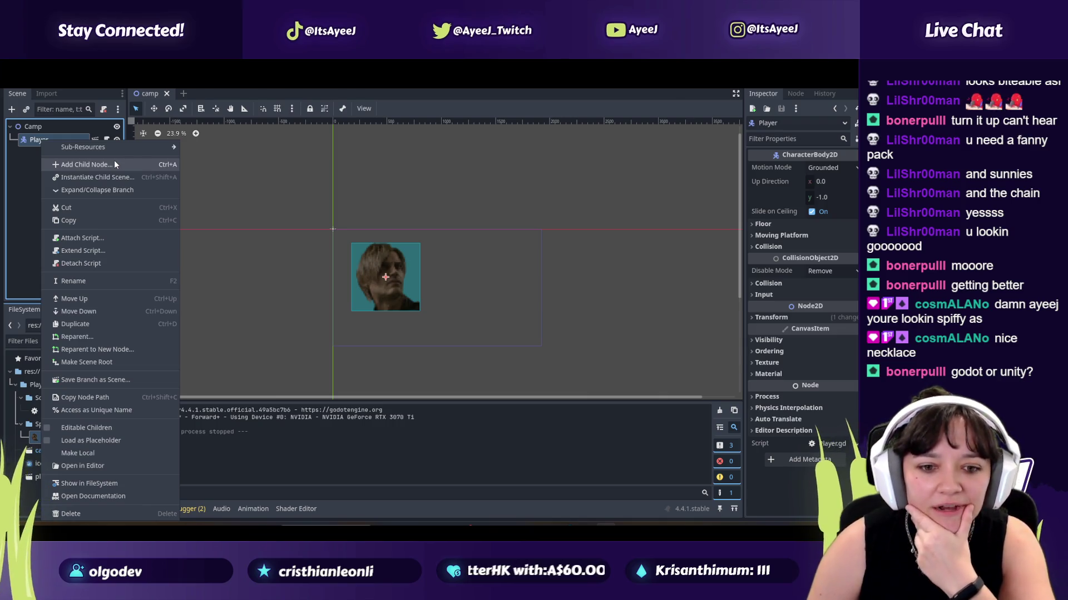
{"action": "left_click", "coordinate": [100, 465]}
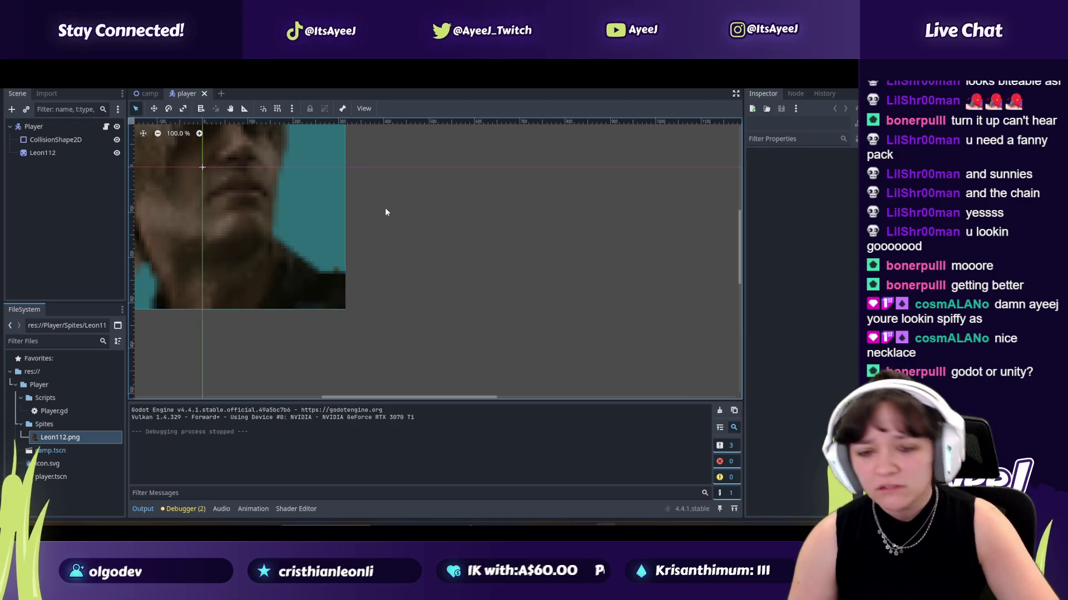
Step: Switch to Move mode, adjust the canvas view, and open Player.gd in the script editor
{"action": "key", "text": "w"}
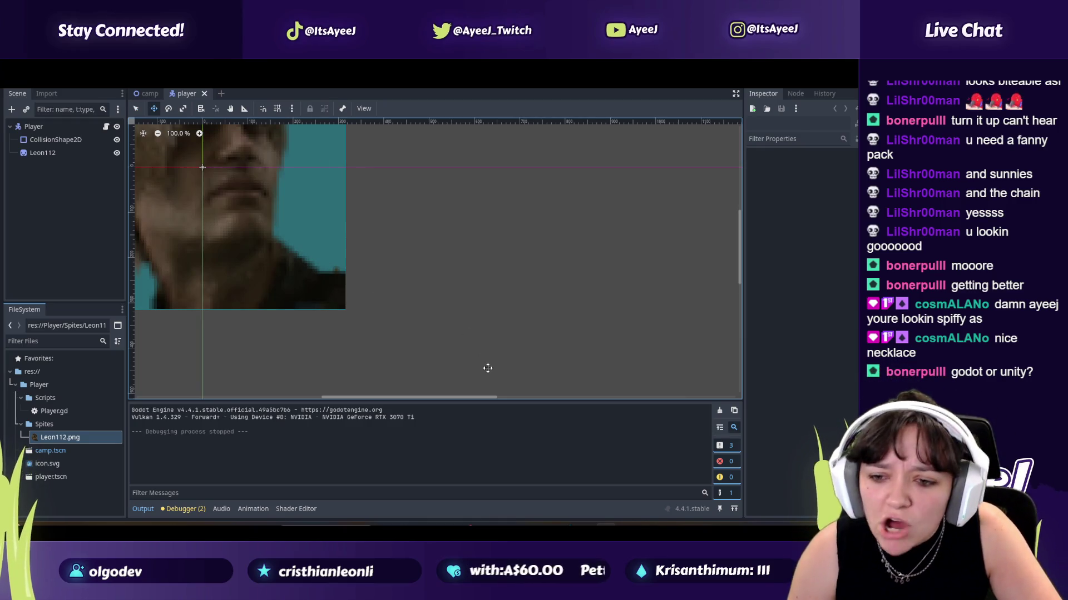
{"action": "mouse_move", "coordinate": [477, 233]}
{"action": "left_mouse_down"}
{"action": "mouse_move", "coordinate": [521, 277]}
{"action": "mouse_move", "coordinate": [479, 236]}
{"action": "left_mouse_up"}
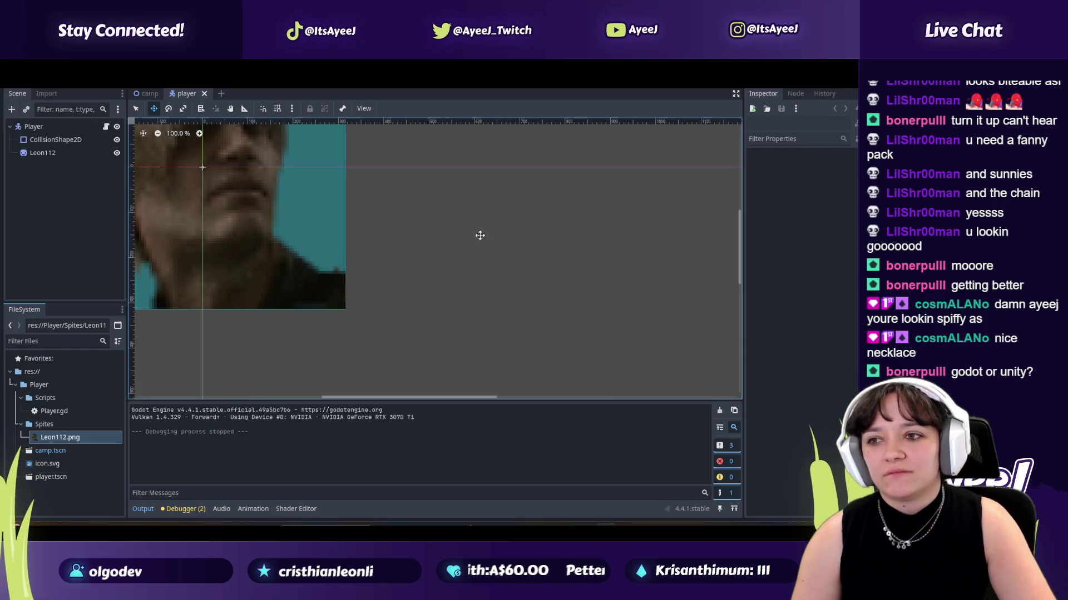
{"action": "left_click_drag", "start_coordinate": [742, 255], "coordinate": [743, 224]}
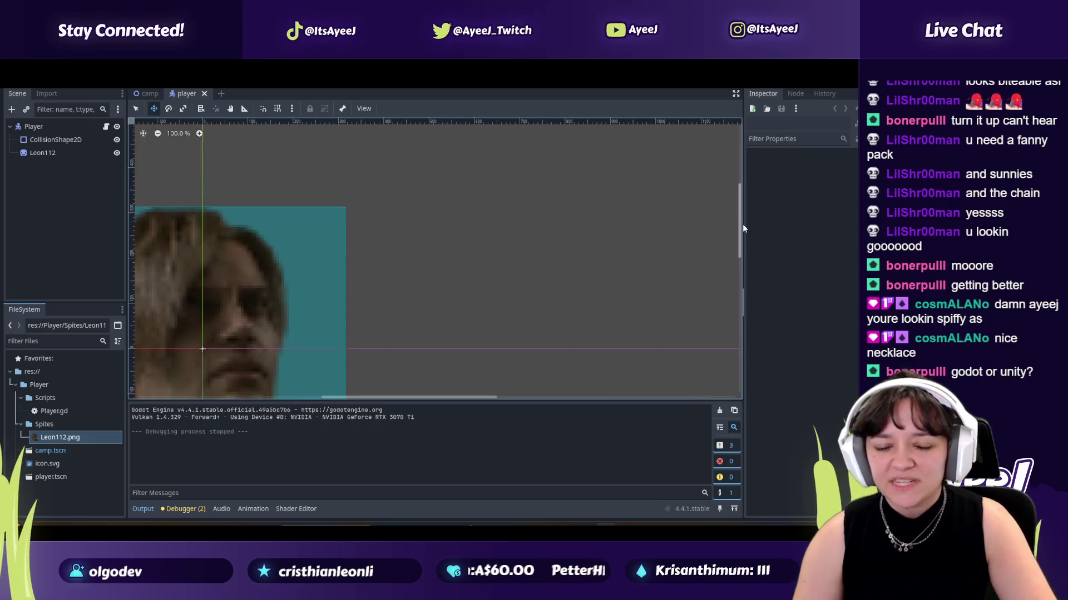
{"action": "scroll", "coordinate": [379, 271], "scroll_direction": "down", "scroll_amount": 2}
{"action": "scroll", "coordinate": [379, 271], "scroll_direction": "down", "scroll_amount": 3}
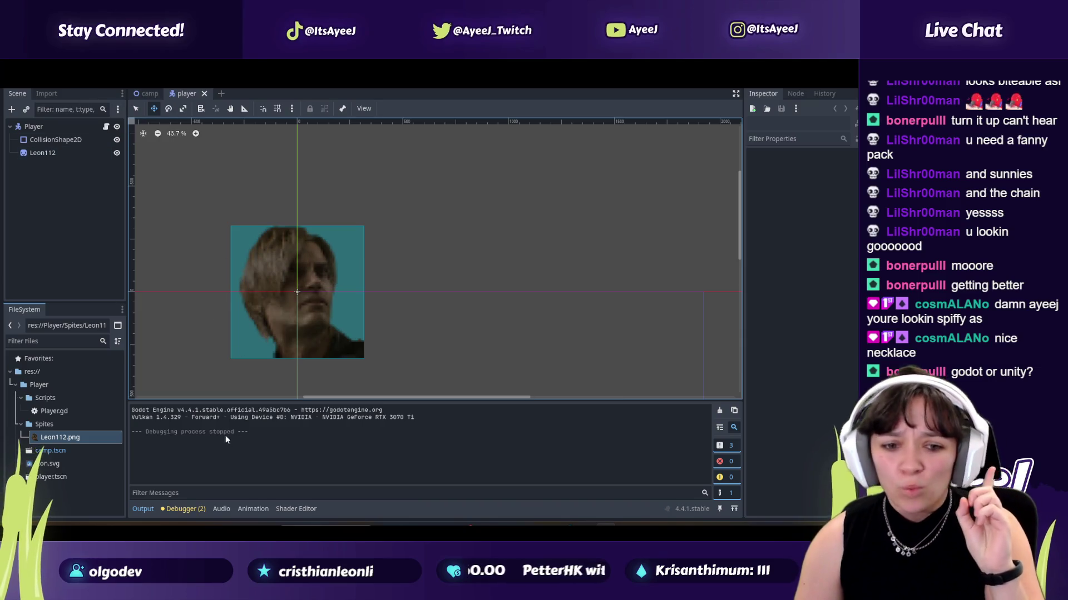
{"action": "left_click", "coordinate": [49, 411]}
{"action": "double_click", "coordinate": [49, 411]}
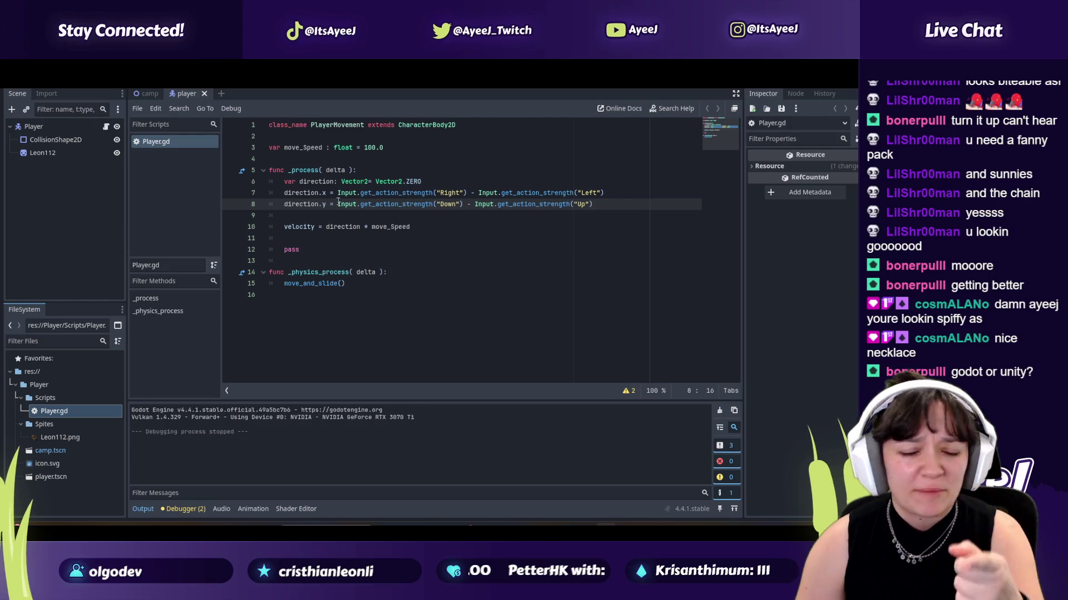
Step: Highlight the direction input lines in Player.gd and run the current scene with F6
{"action": "left_click_drag", "start_coordinate": [334, 181], "coordinate": [413, 214]}
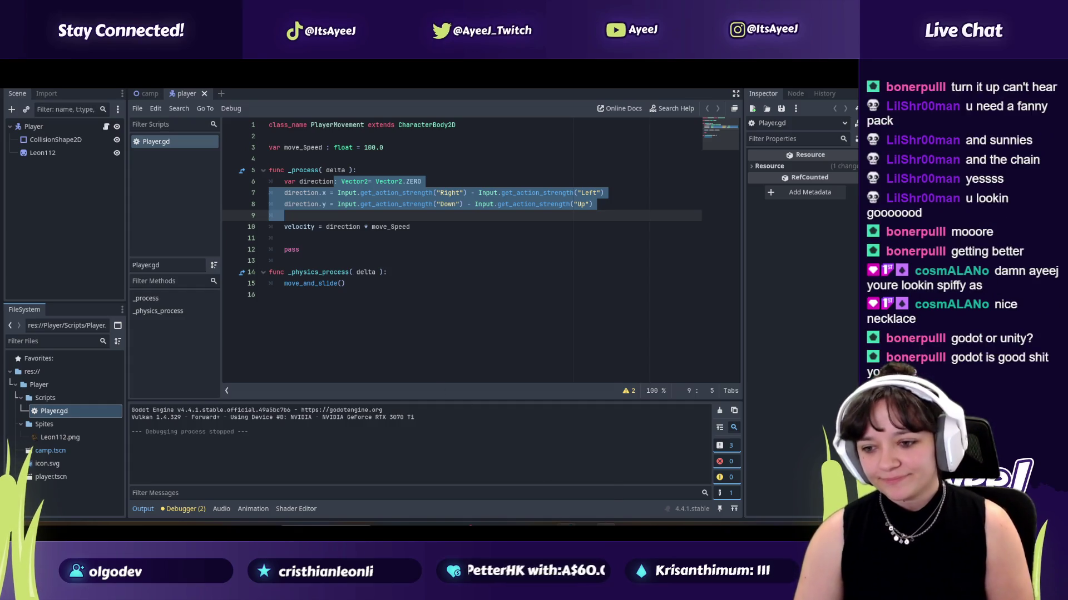
{"action": "mouse_move", "coordinate": [566, 525]}
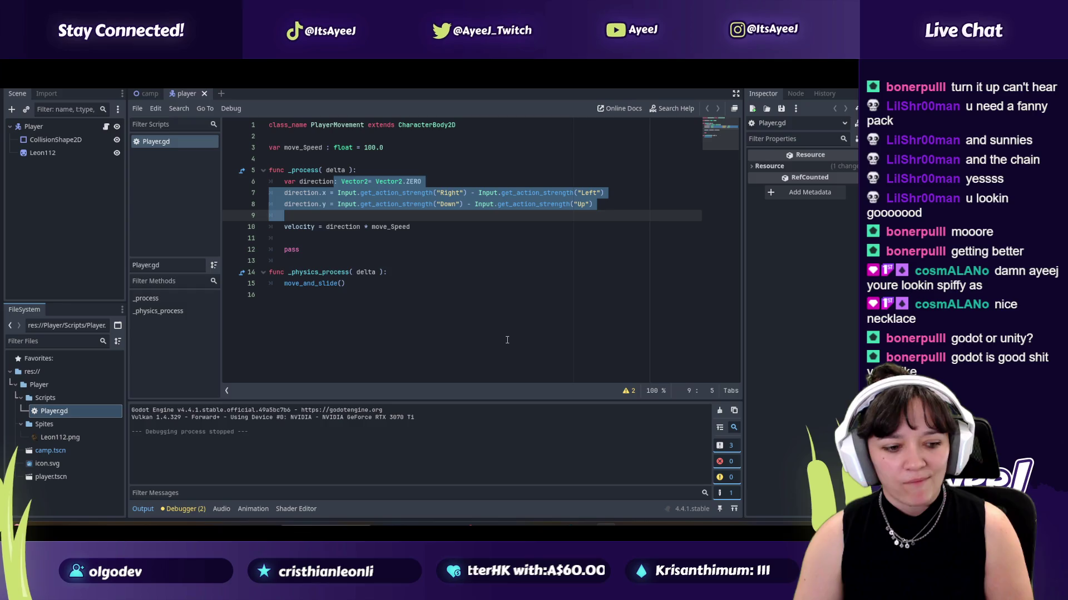
{"action": "key", "text": "F6"}
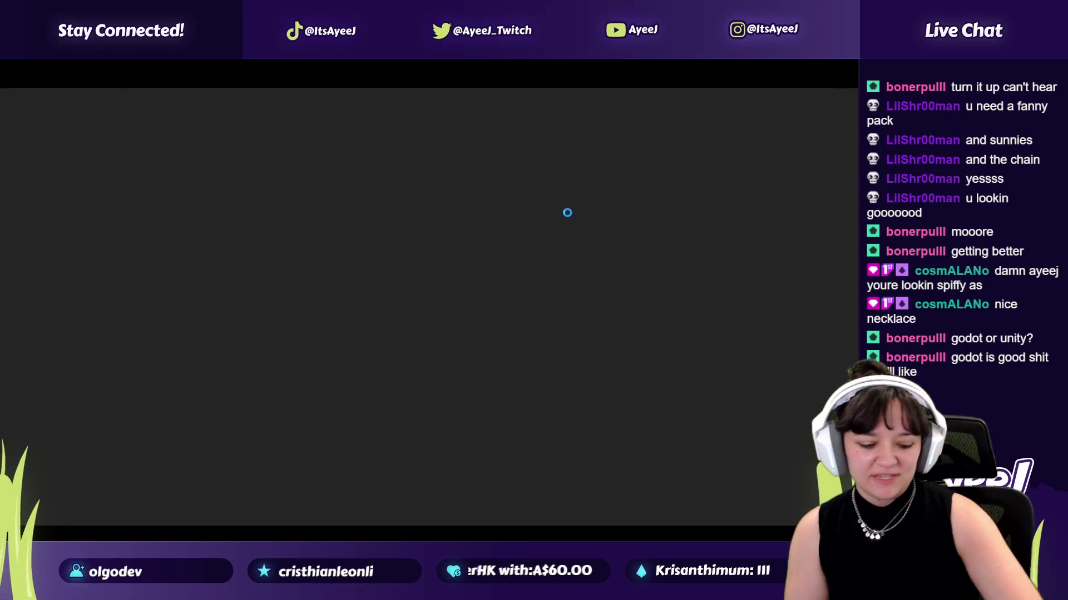
Step: Walk Leon right and down in the running game, then return to Godot
{"action": "key", "text": "Right"}
{"action": "key", "text": "Down"}
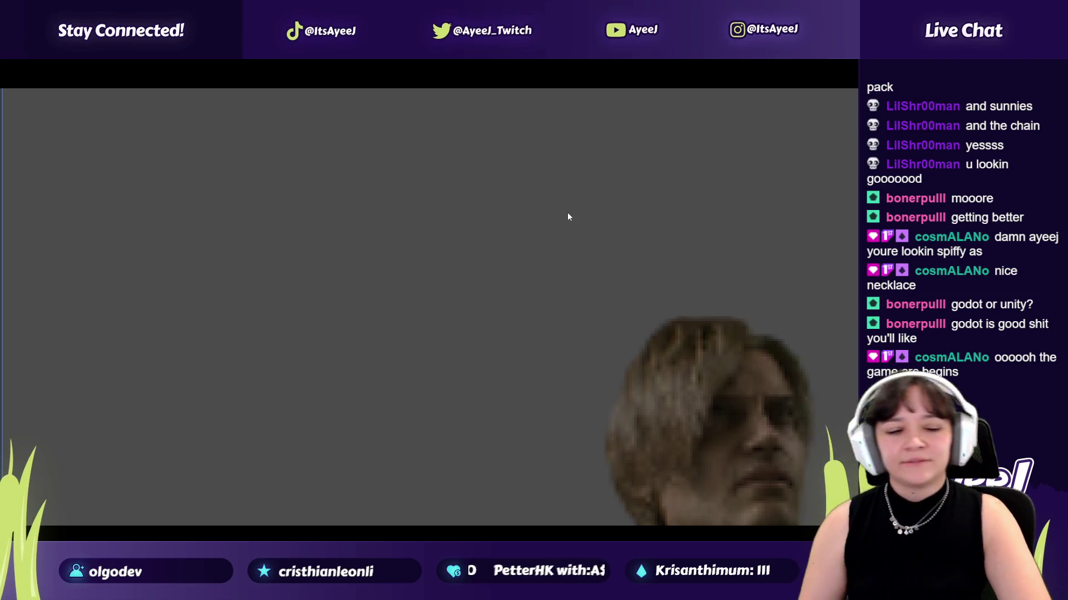
{"action": "key", "text": "alt+Tab"}
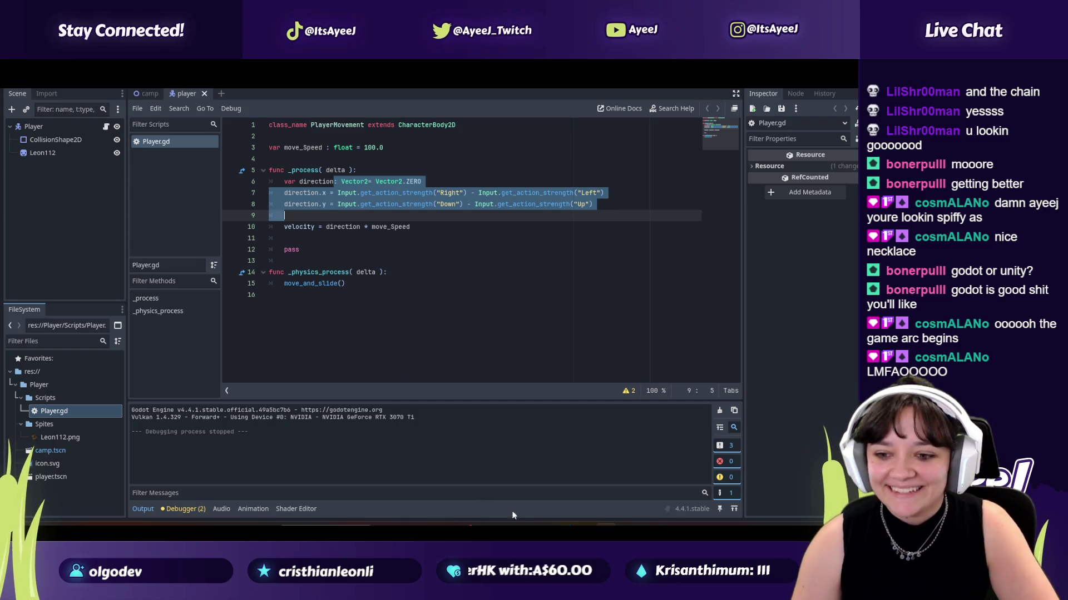
Step: Switch to the browser's Unchosen Drive folder and open the Unchosen GDD document
{"action": "key", "text": "alt+Tab"}
{"action": "key", "text": "ctrl+Tab"}
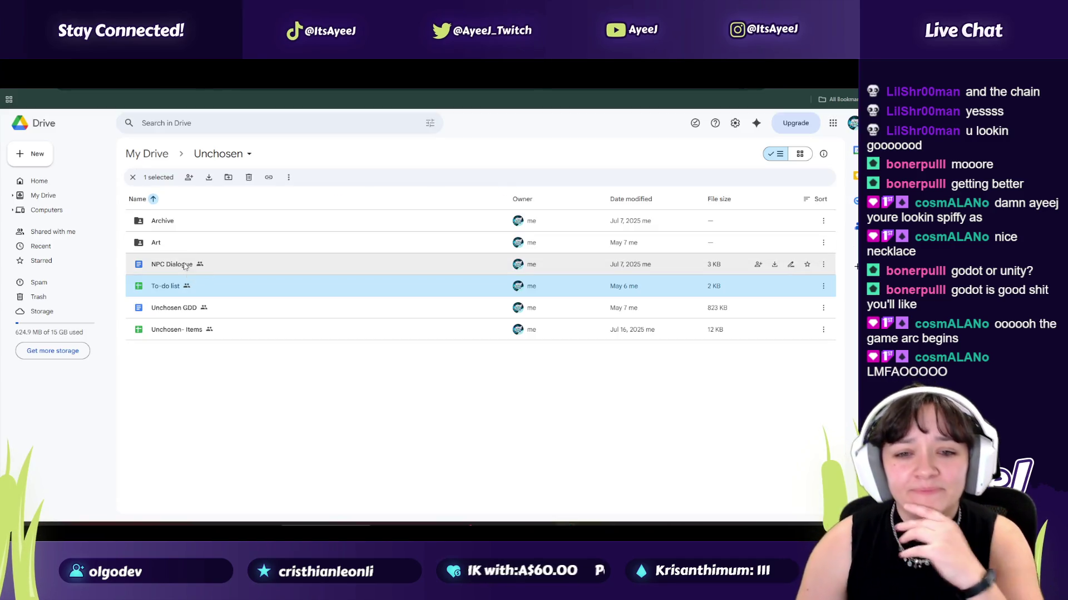
{"action": "double_click", "coordinate": [185, 309]}
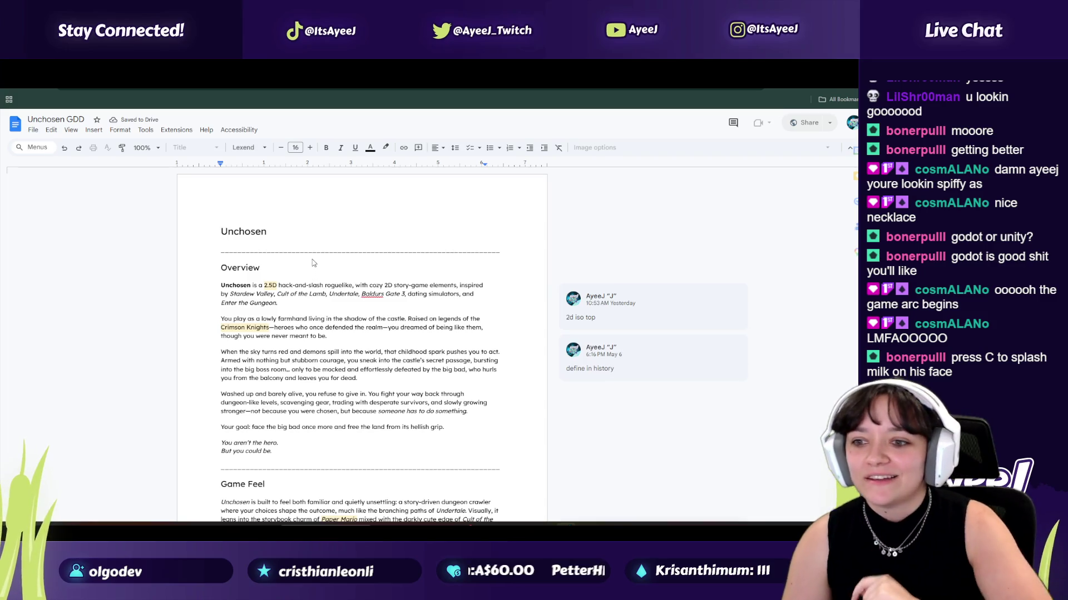
Step: Scroll through the 49-page GDD's Unchosen title, Overview and Game Feel sections
{"action": "scroll", "coordinate": [283, 287], "scroll_direction": "down", "scroll_amount": 2}
{"action": "scroll", "coordinate": [282, 287], "scroll_direction": "down", "scroll_amount": 1}
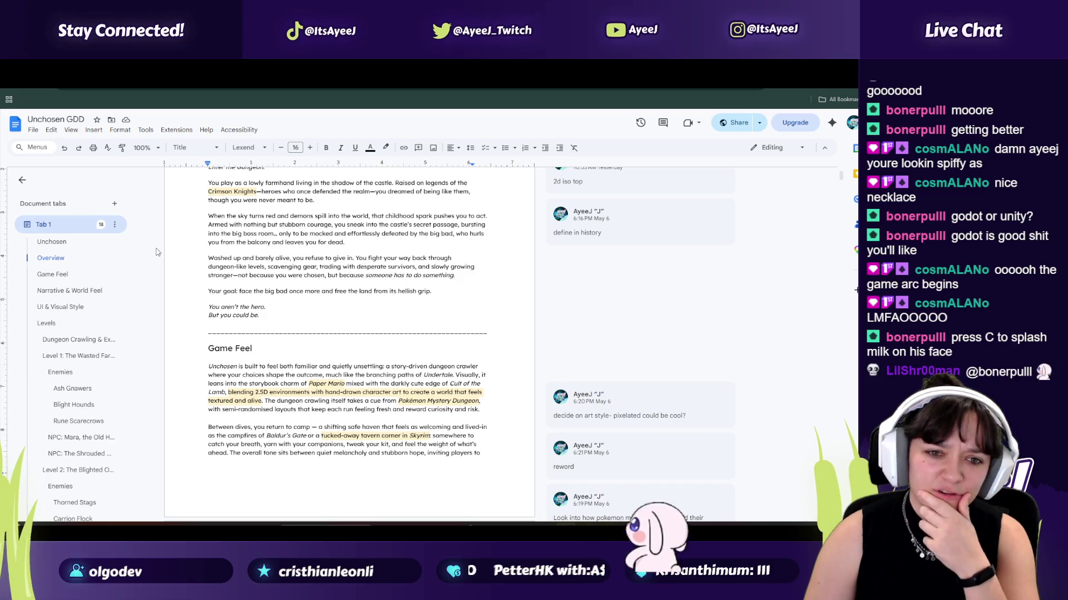
{"action": "scroll", "coordinate": [310, 227], "scroll_direction": "down", "scroll_amount": 8}
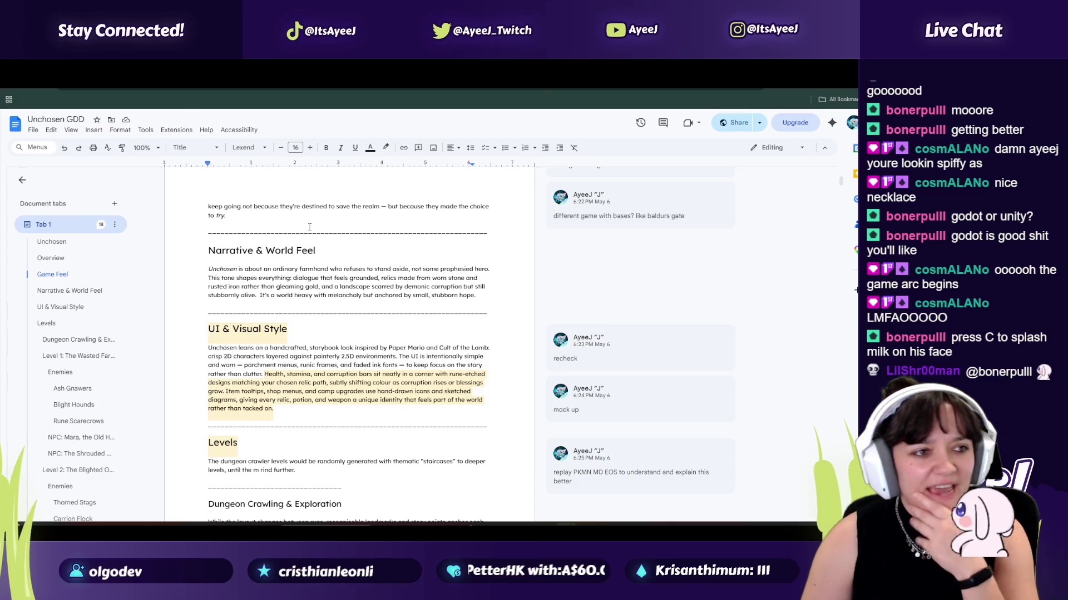
{"action": "mouse_move", "coordinate": [841, 182]}
{"action": "left_mouse_down"}
{"action": "mouse_move", "coordinate": [831, 458]}
{"action": "mouse_move", "coordinate": [840, 499]}
{"action": "mouse_move", "coordinate": [849, 160]}
{"action": "left_mouse_up"}
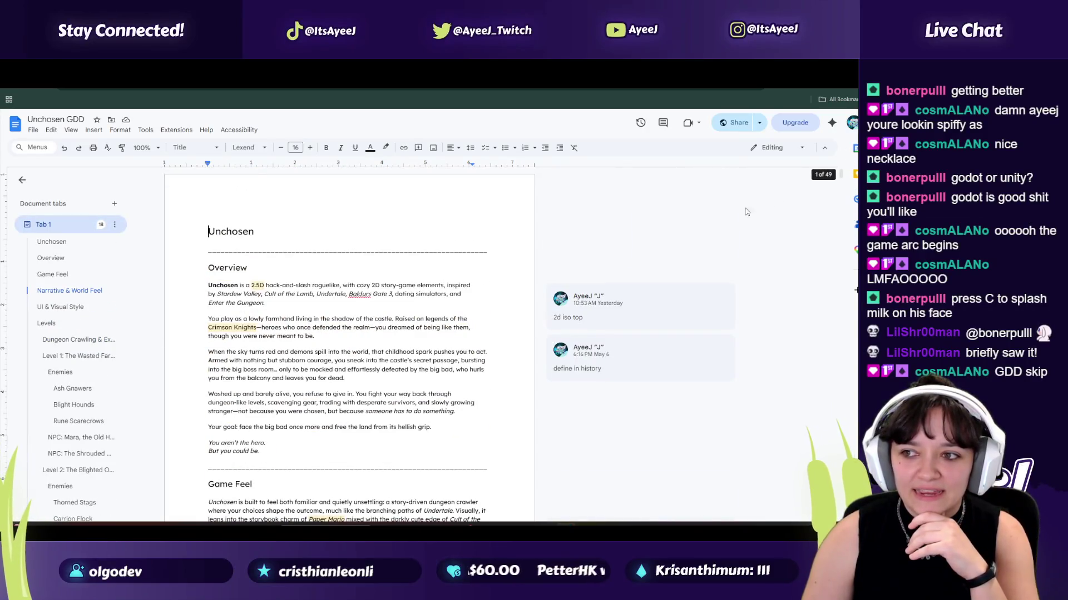
{"action": "scroll", "coordinate": [312, 275], "scroll_direction": "down", "scroll_amount": 3}
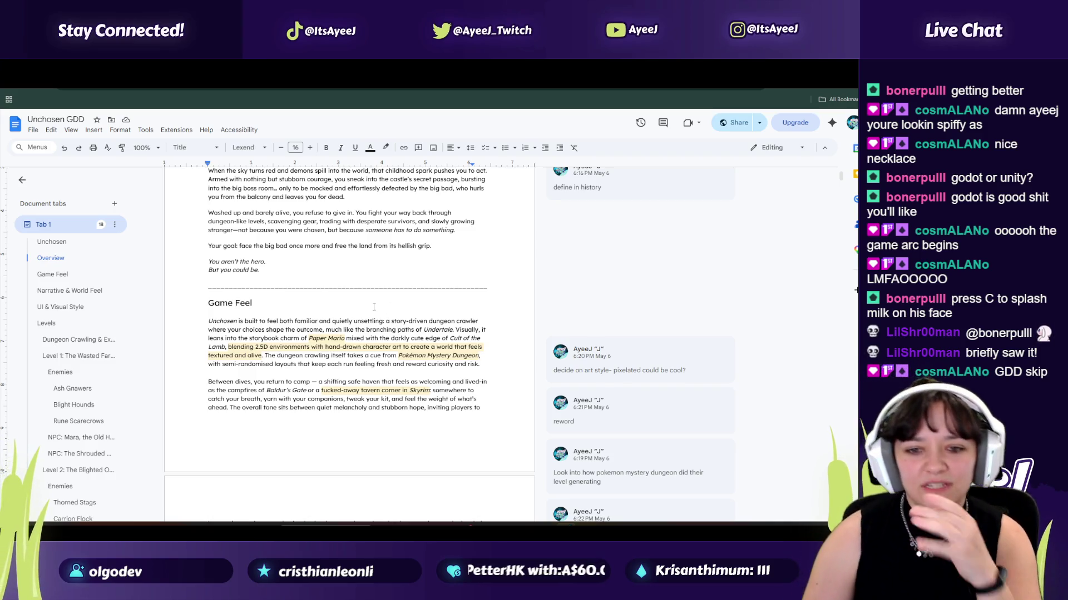
{"action": "scroll", "coordinate": [242, 290], "scroll_direction": "down", "scroll_amount": 15}
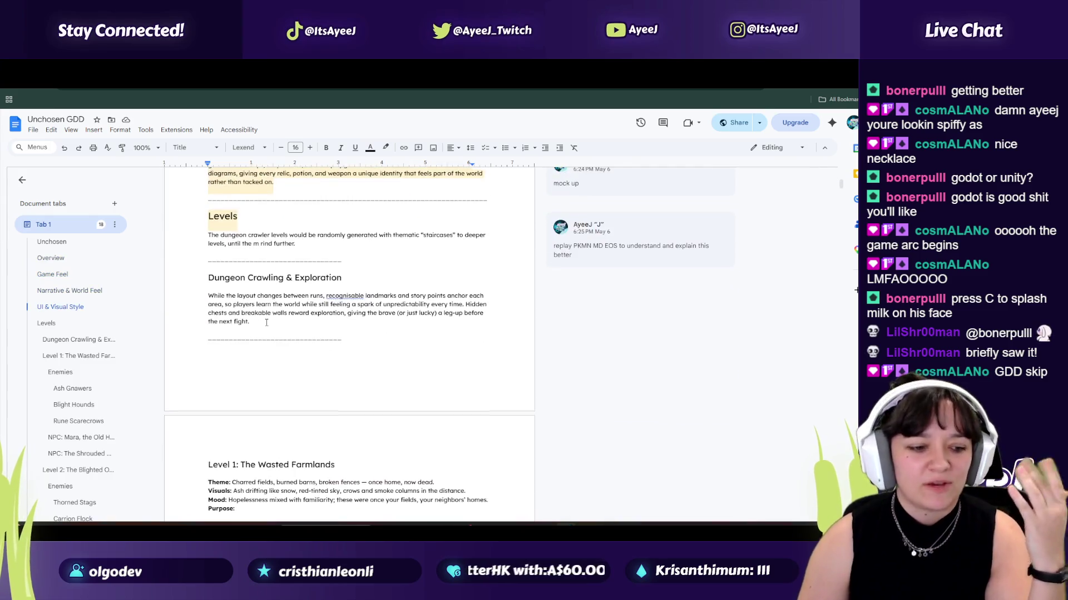
{"action": "scroll", "coordinate": [270, 321], "scroll_direction": "down", "scroll_amount": 1}
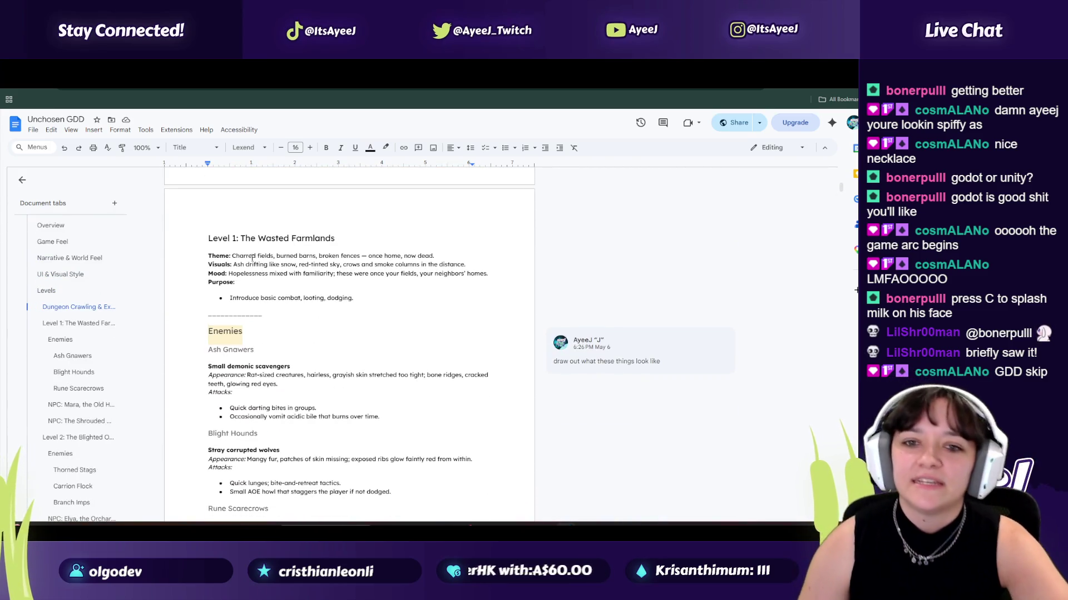
{"action": "scroll", "coordinate": [253, 264], "scroll_direction": "down", "scroll_amount": 6}
{"action": "scroll", "coordinate": [290, 338], "scroll_direction": "up", "scroll_amount": 3}
{"action": "scroll", "coordinate": [290, 339], "scroll_direction": "down", "scroll_amount": 12}
{"action": "scroll", "coordinate": [301, 337], "scroll_direction": "down", "scroll_amount": 15}
{"action": "scroll", "coordinate": [300, 336], "scroll_direction": "down", "scroll_amount": 3}
{"action": "scroll", "coordinate": [321, 296], "scroll_direction": "up", "scroll_amount": 4}
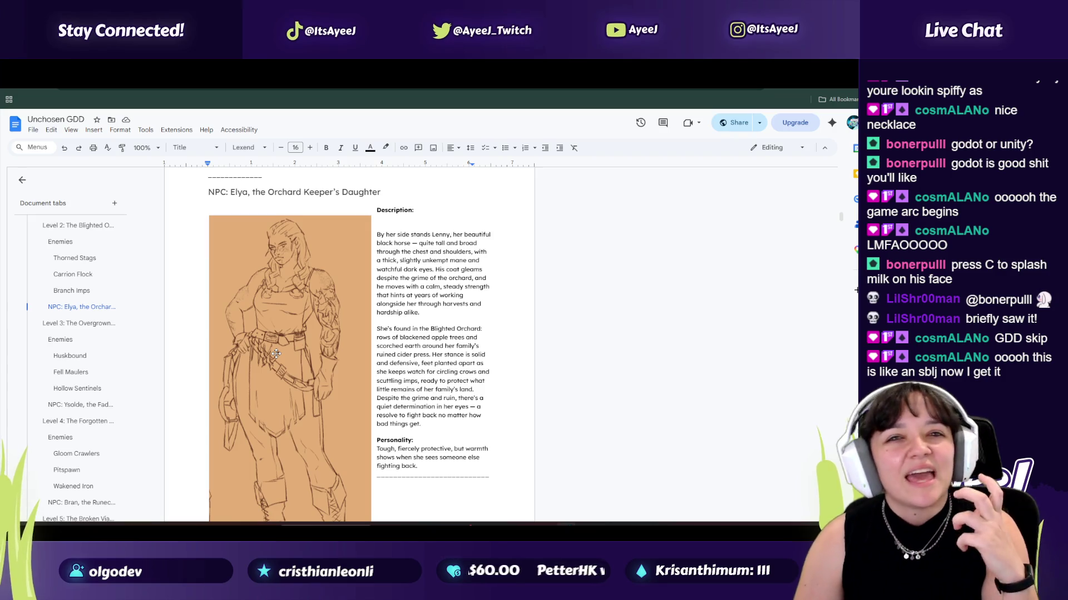
{"action": "scroll", "coordinate": [276, 354], "scroll_direction": "down", "scroll_amount": 15}
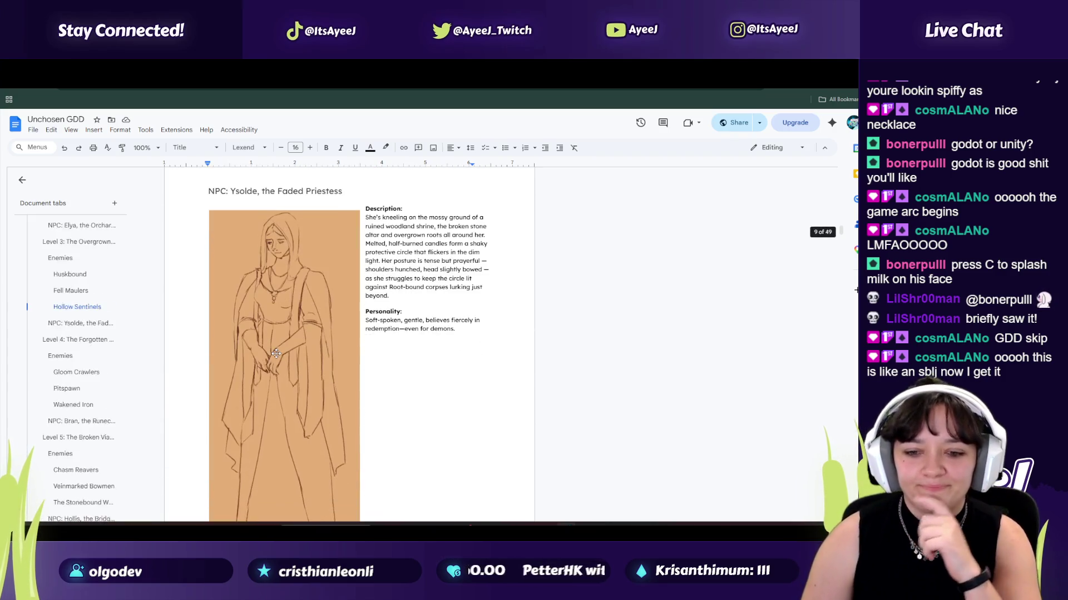
{"action": "scroll", "coordinate": [276, 354], "scroll_direction": "down", "scroll_amount": 20}
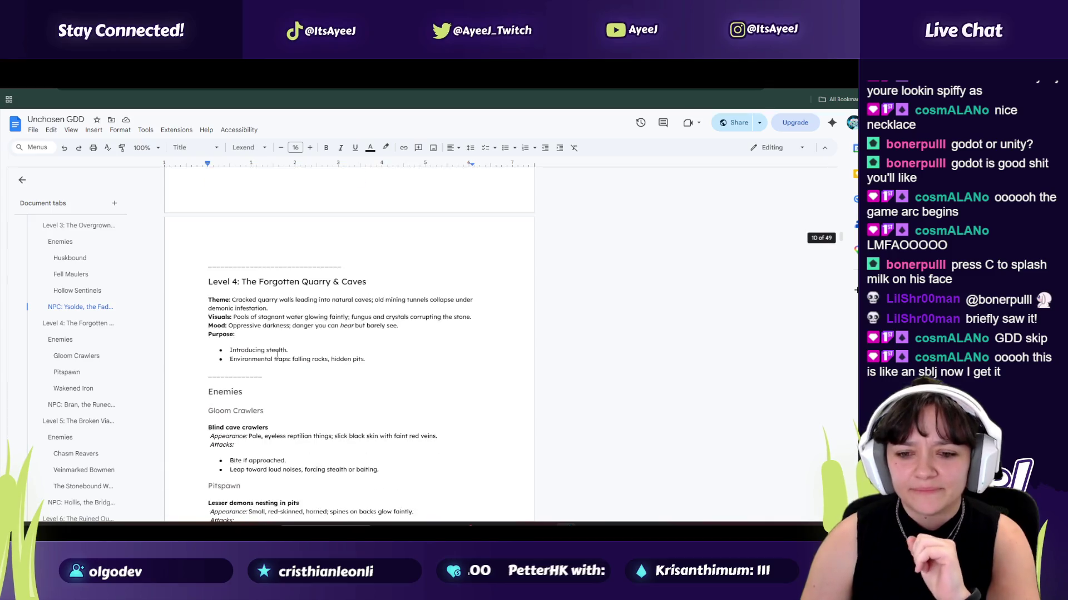
{"action": "scroll", "coordinate": [276, 354], "scroll_direction": "down", "scroll_amount": 10}
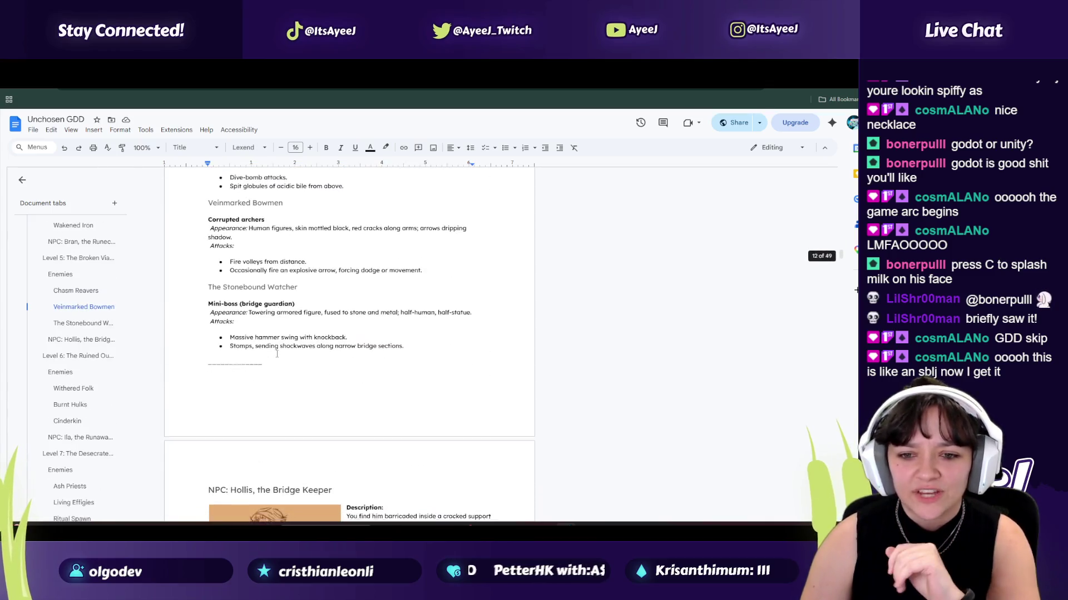
{"action": "scroll", "coordinate": [277, 354], "scroll_direction": "down", "scroll_amount": 1}
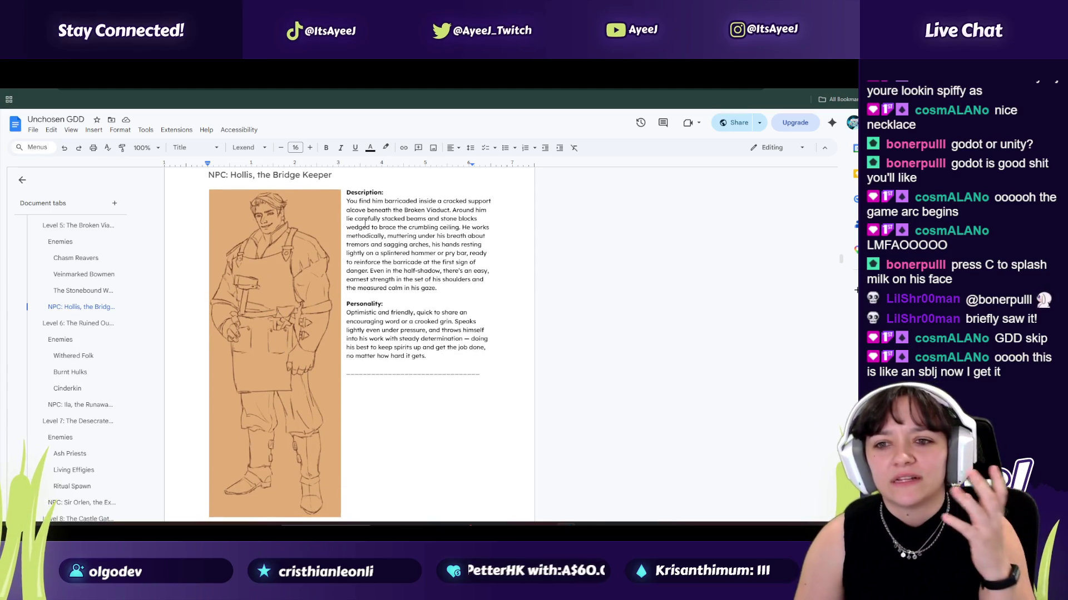
{"action": "scroll", "coordinate": [363, 227], "scroll_direction": "down", "scroll_amount": 4}
{"action": "scroll", "coordinate": [836, 228], "scroll_direction": "up", "scroll_amount": 8}
{"action": "scroll", "coordinate": [837, 228], "scroll_direction": "up", "scroll_amount": 20}
{"action": "scroll", "coordinate": [277, 320], "scroll_direction": "down", "scroll_amount": 10}
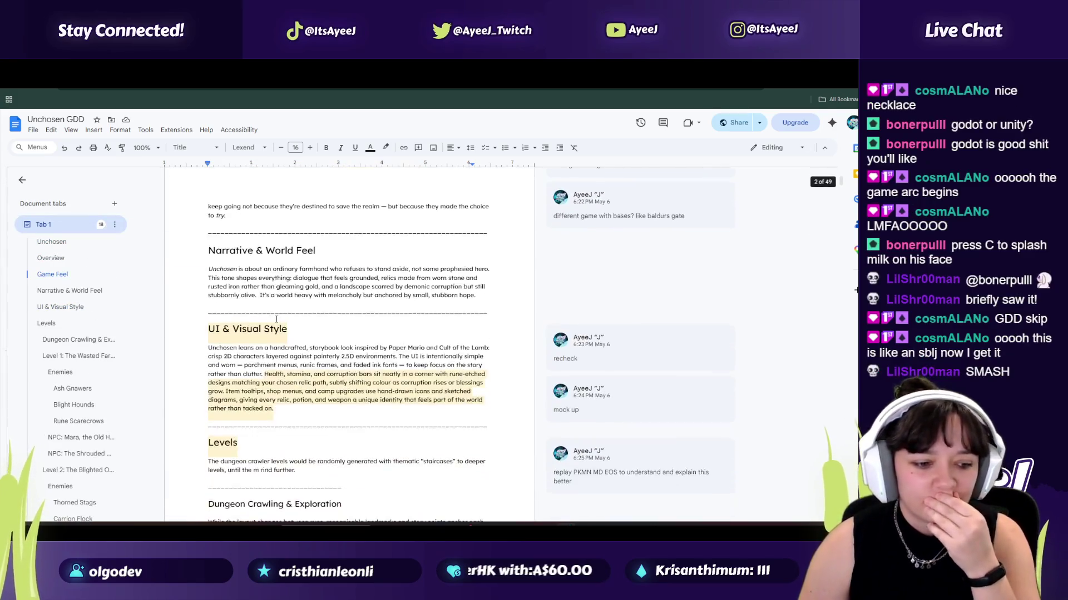
Step: Scroll to Elya's NPC page, select its first description line, and scroll back up to Mara
{"action": "scroll", "coordinate": [277, 320], "scroll_direction": "down", "scroll_amount": 15}
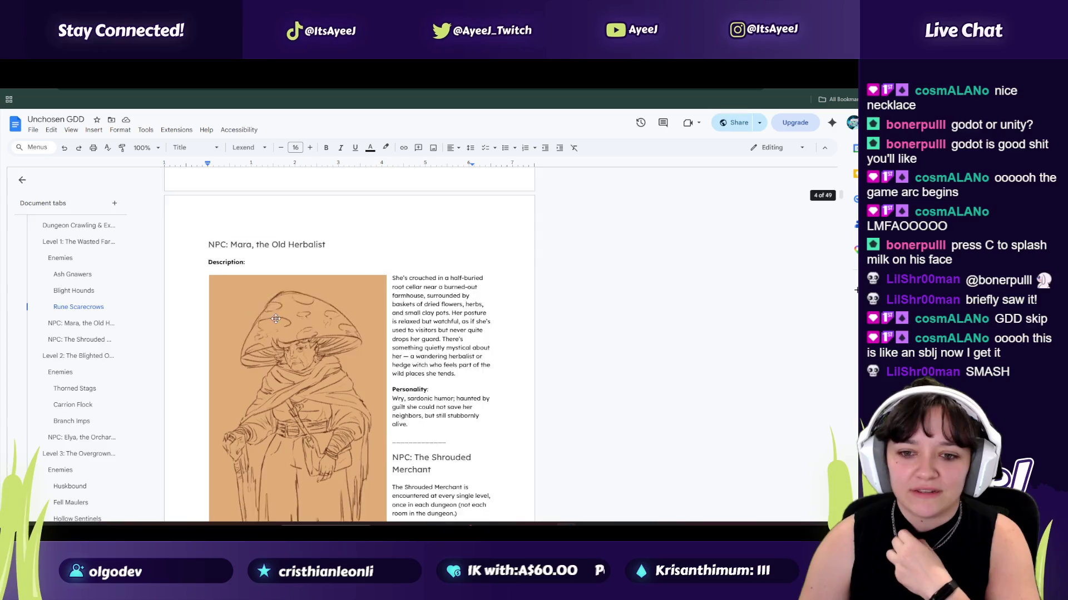
{"action": "scroll", "coordinate": [275, 318], "scroll_direction": "down", "scroll_amount": 15}
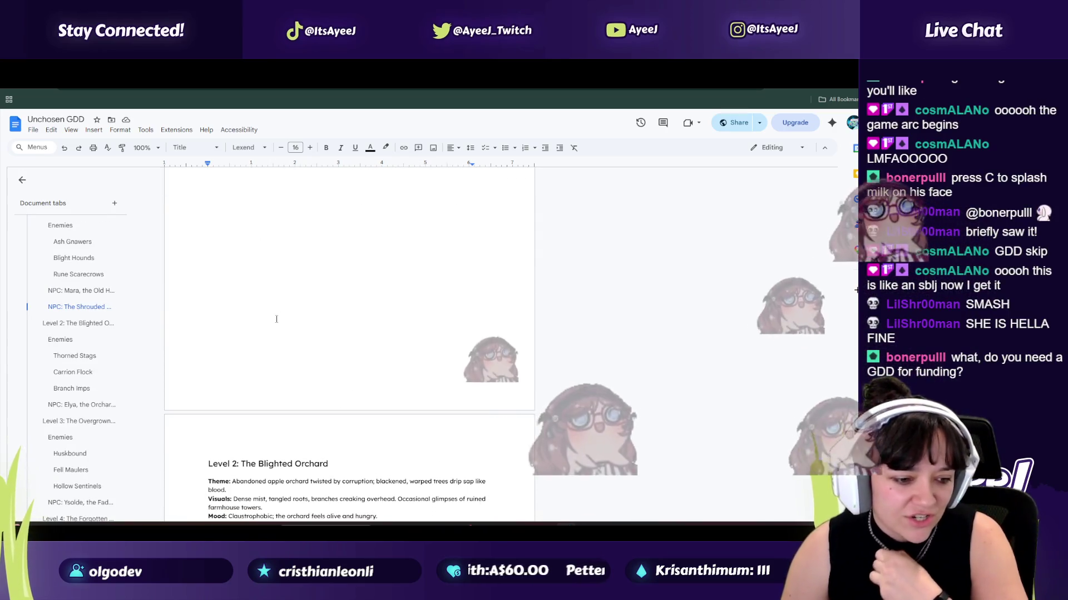
{"action": "scroll", "coordinate": [276, 318], "scroll_direction": "down", "scroll_amount": 20}
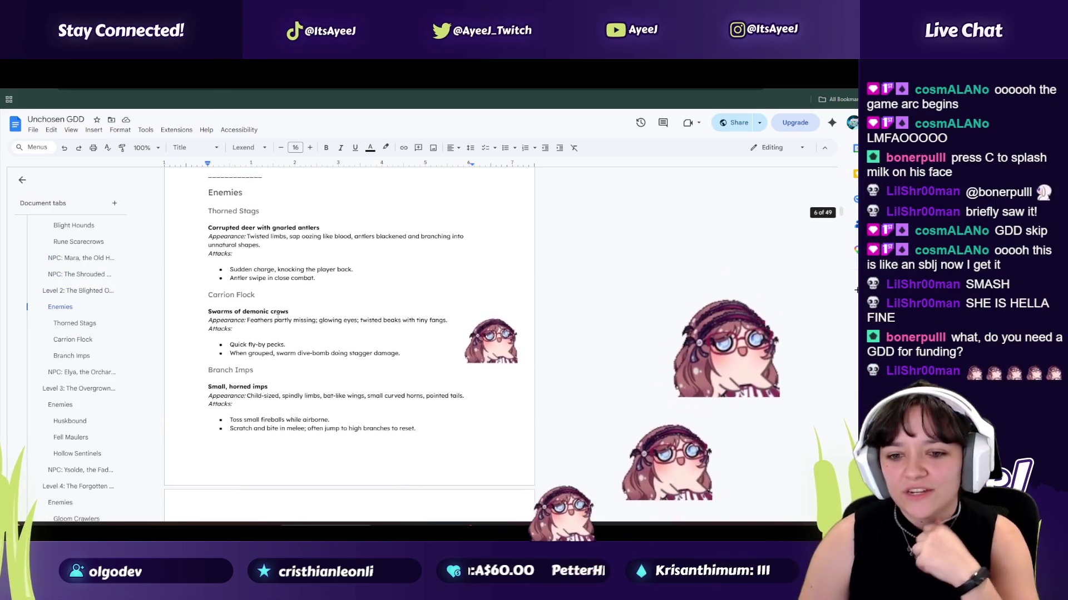
{"action": "scroll", "coordinate": [277, 318], "scroll_direction": "up", "scroll_amount": 4}
{"action": "scroll", "coordinate": [389, 250], "scroll_direction": "down", "scroll_amount": 1}
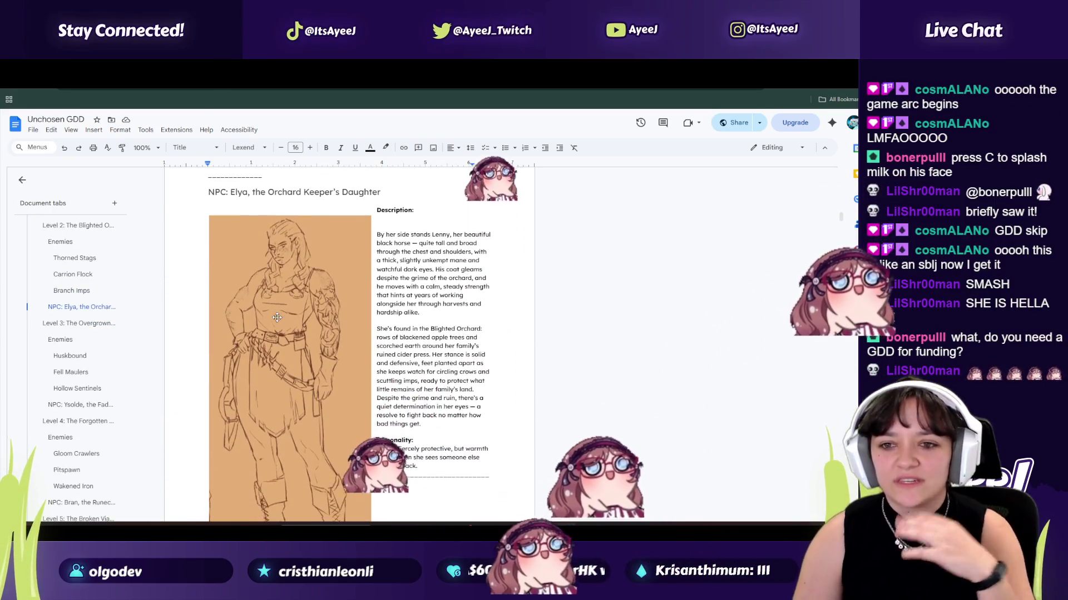
{"action": "left_click_drag", "start_coordinate": [417, 231], "coordinate": [378, 234]}
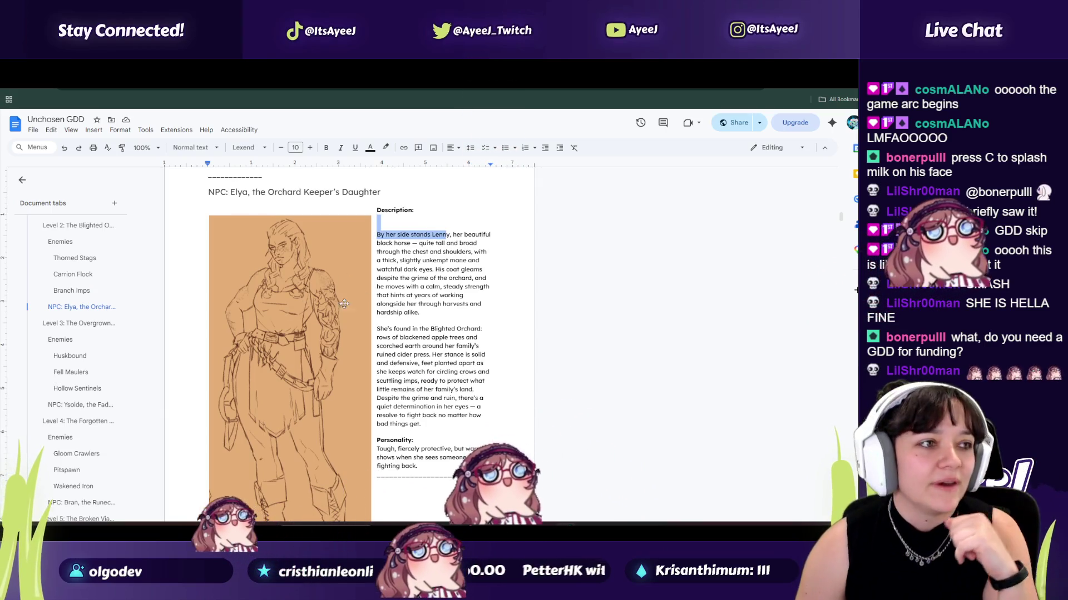
{"action": "scroll", "coordinate": [223, 262], "scroll_direction": "down", "scroll_amount": 4}
{"action": "scroll", "coordinate": [77, 262], "scroll_direction": "up", "scroll_amount": 5}
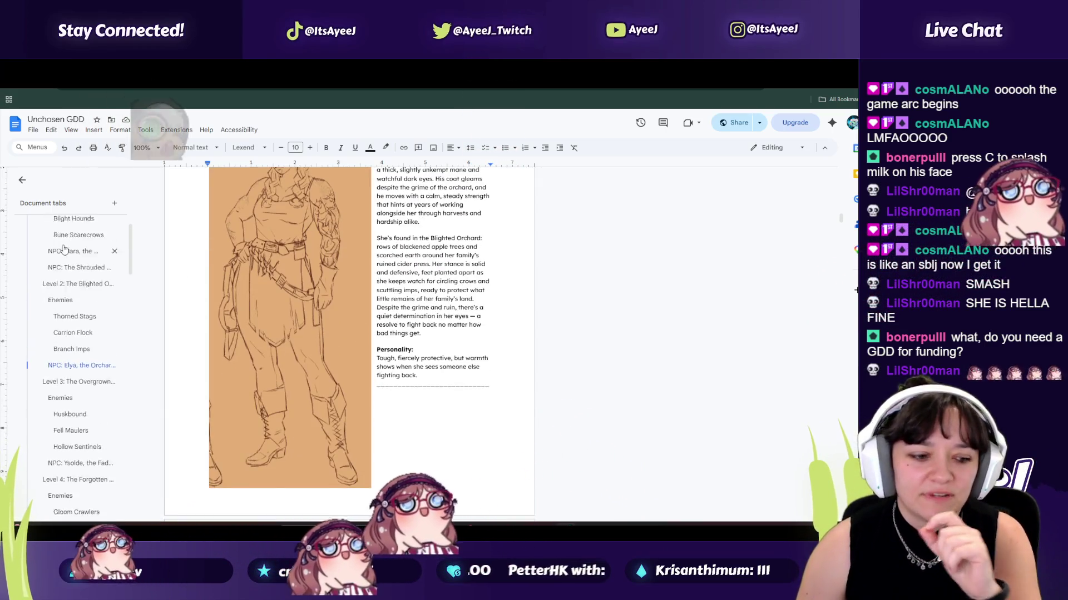
{"action": "scroll", "coordinate": [370, 260], "scroll_direction": "up", "scroll_amount": 10}
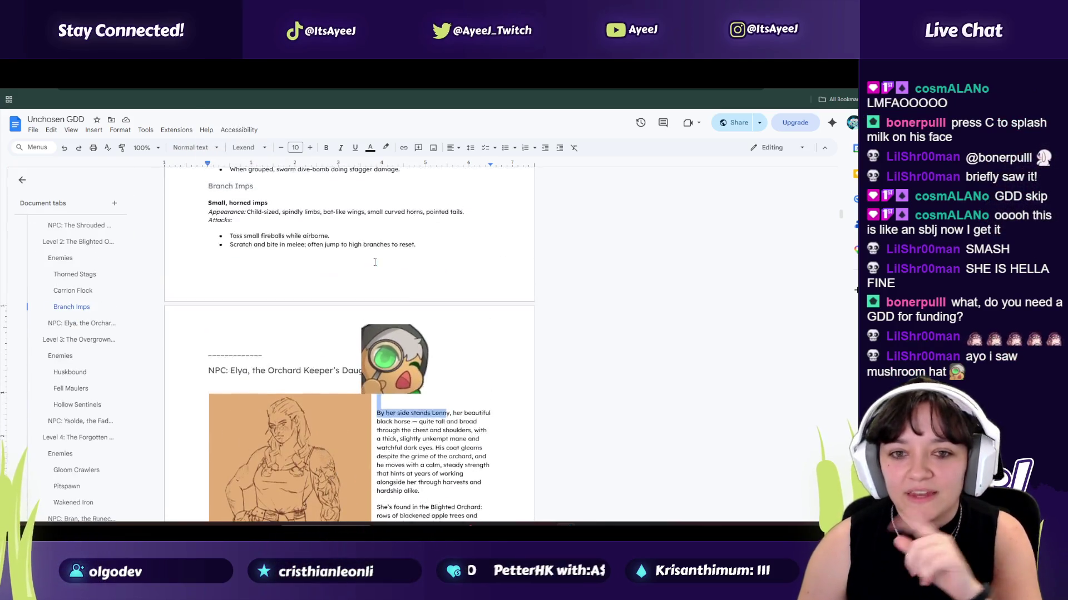
{"action": "scroll", "coordinate": [370, 260], "scroll_direction": "up", "scroll_amount": 10}
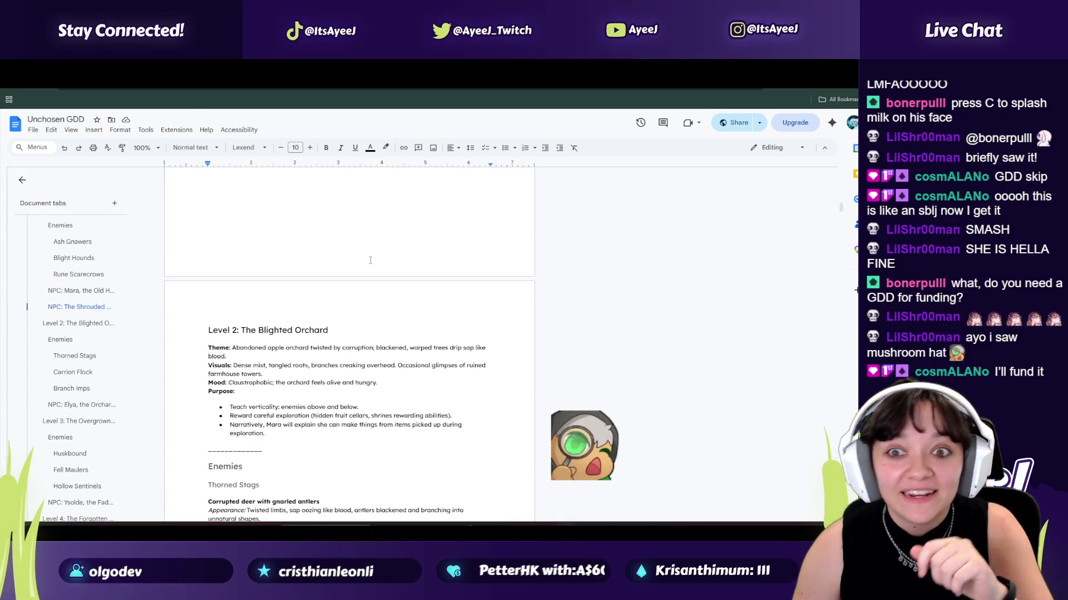
{"action": "scroll", "coordinate": [370, 260], "scroll_direction": "up", "scroll_amount": 10}
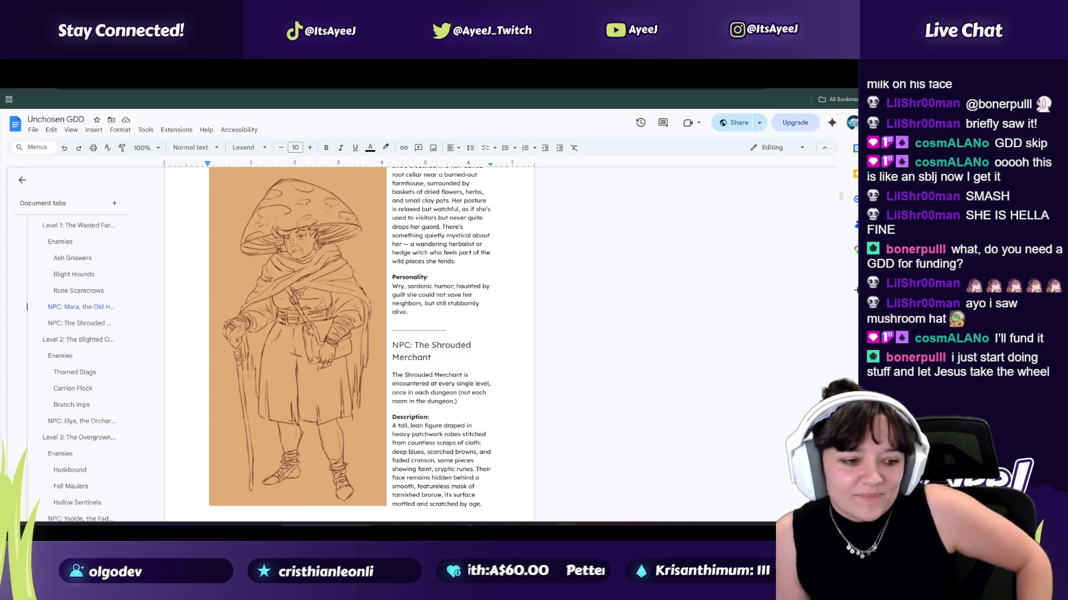
Step: Pick 'Level 1: The Wasted Farmlands' in the outline to reach Mara's root cellar entry
{"action": "scroll", "coordinate": [305, 278], "scroll_direction": "down", "scroll_amount": 2}
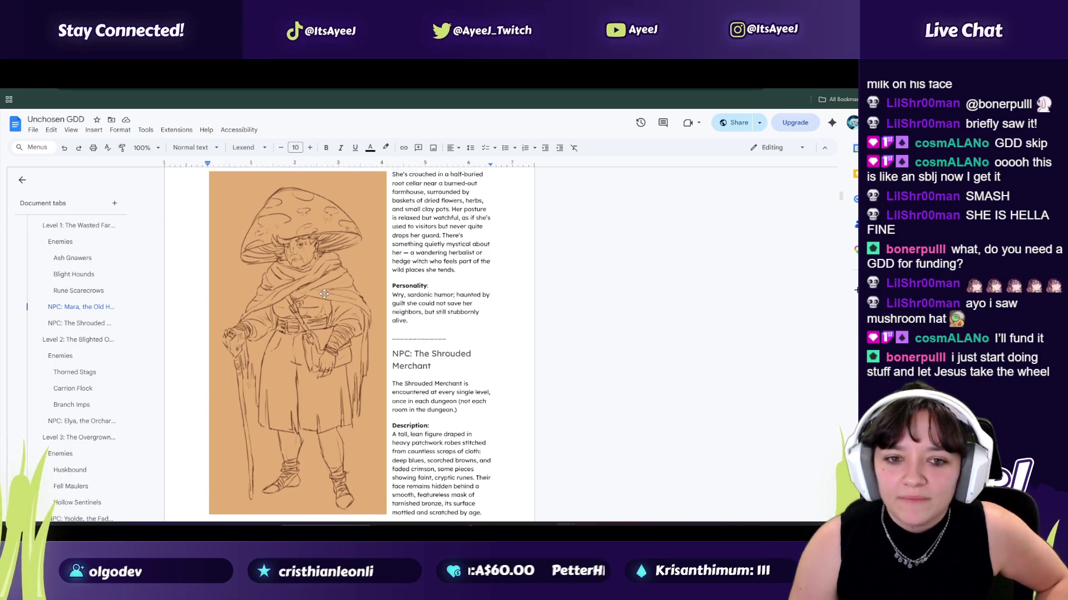
{"action": "scroll", "coordinate": [75, 377], "scroll_direction": "down", "scroll_amount": 15}
{"action": "scroll", "coordinate": [75, 377], "scroll_direction": "up", "scroll_amount": 15}
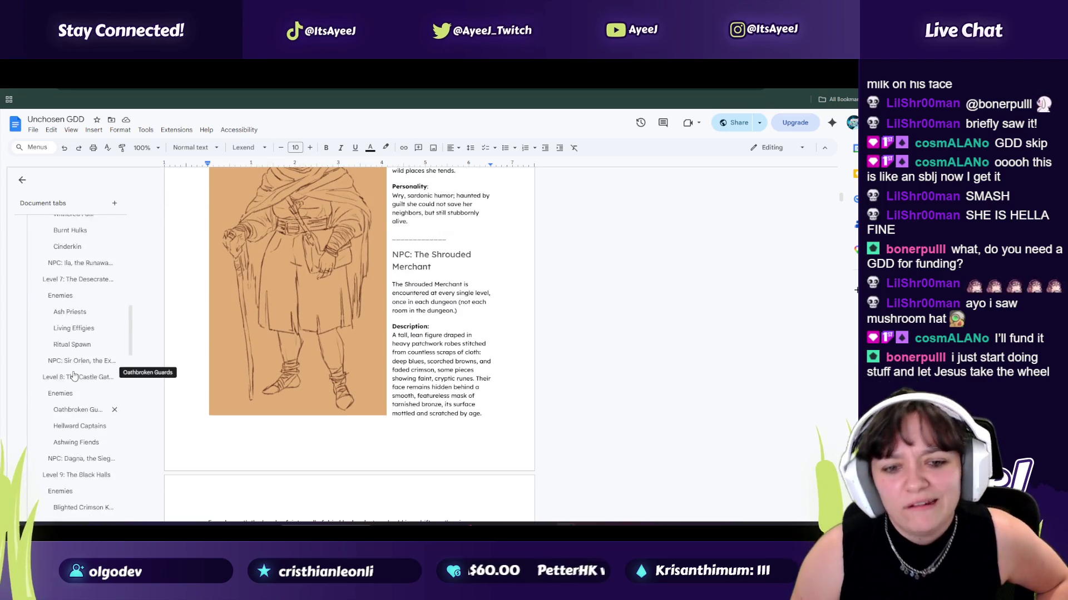
{"action": "left_click", "coordinate": [67, 272]}
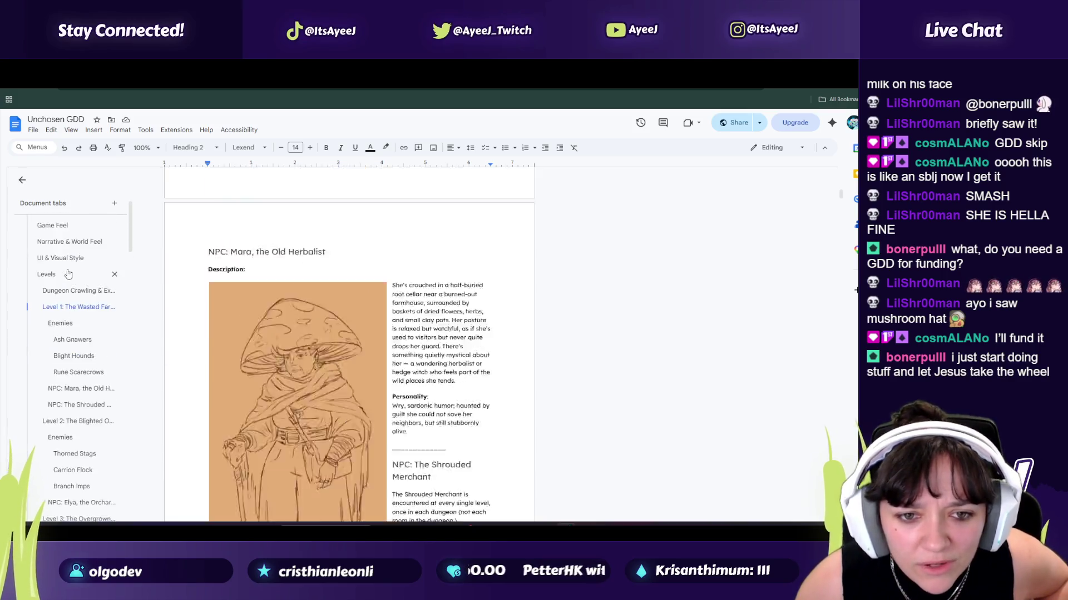
Step: Step through Narrative & World Feel, Level 4 and Camp in the outline to reach Core Player Stats
{"action": "scroll", "coordinate": [65, 266], "scroll_direction": "up", "scroll_amount": 2}
{"action": "left_click", "coordinate": [66, 289]}
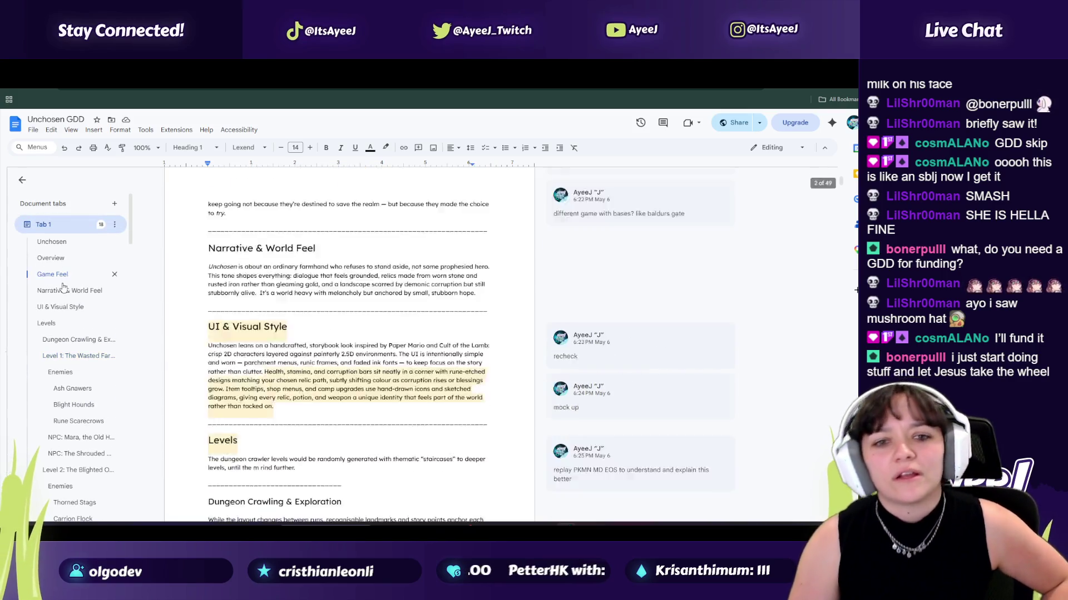
{"action": "scroll", "coordinate": [61, 344], "scroll_direction": "down", "scroll_amount": 10}
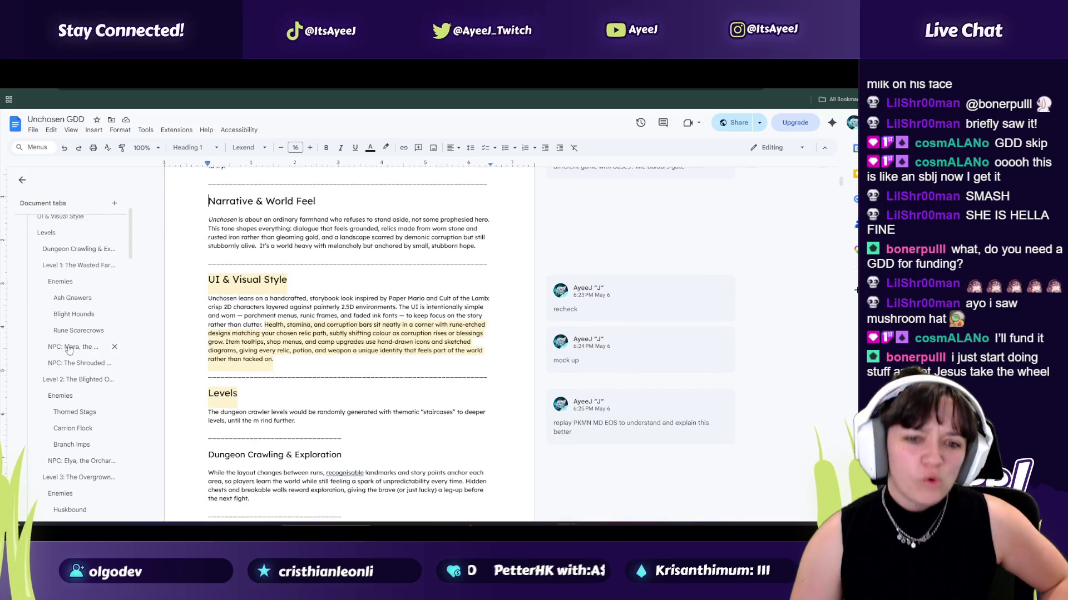
{"action": "left_click", "coordinate": [75, 351]}
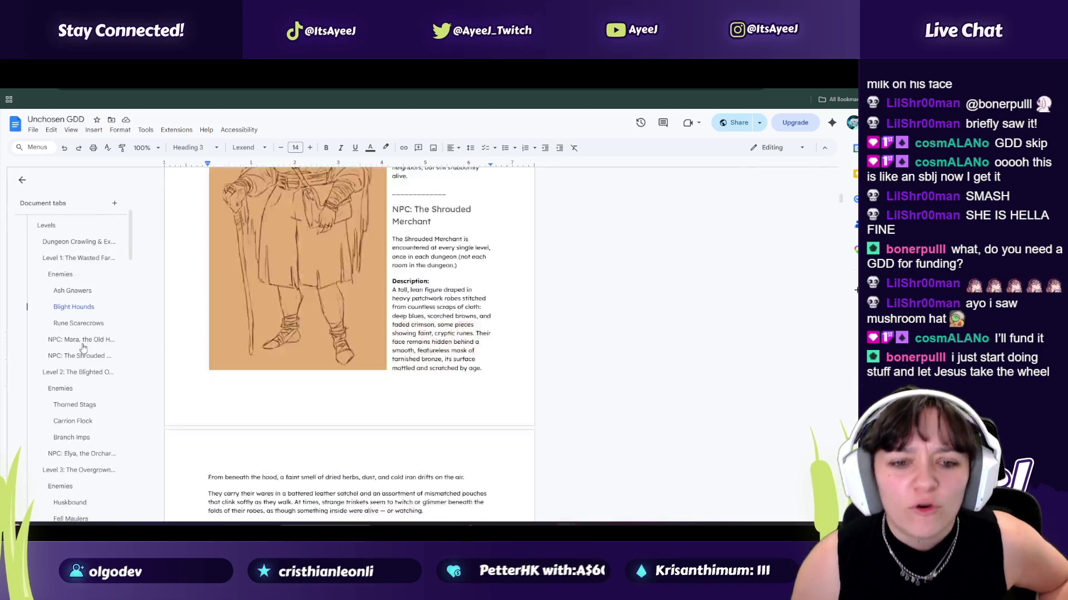
{"action": "scroll", "coordinate": [80, 355], "scroll_direction": "down", "scroll_amount": 8}
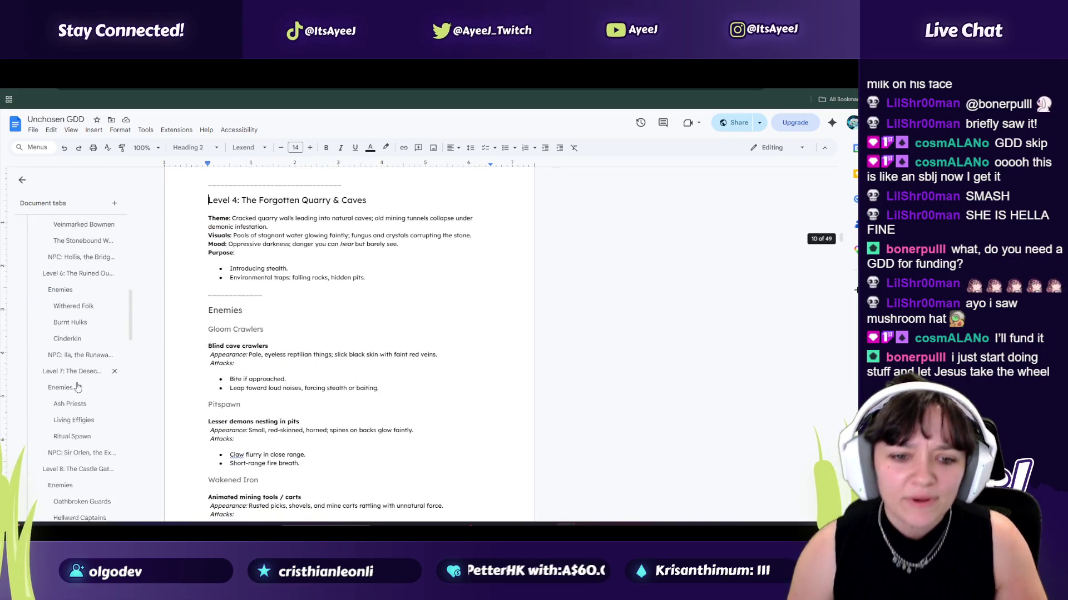
{"action": "left_click", "coordinate": [70, 403]}
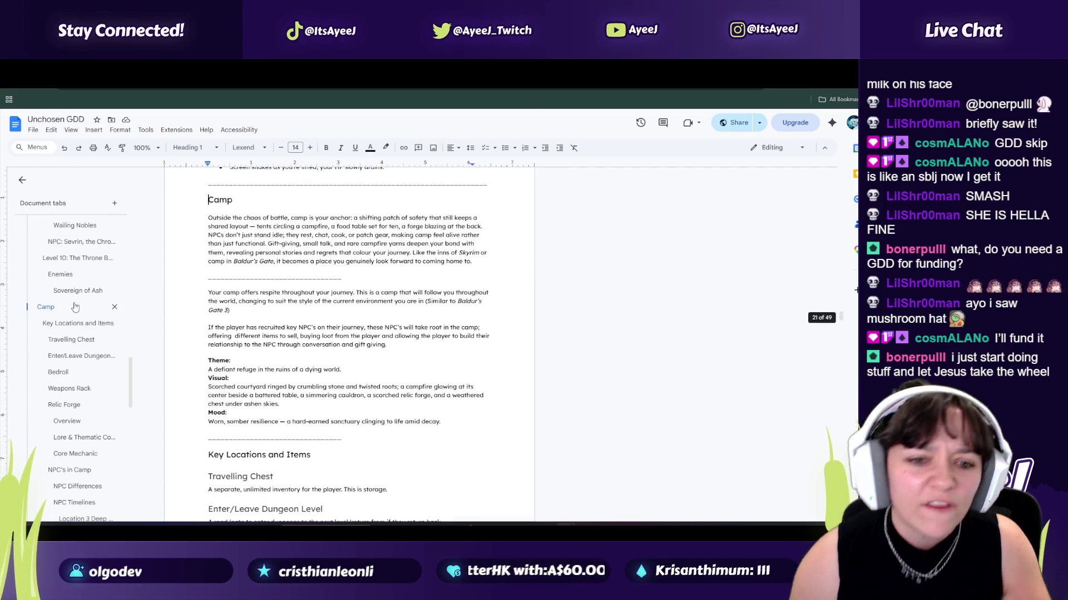
{"action": "scroll", "coordinate": [72, 356], "scroll_direction": "down", "scroll_amount": 5}
{"action": "left_click", "coordinate": [69, 346]}
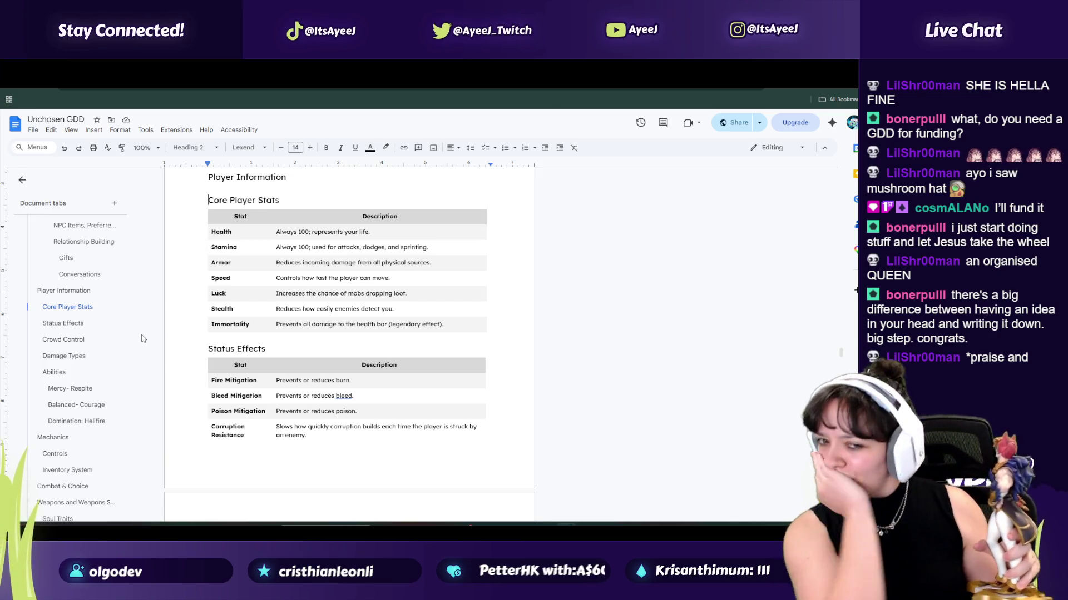
Step: Jump to Controls and scroll through the Inventory and Weapons sections
{"action": "left_click", "coordinate": [60, 452]}
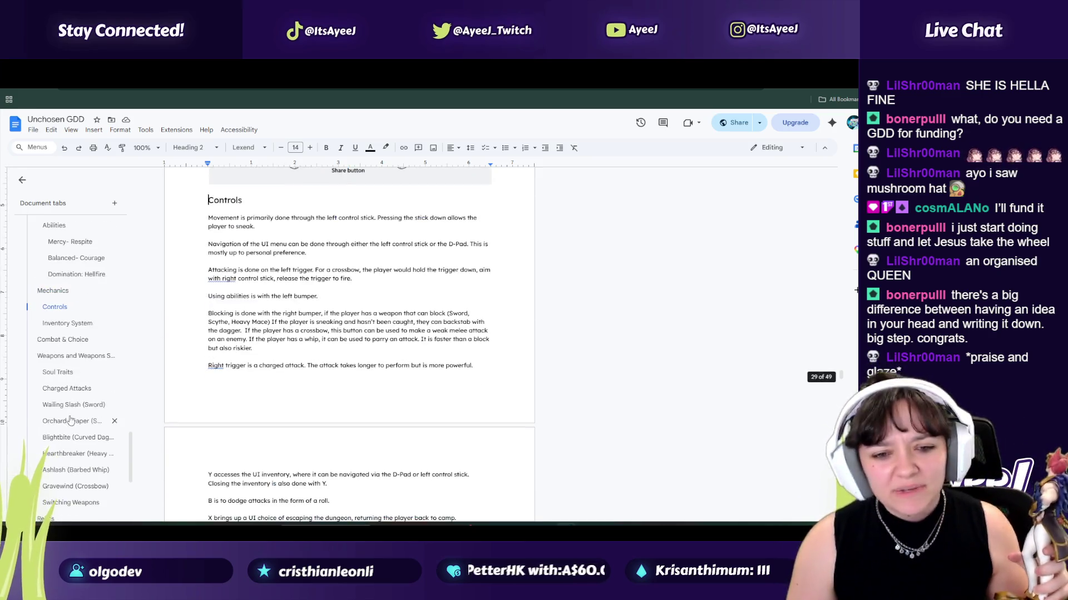
{"action": "scroll", "coordinate": [222, 289], "scroll_direction": "up", "scroll_amount": 5}
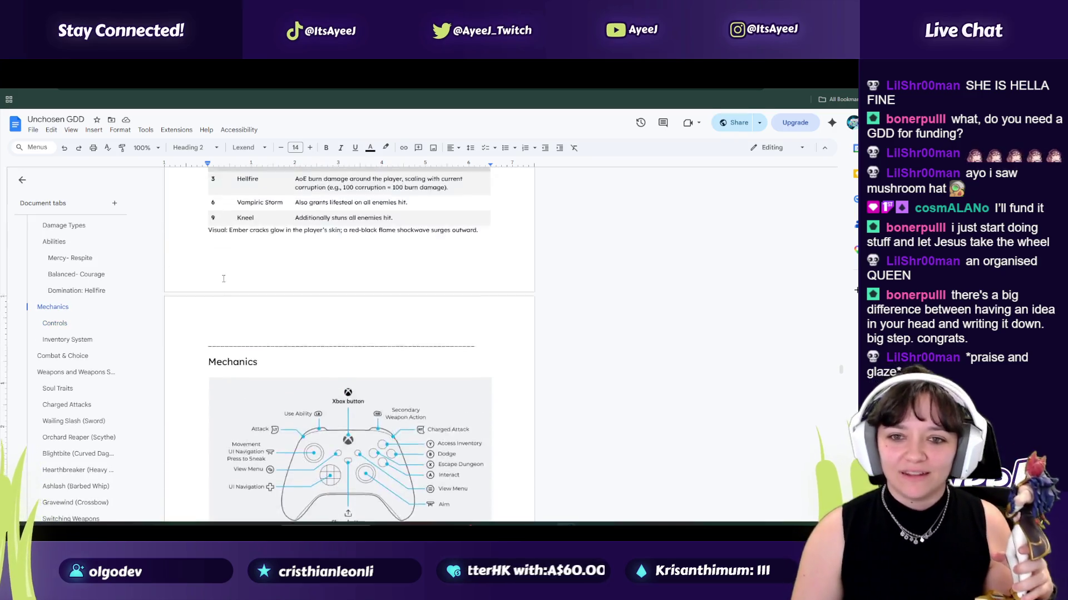
{"action": "scroll", "coordinate": [244, 363], "scroll_direction": "down", "scroll_amount": 5}
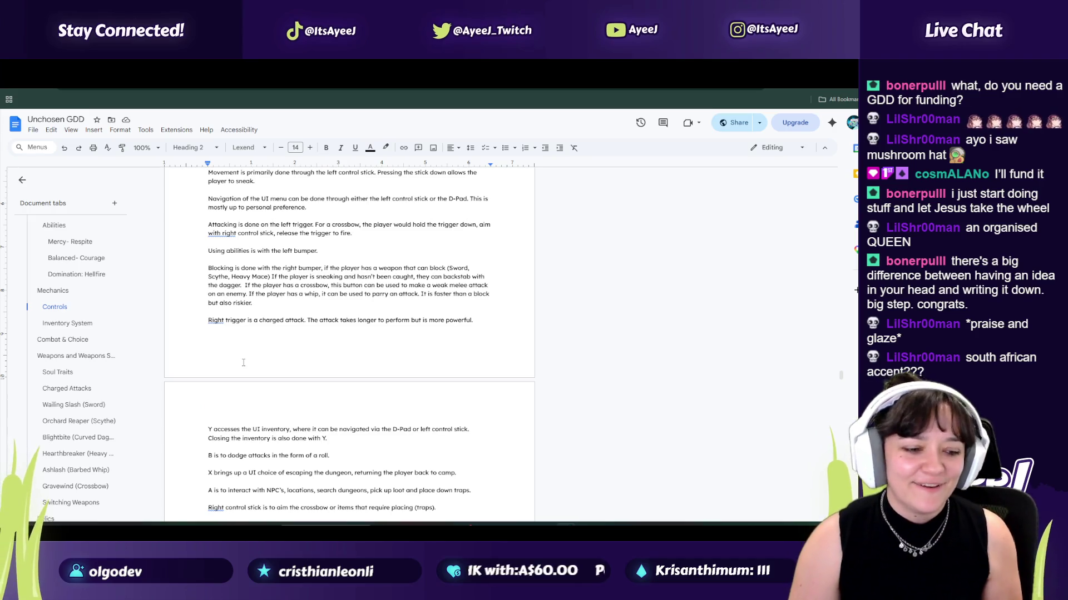
{"action": "scroll", "coordinate": [291, 348], "scroll_direction": "down", "scroll_amount": 3}
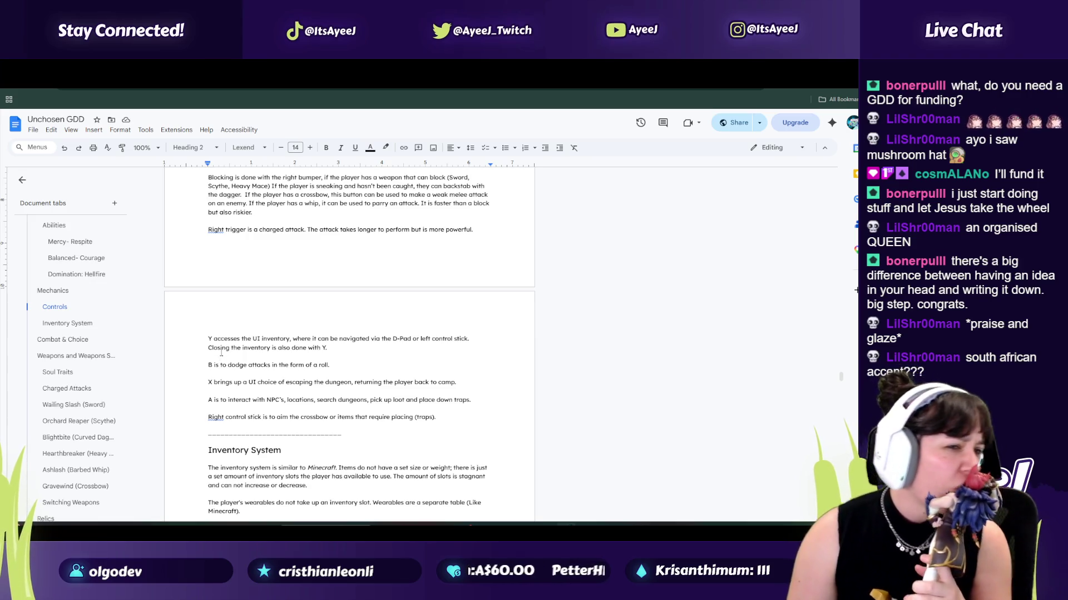
{"action": "scroll", "coordinate": [276, 331], "scroll_direction": "down", "scroll_amount": 1}
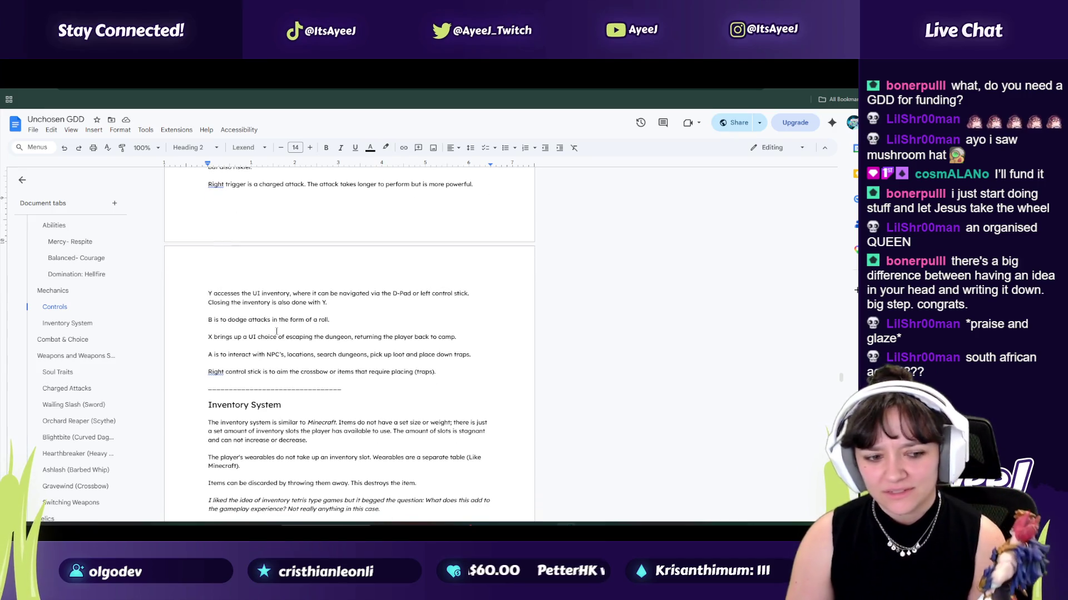
{"action": "scroll", "coordinate": [276, 331], "scroll_direction": "down", "scroll_amount": 5}
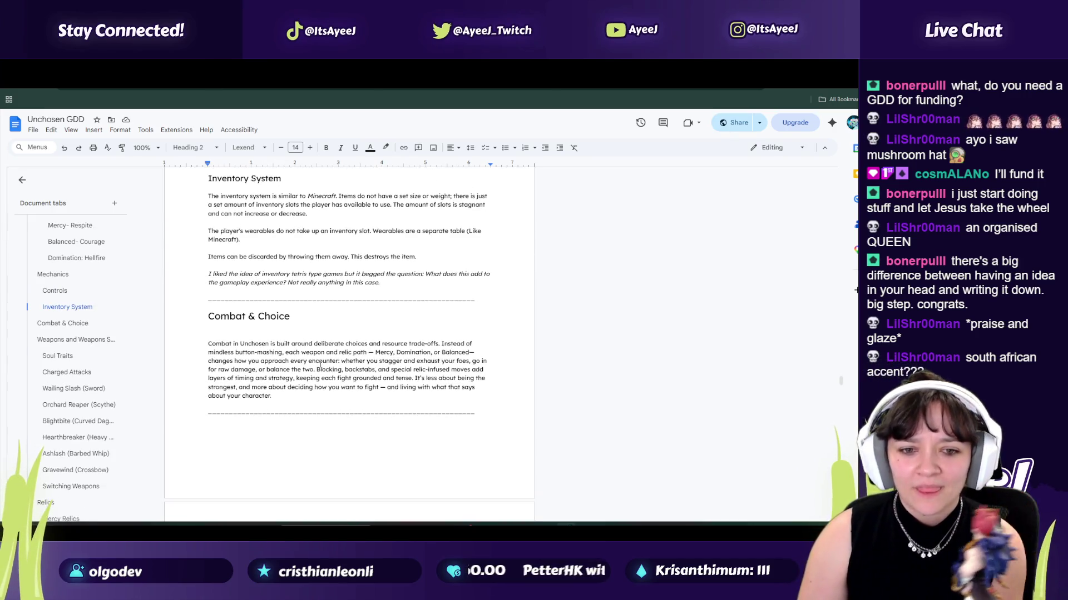
{"action": "scroll", "coordinate": [320, 365], "scroll_direction": "down", "scroll_amount": 4}
{"action": "scroll", "coordinate": [67, 367], "scroll_direction": "down", "scroll_amount": 4}
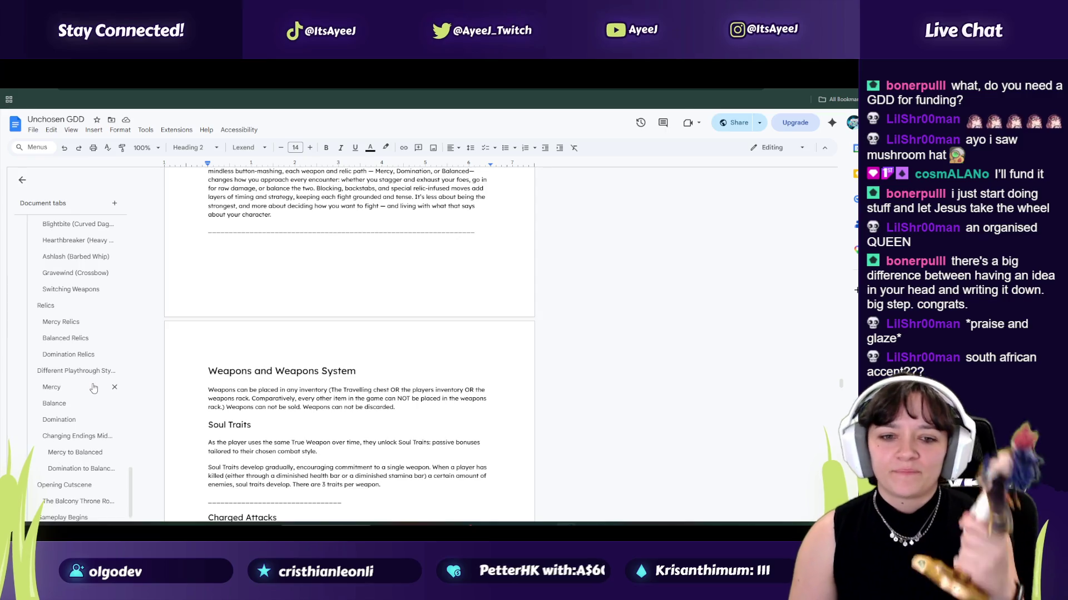
{"action": "scroll", "coordinate": [94, 389], "scroll_direction": "down", "scroll_amount": 1}
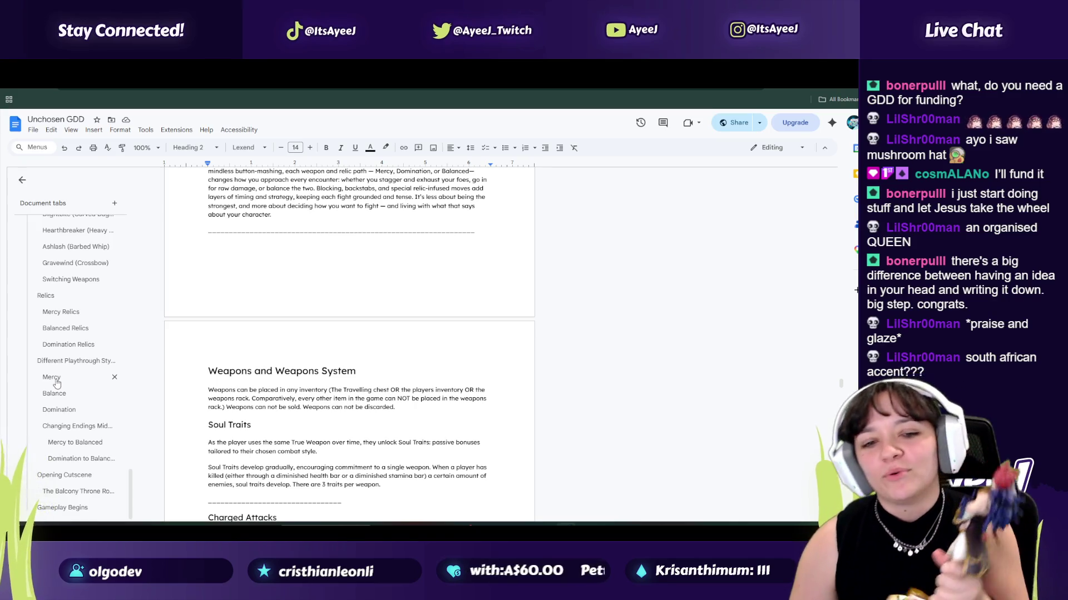
Step: Jump to Mercy, select the 25 Blessings requirement, then return to the Overview
{"action": "left_click", "coordinate": [50, 378]}
{"action": "scroll", "coordinate": [270, 268], "scroll_direction": "down", "scroll_amount": 1}
{"action": "scroll", "coordinate": [271, 268], "scroll_direction": "up", "scroll_amount": 3}
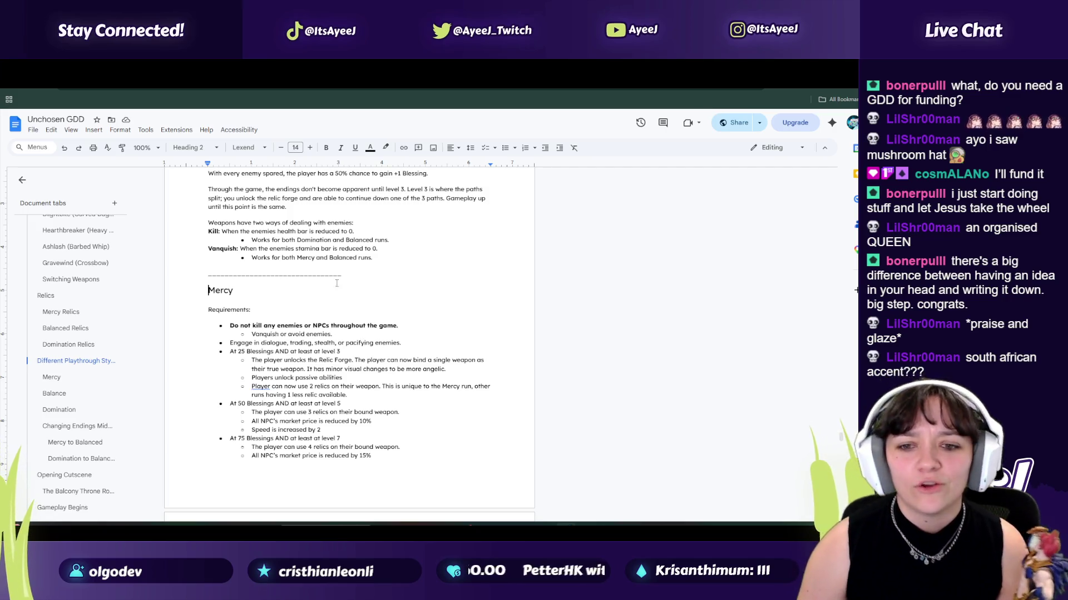
{"action": "left_click_drag", "start_coordinate": [222, 351], "coordinate": [279, 352]}
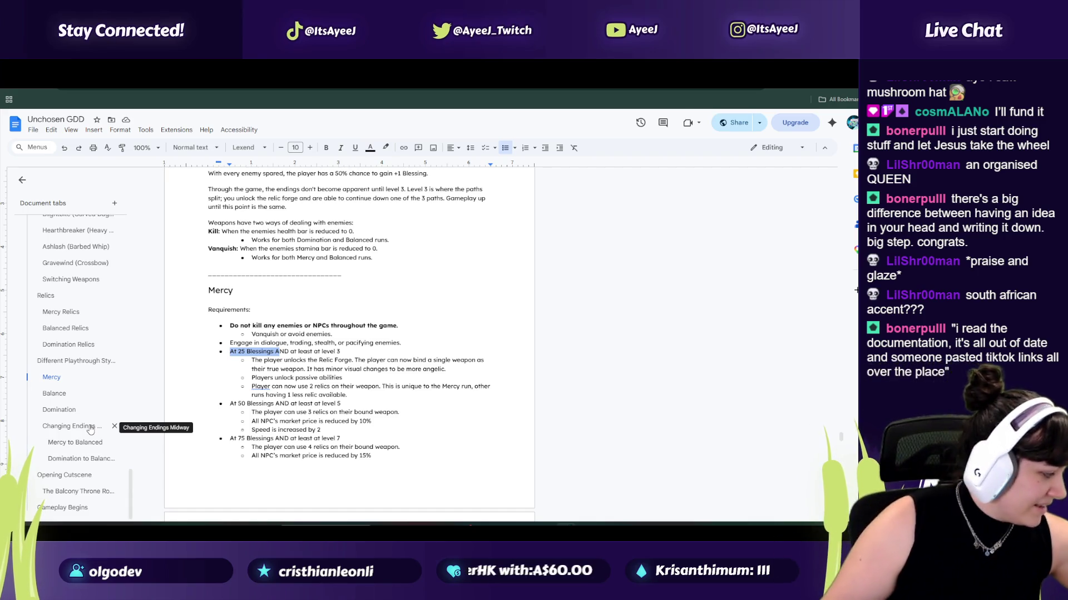
{"action": "scroll", "coordinate": [133, 450], "scroll_direction": "up", "scroll_amount": 4}
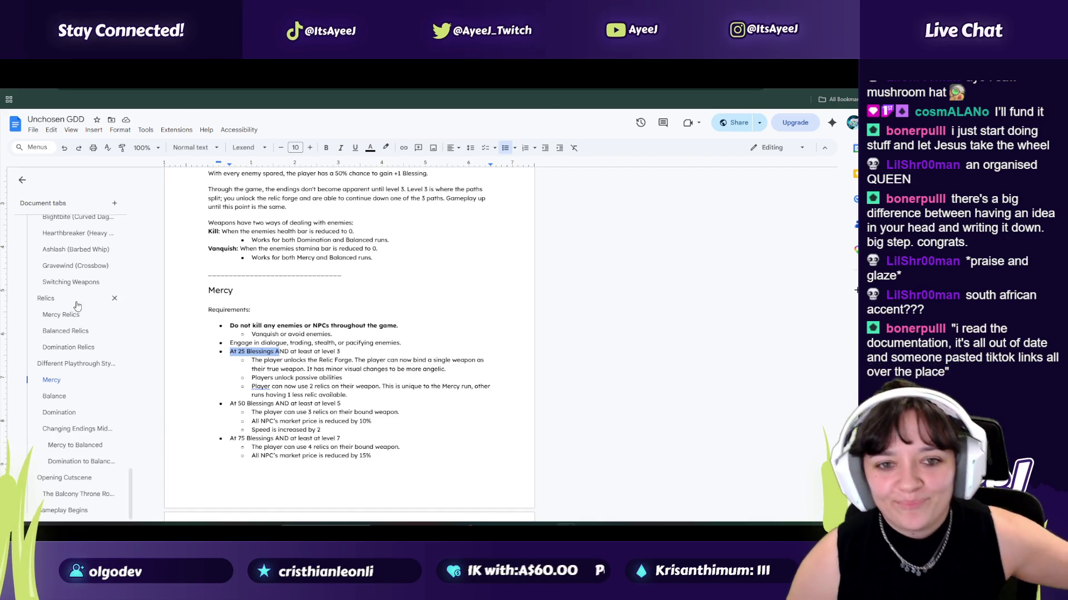
{"action": "scroll", "coordinate": [72, 278], "scroll_direction": "up", "scroll_amount": 15}
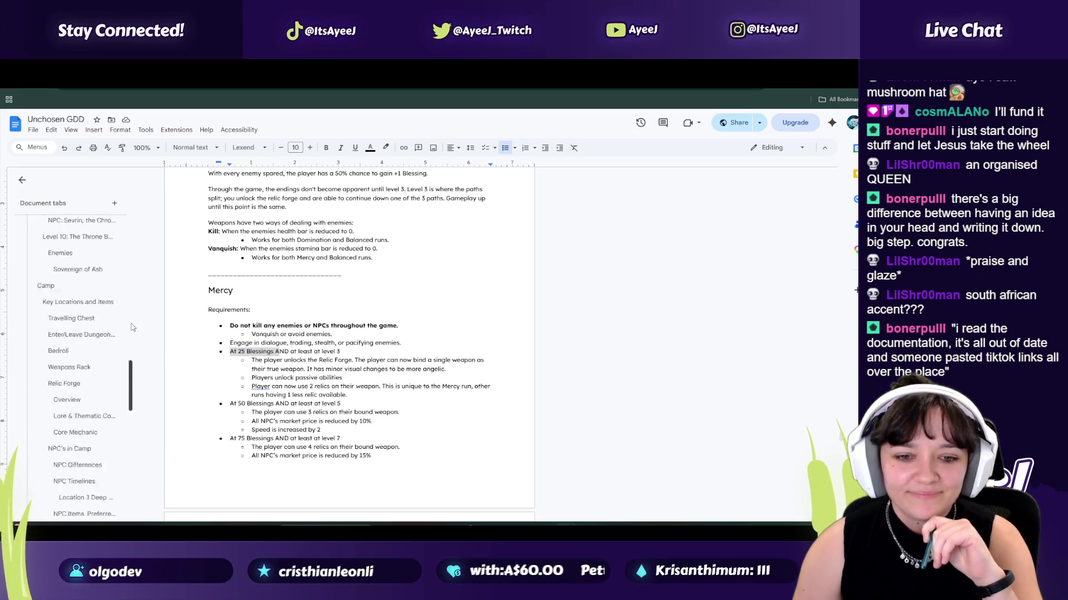
{"action": "left_click", "coordinate": [52, 242]}
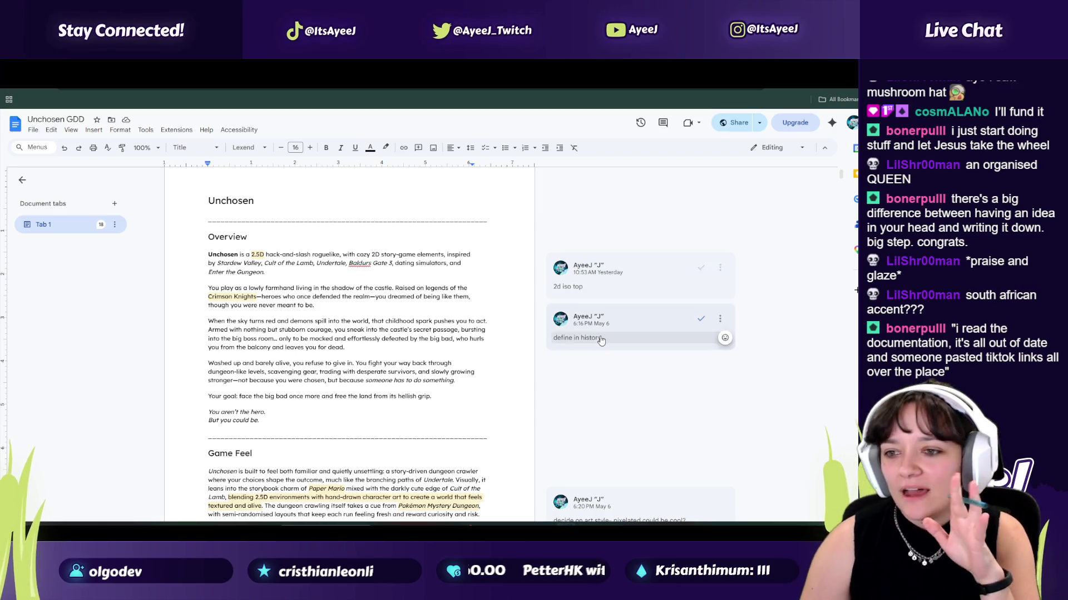
Step: Resolve the Pokémon Mystery Dungeon level generation comment, leaving 17 comments
{"action": "scroll", "coordinate": [412, 361], "scroll_direction": "down", "scroll_amount": 3}
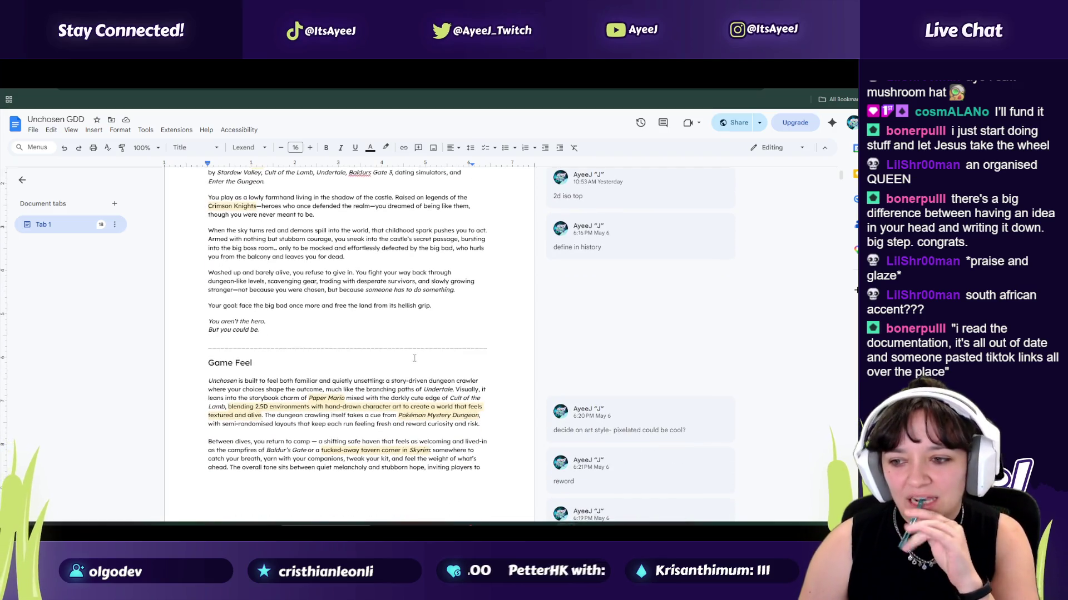
{"action": "scroll", "coordinate": [414, 358], "scroll_direction": "down", "scroll_amount": 3}
{"action": "scroll", "coordinate": [398, 284], "scroll_direction": "down", "scroll_amount": 2}
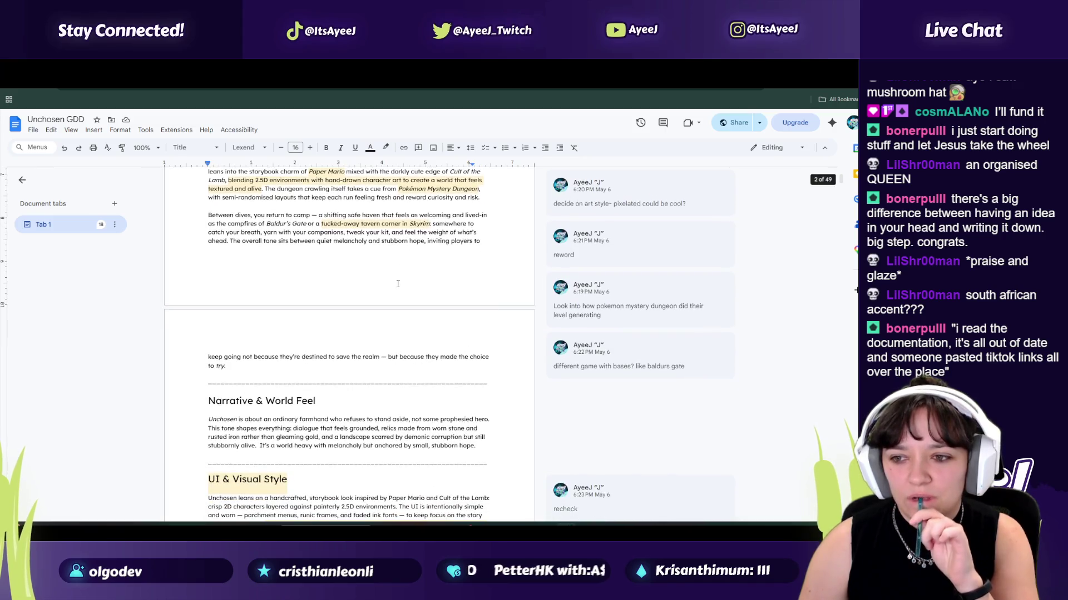
{"action": "scroll", "coordinate": [398, 283], "scroll_direction": "down", "scroll_amount": 1}
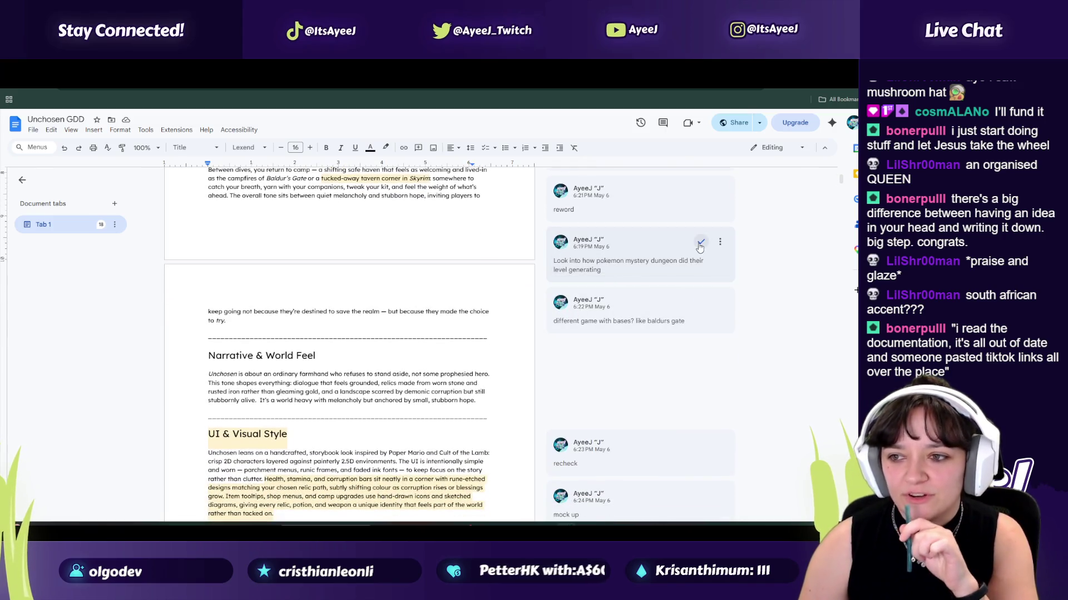
{"action": "left_click", "coordinate": [700, 243]}
Step: Scroll through the Unchosen GDD and return to its opening overview
{"action": "scroll", "coordinate": [454, 275], "scroll_direction": "down", "scroll_amount": 2}
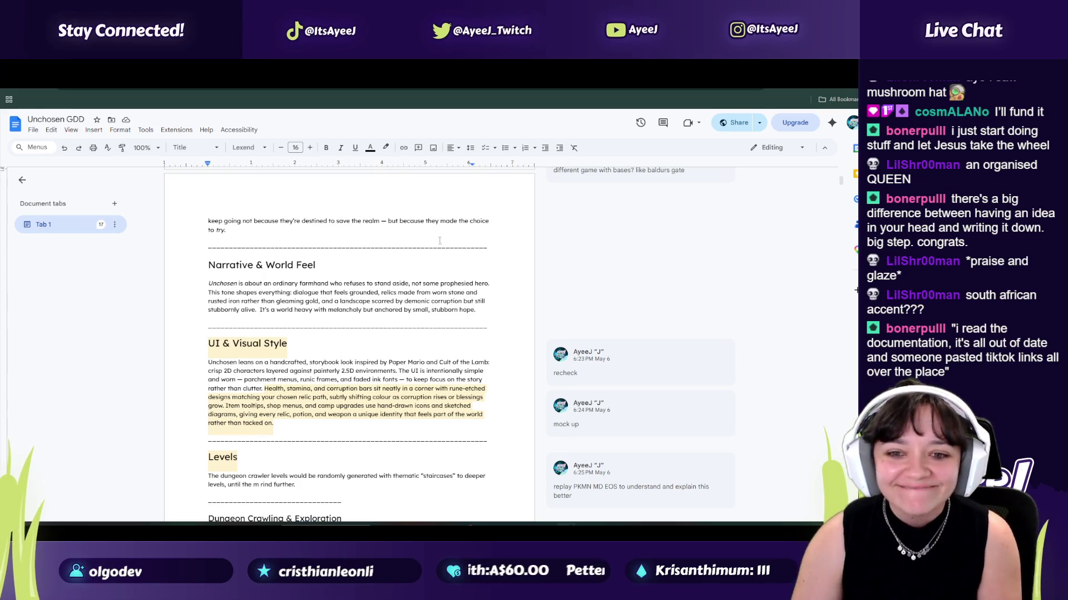
{"action": "scroll", "coordinate": [439, 240], "scroll_direction": "down", "scroll_amount": 15}
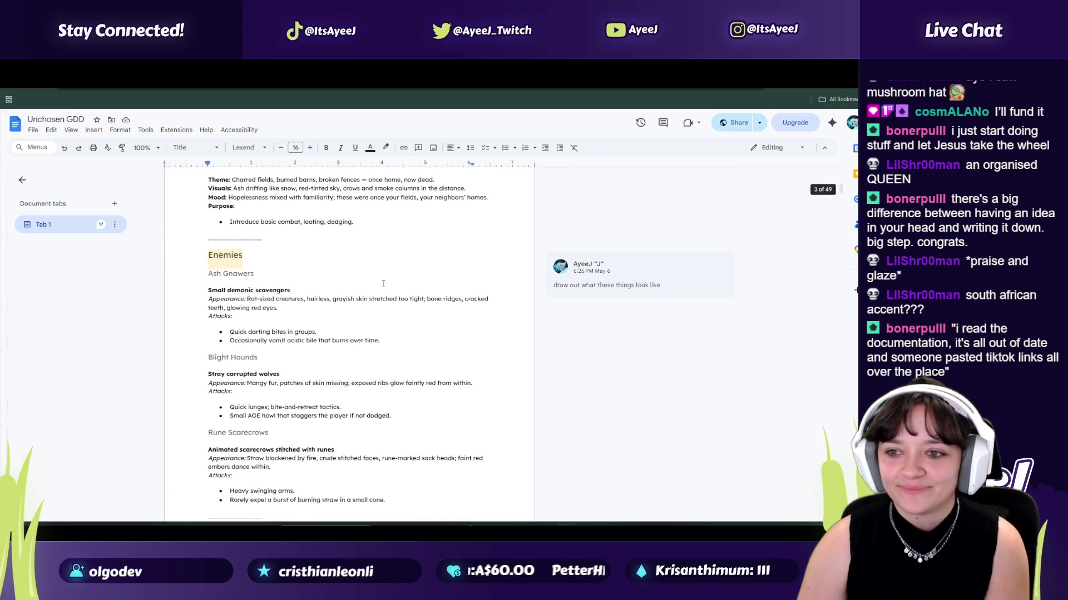
{"action": "scroll", "coordinate": [315, 271], "scroll_direction": "down", "scroll_amount": 1}
{"action": "left_click_drag", "start_coordinate": [315, 229], "coordinate": [311, 428]}
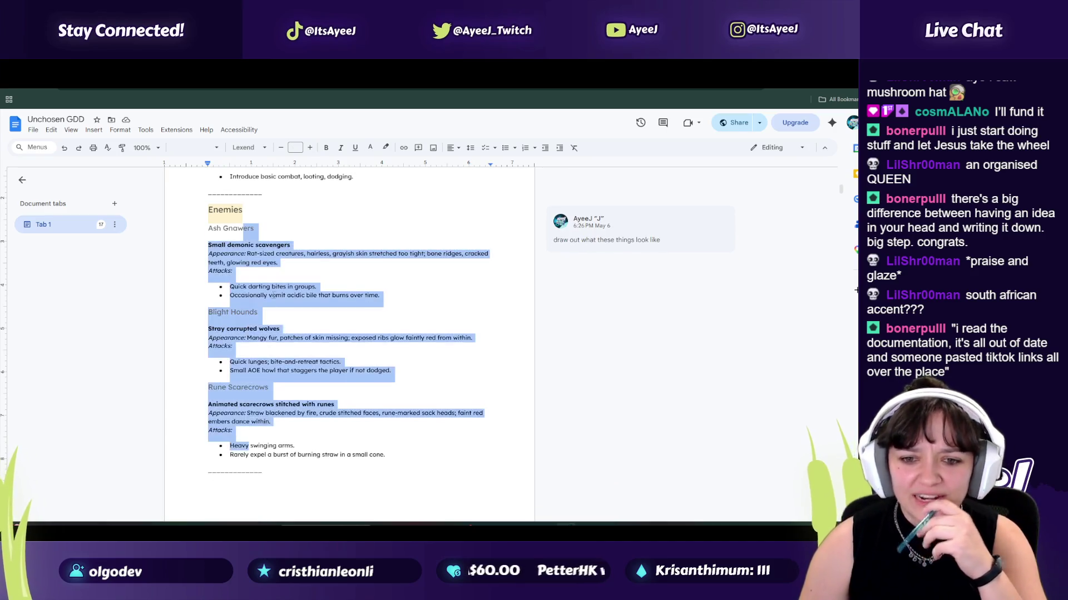
{"action": "scroll", "coordinate": [272, 293], "scroll_direction": "down", "scroll_amount": 6}
{"action": "scroll", "coordinate": [272, 293], "scroll_direction": "down", "scroll_amount": 6}
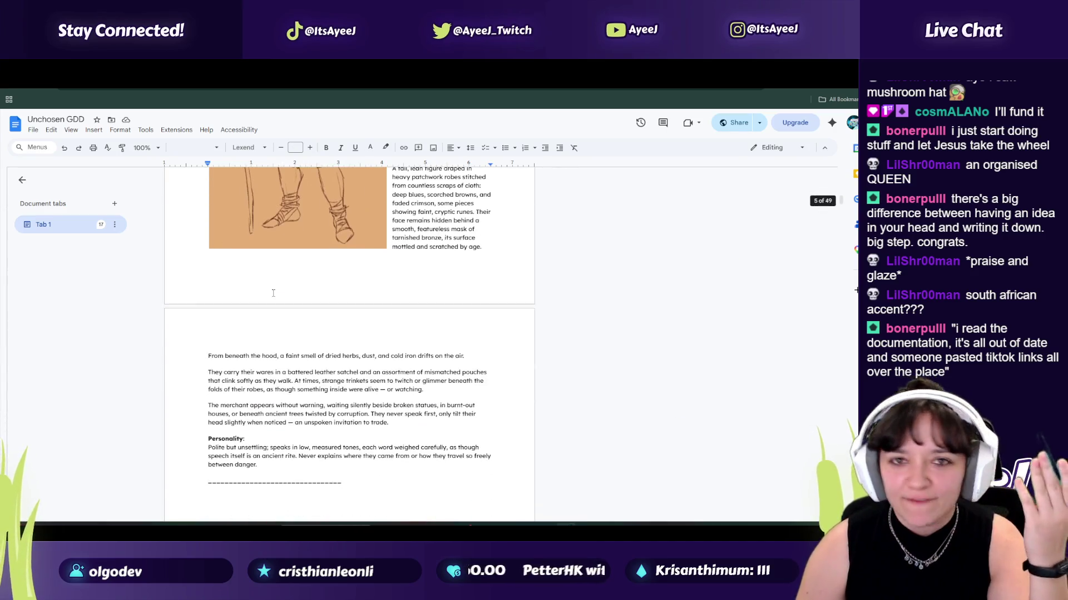
{"action": "scroll", "coordinate": [271, 294], "scroll_direction": "down", "scroll_amount": 2}
{"action": "scroll", "coordinate": [271, 293], "scroll_direction": "up", "scroll_amount": 7}
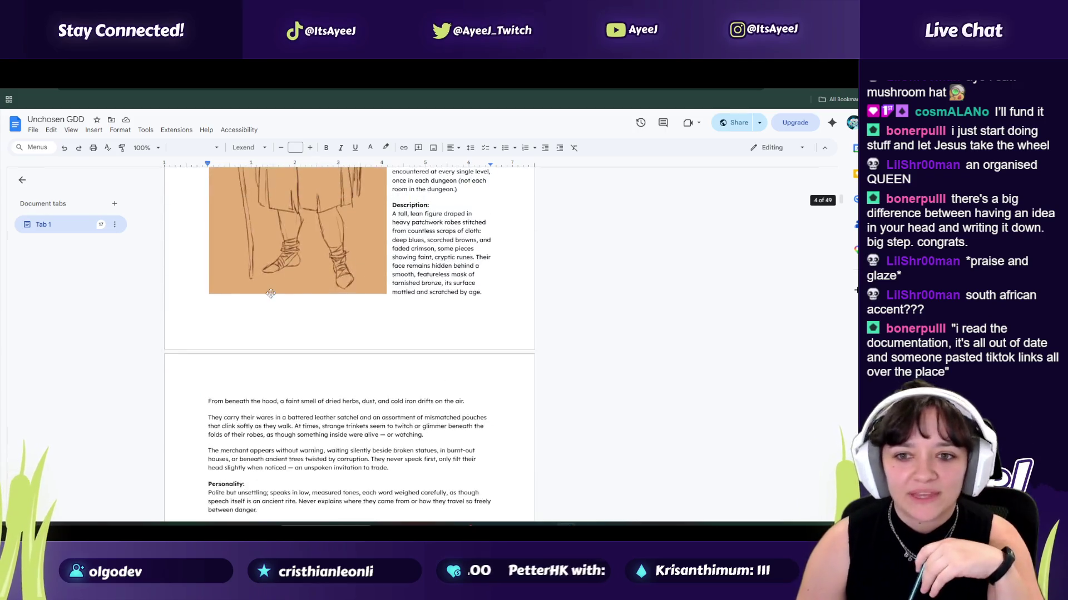
{"action": "left_click_drag", "start_coordinate": [842, 197], "coordinate": [840, 172]}
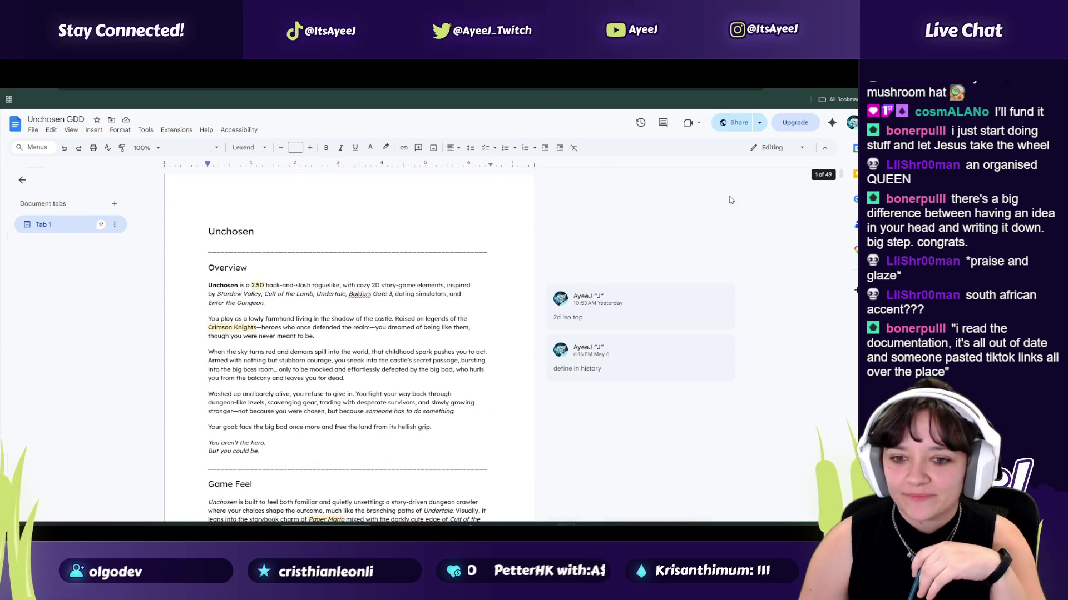
Step: Glance at the Godot script editor, return to the design document, then switch to YouTube
{"action": "key", "text": "alt+Tab"}
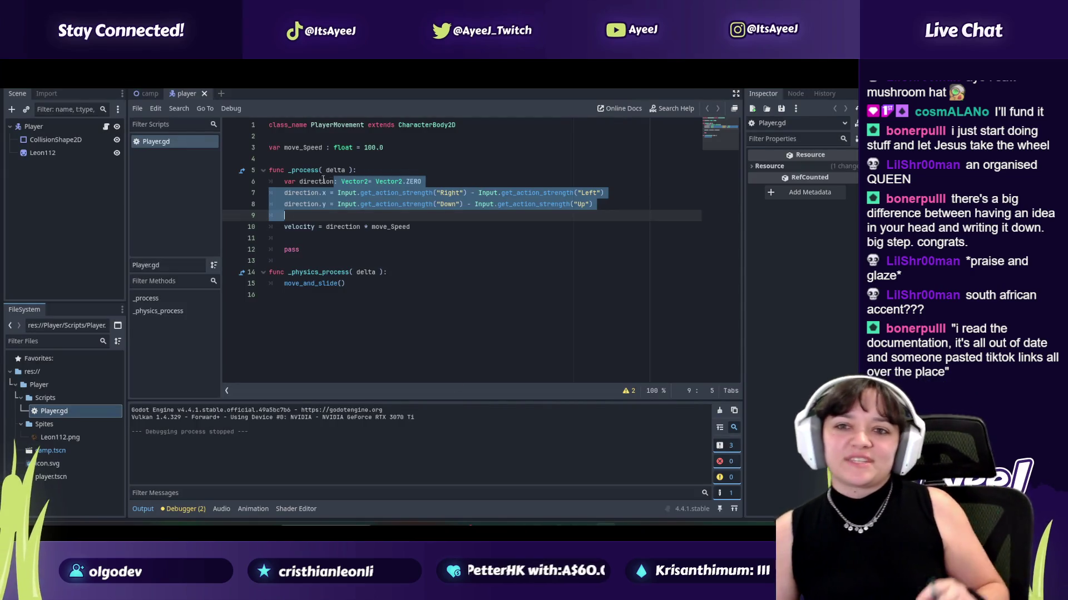
{"action": "key", "text": "alt+Tab"}
{"action": "key", "text": "ctrl+Tab"}
{"action": "key", "text": "ctrl+Tab"}
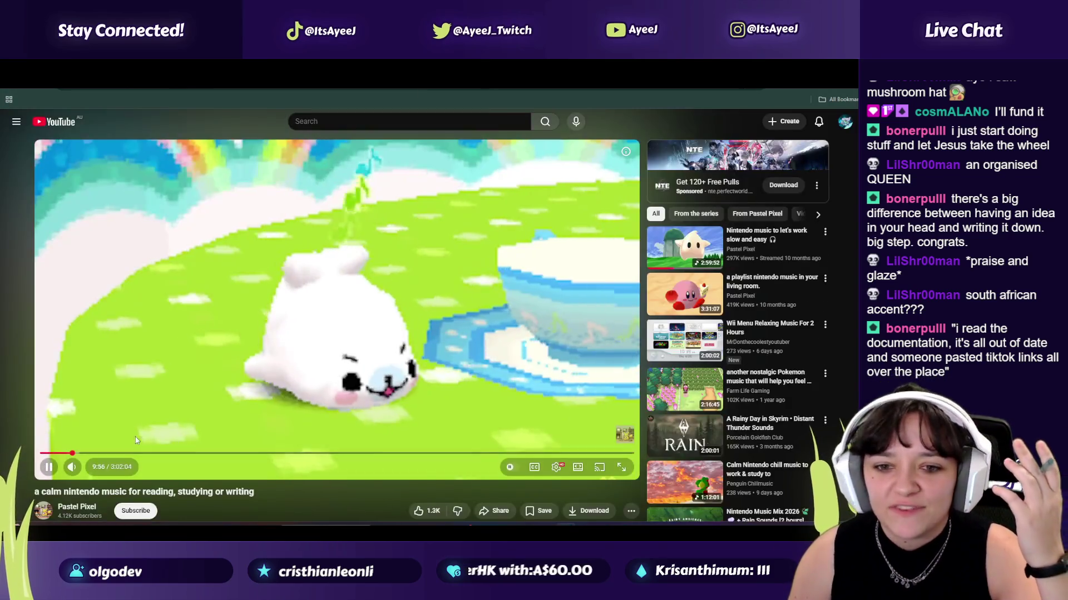
Step: Start playing the 'a calm nintendo music for reading, studying or writing' video
{"action": "key", "text": "space"}
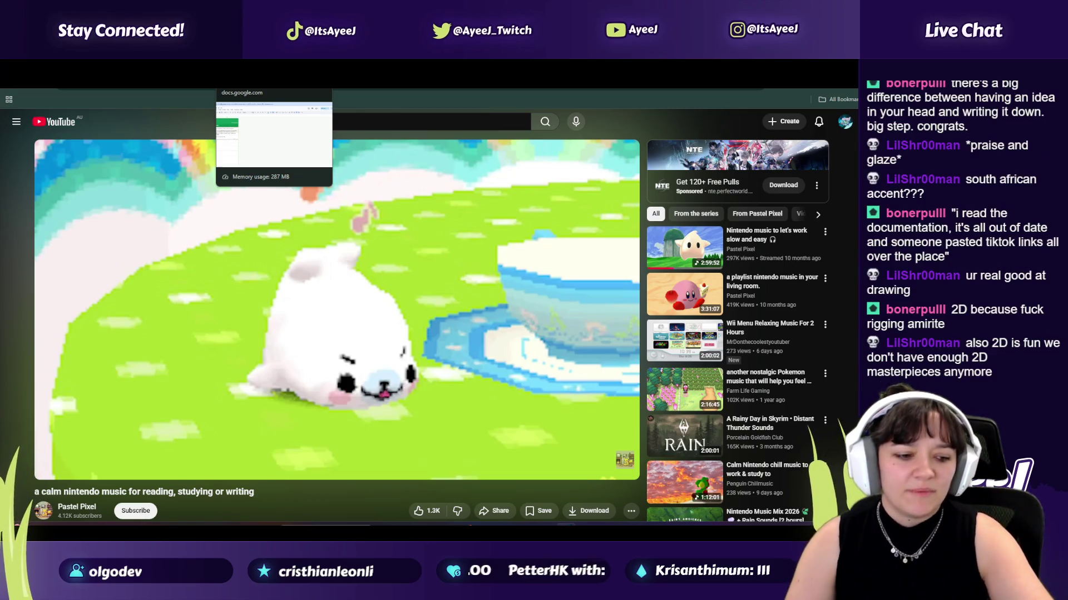
Step: Pause the Nintendo music video and move through the tabs to the Unchosen folder in Drive
{"action": "left_click", "coordinate": [263, 321]}
{"action": "key", "text": "ctrl+Tab"}
{"action": "key", "text": "ctrl+Tab"}
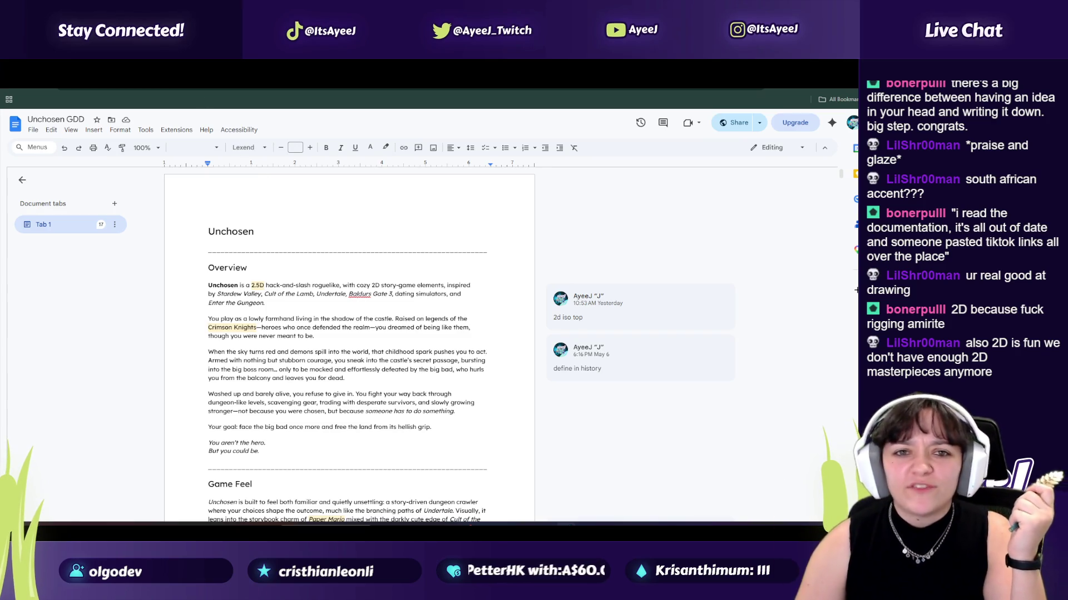
{"action": "key", "text": "ctrl+Tab"}
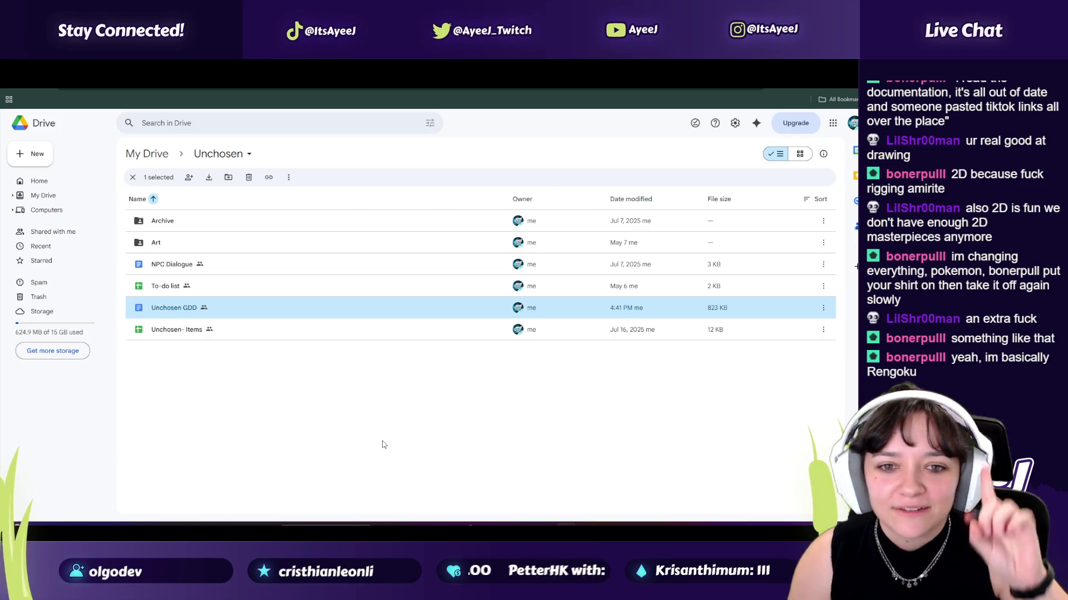
Step: Reopen the Unchosen GDD, briefly replay then pause the Nintendo music, and return to the E02 tutorial
{"action": "key", "text": "Return"}
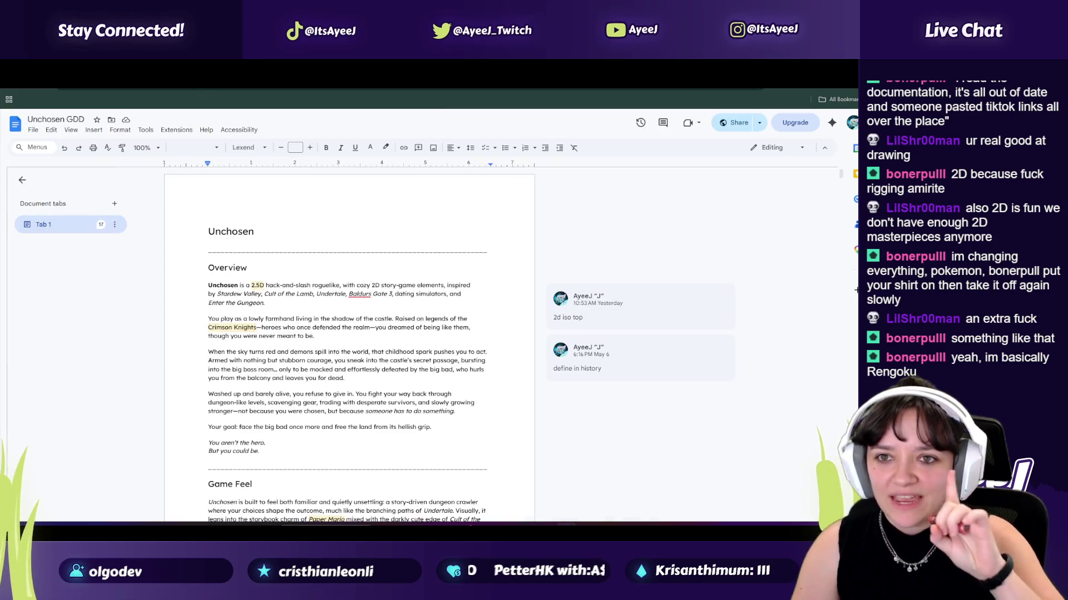
{"action": "key", "text": "ctrl+Tab"}
{"action": "left_click", "coordinate": [266, 340]}
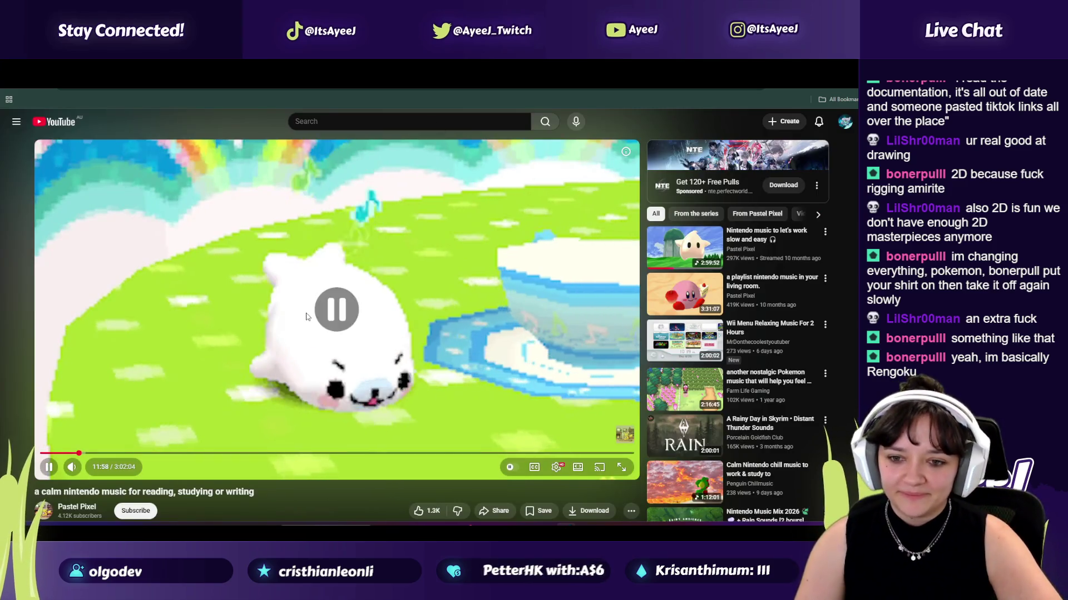
{"action": "left_click", "coordinate": [266, 340]}
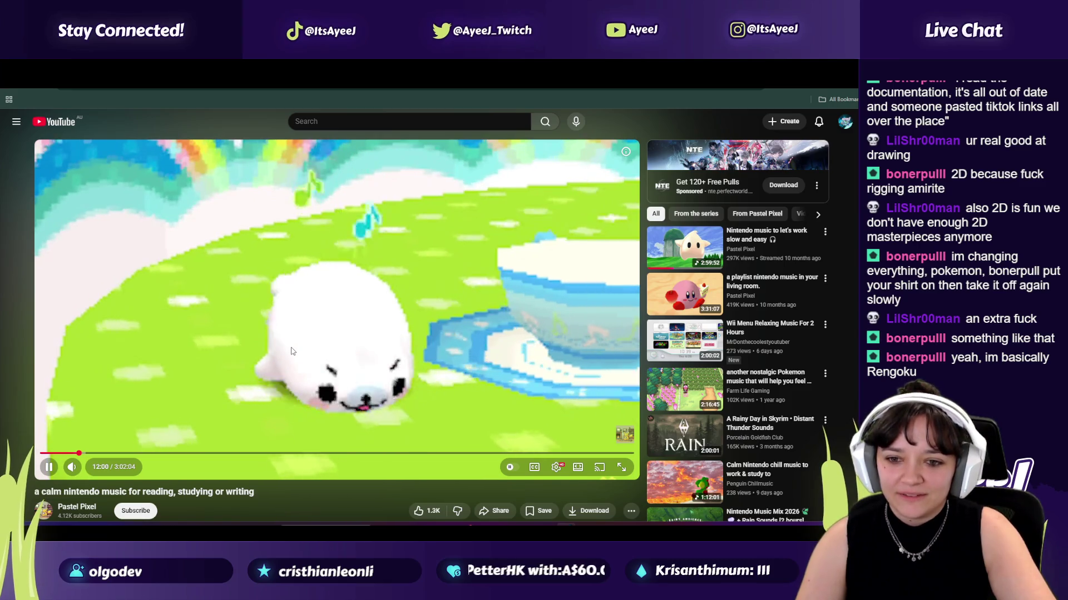
{"action": "left_click", "coordinate": [291, 352]}
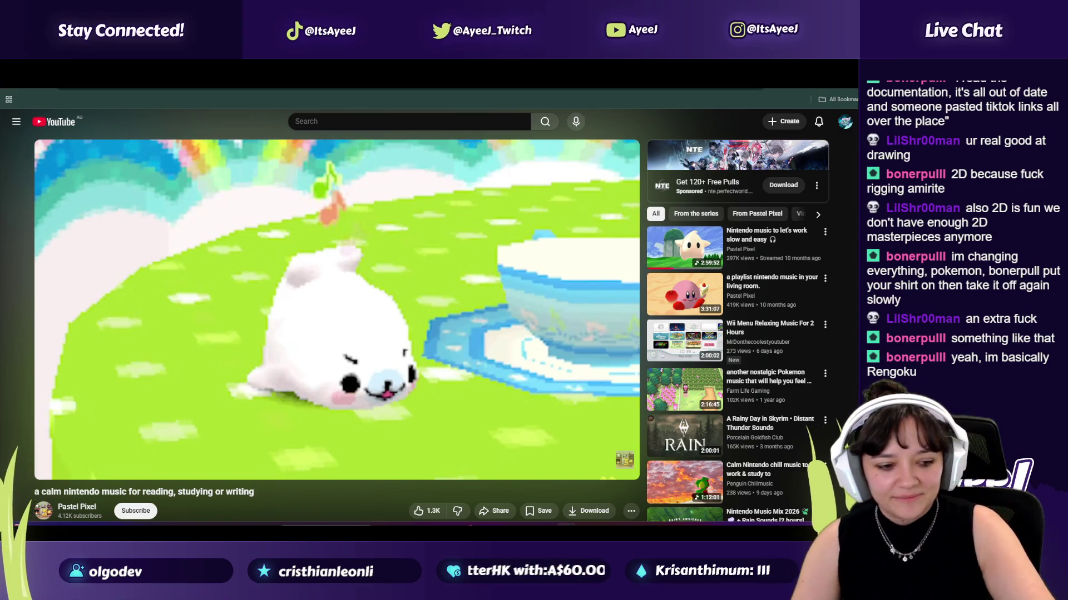
{"action": "key", "text": "ctrl+Tab"}
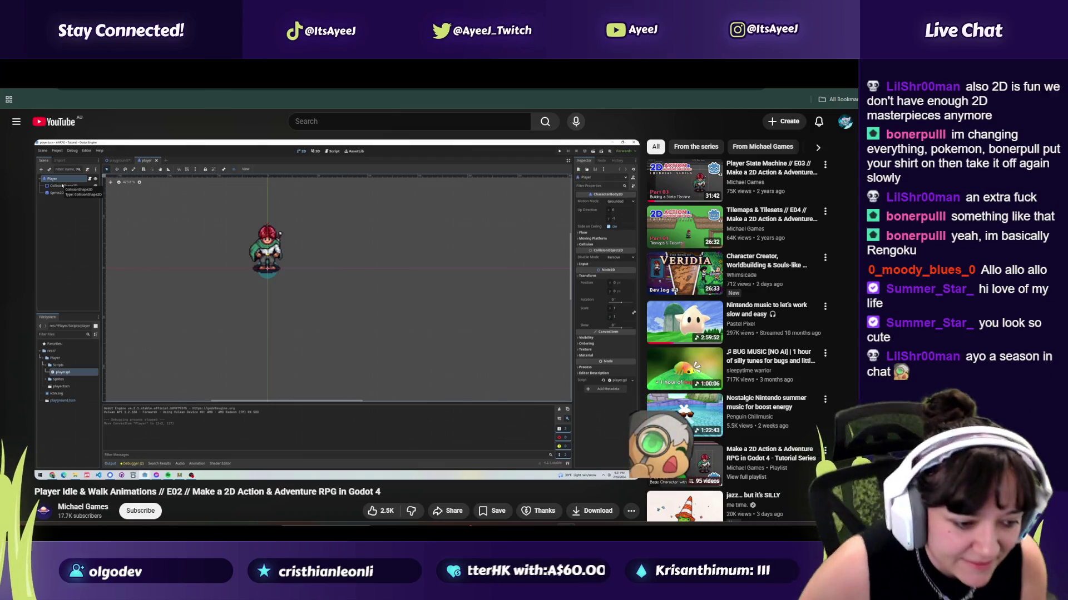
Step: Play the Godot animations tutorial from 1:33, pause it at 1:38, and open Start search
{"action": "left_click", "coordinate": [284, 291]}
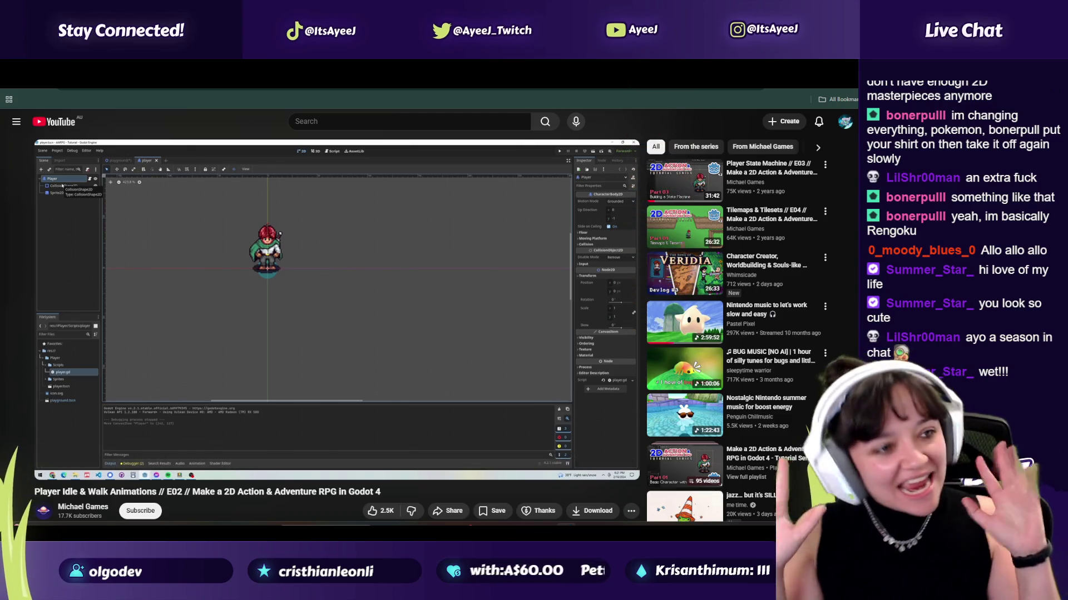
{"action": "left_click", "coordinate": [285, 292]}
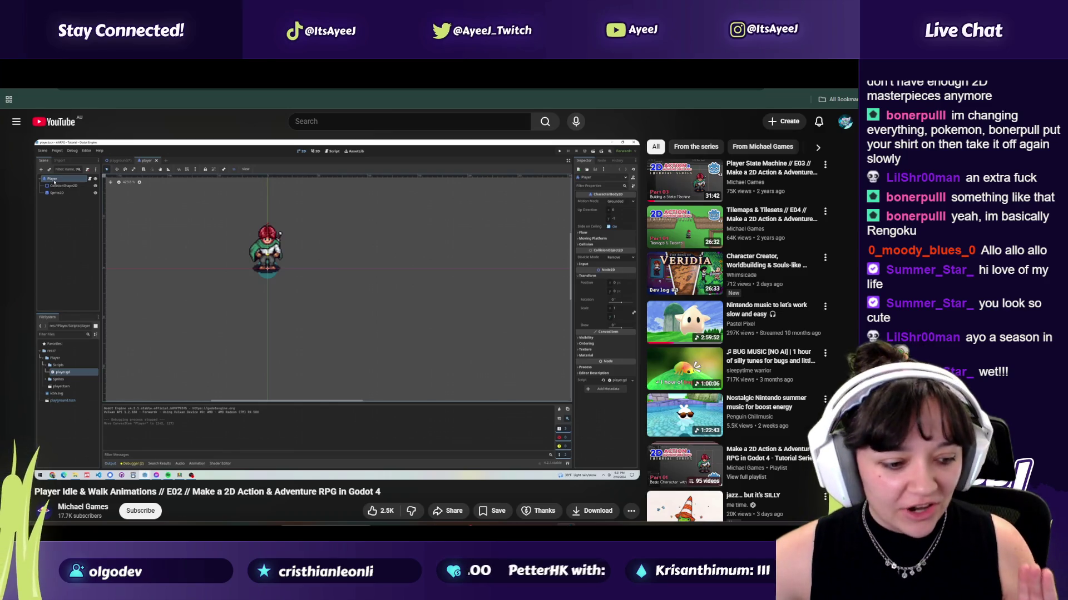
{"action": "key", "text": "super"}
Step: Search '4k' in the Start menu to bring up Elgato 4K Capture Utility
{"action": "type", "text": "4k"}
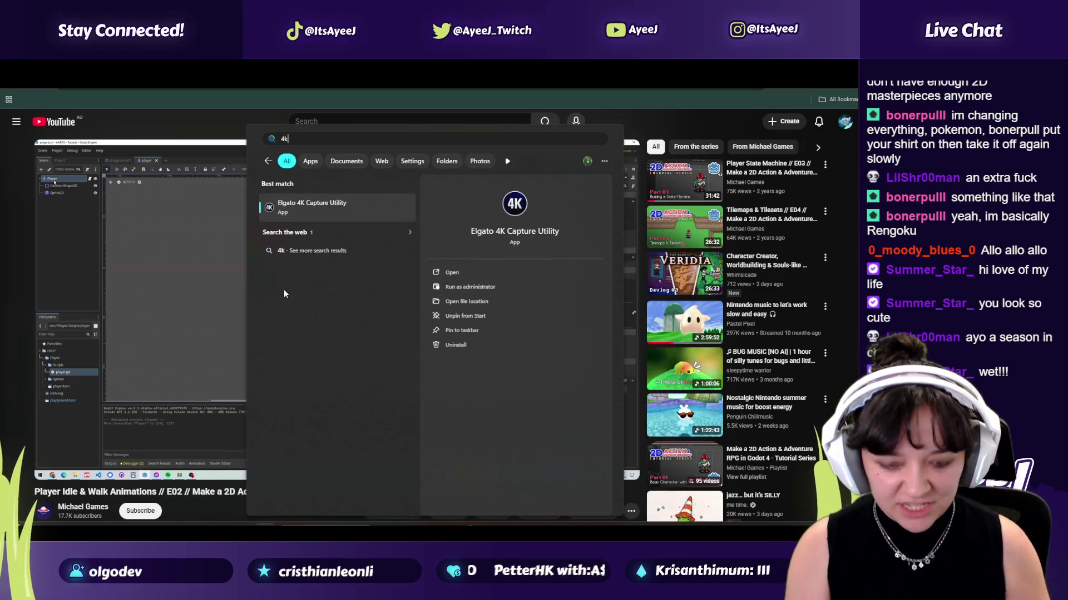
{"action": "key", "text": "Escape"}
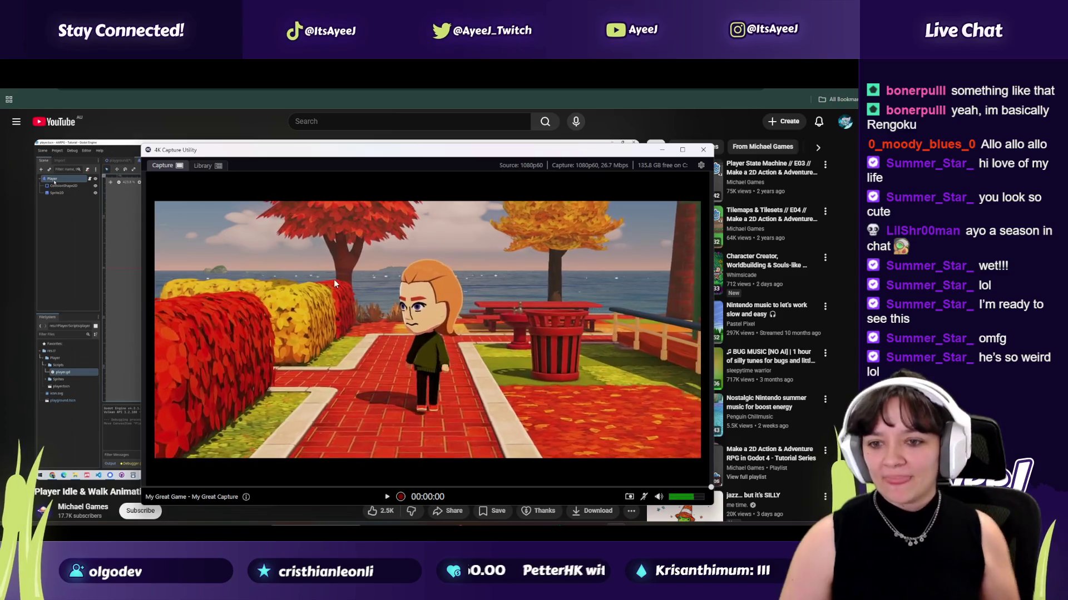
{"action": "double_click", "coordinate": [364, 286]}
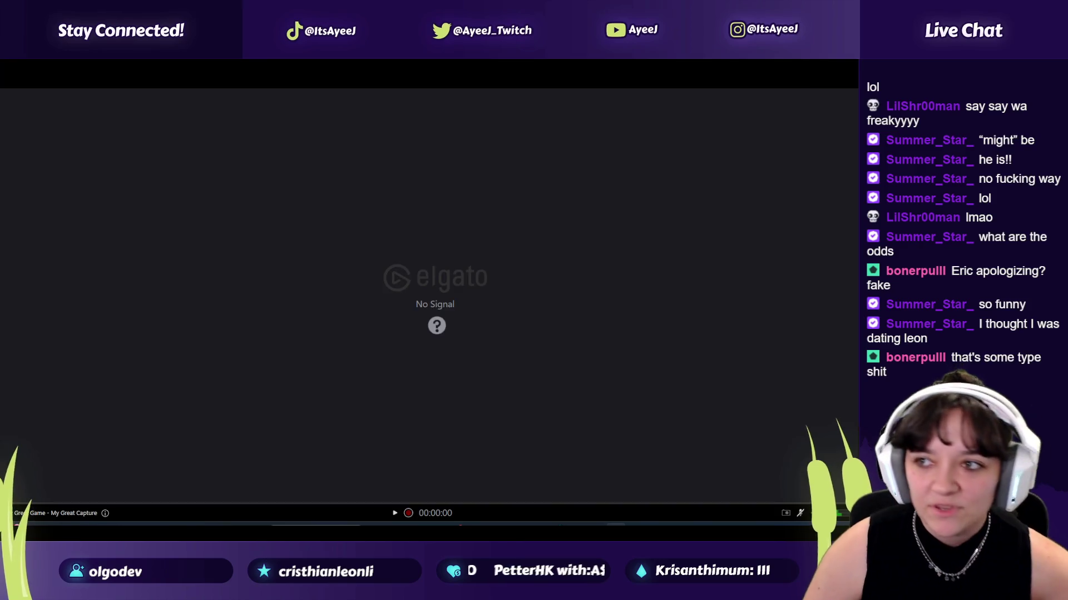
{"action": "key", "text": "alt+Tab"}
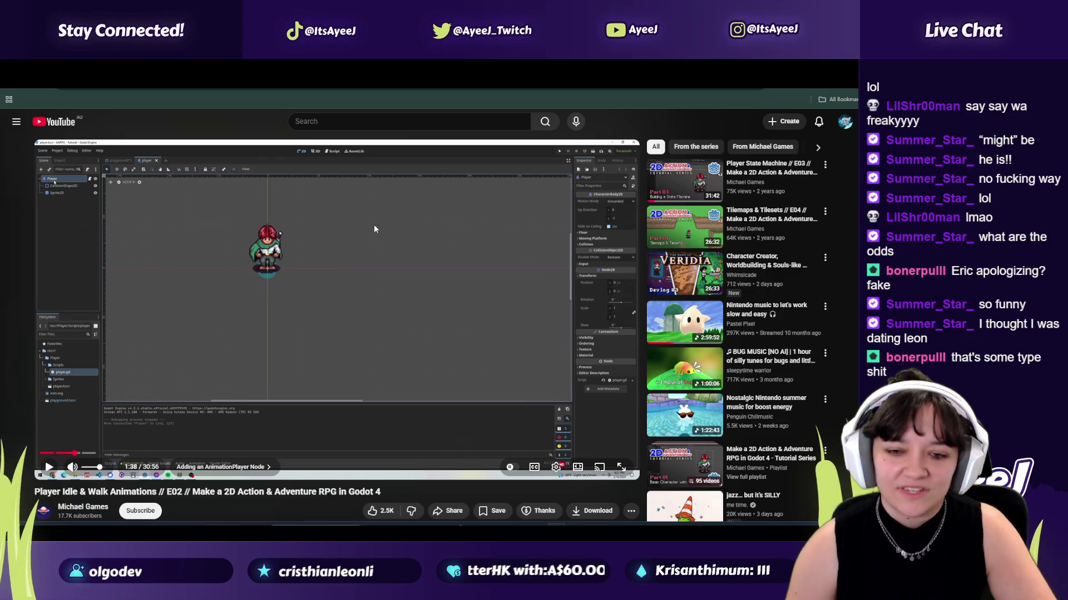
Step: Play the E02 tutorial on to 1:43, pause it, and scroll down to the description
{"action": "key", "text": "ctrl+Tab"}
{"action": "key", "text": "ctrl+shift+Tab"}
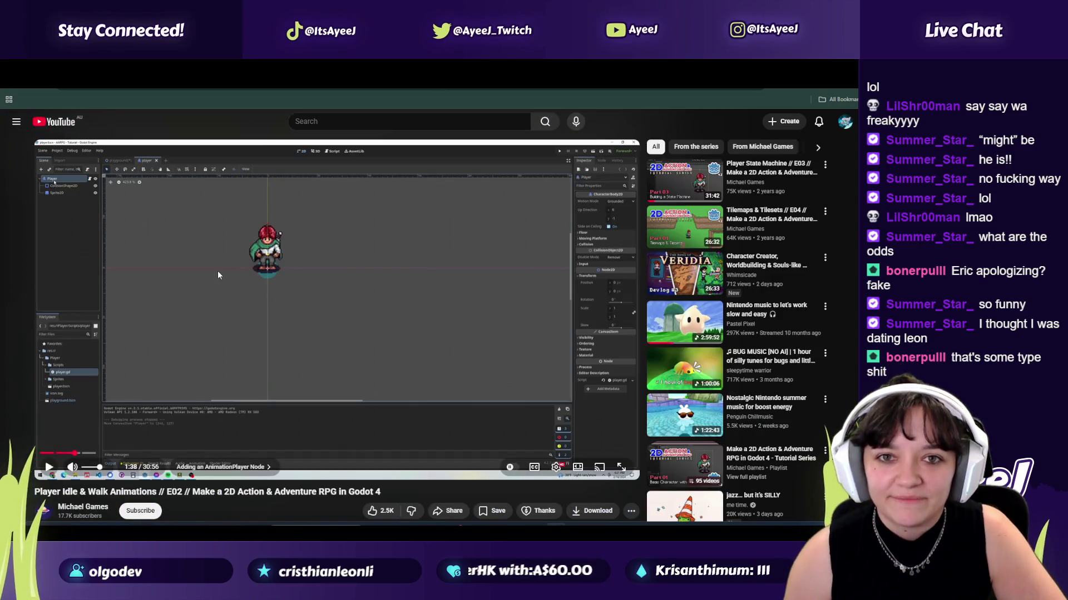
{"action": "left_click", "coordinate": [45, 472]}
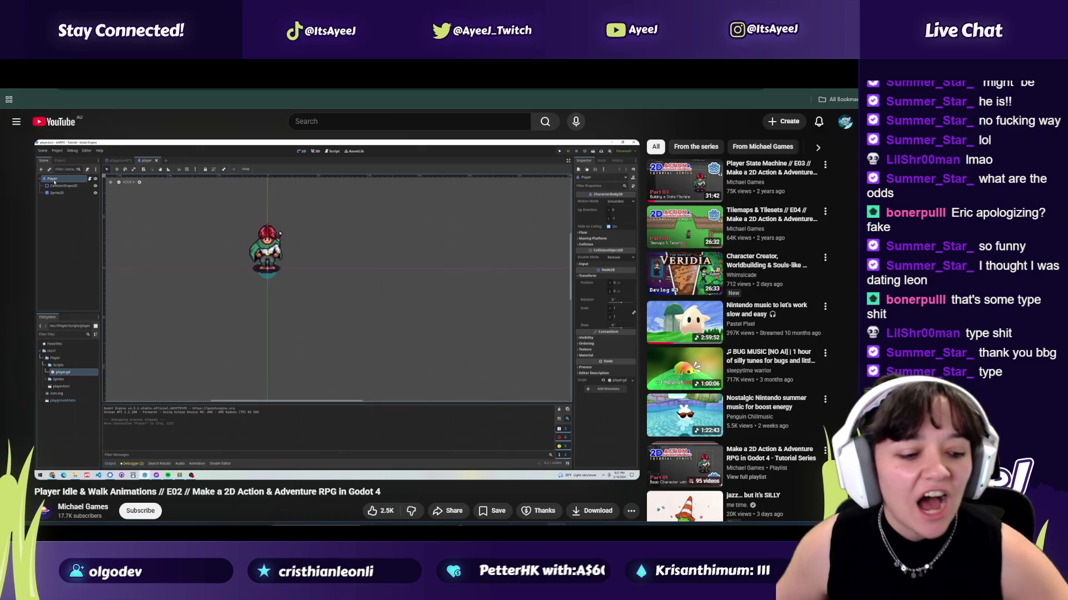
{"action": "key", "text": "space"}
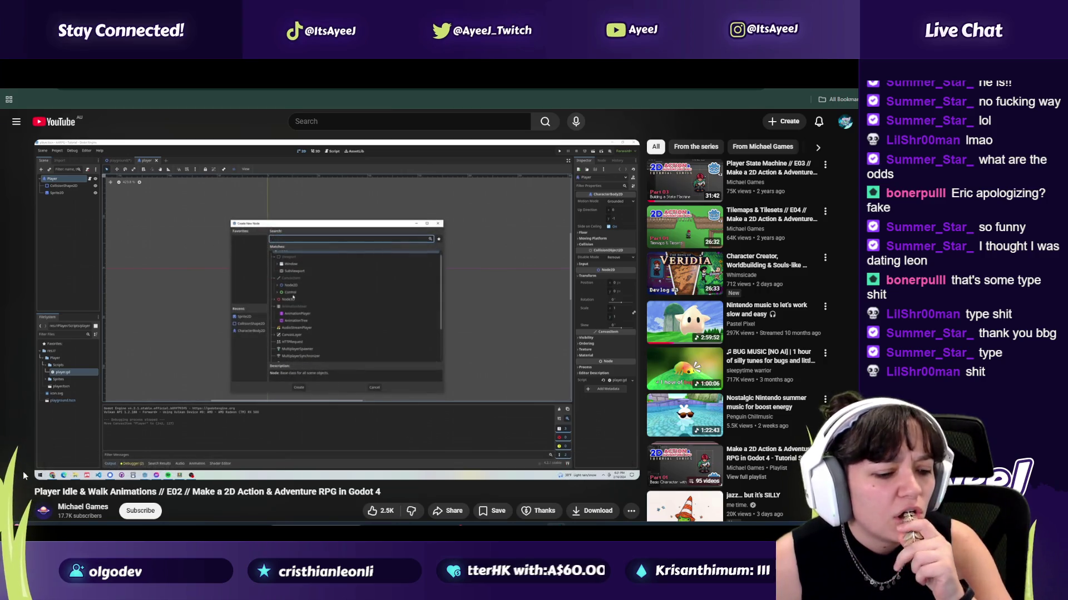
{"action": "left_click", "coordinate": [208, 414]}
{"action": "scroll", "coordinate": [312, 421], "scroll_direction": "down", "scroll_amount": 4}
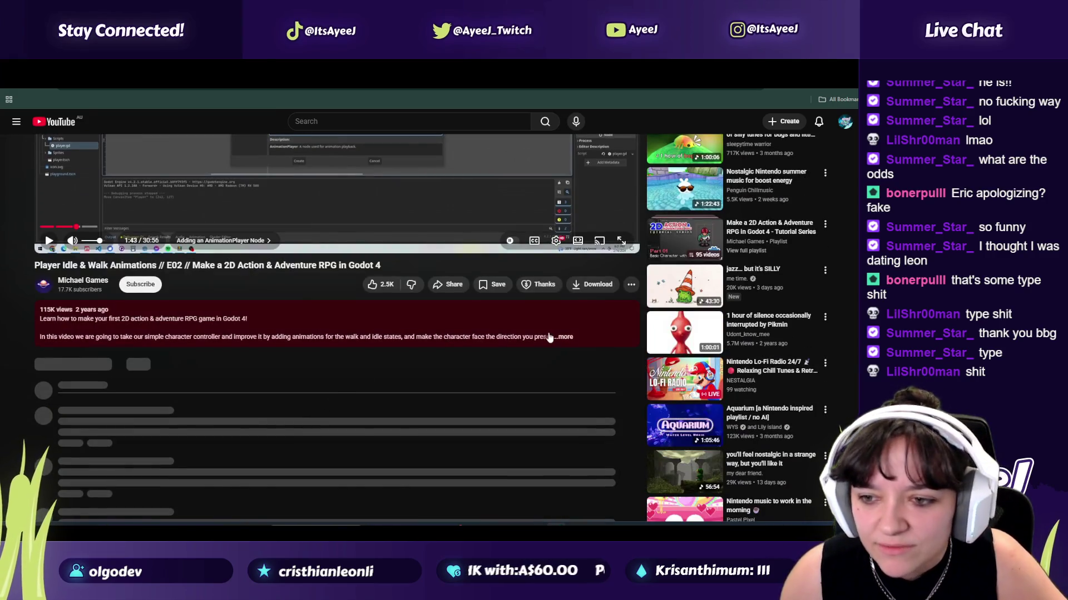
Step: Follow the description's Asset Download Page link to itch.io and open the 2D Action and Adventure Tutorial Assets offer
{"action": "left_click", "coordinate": [562, 337]}
{"action": "left_click", "coordinate": [143, 373]}
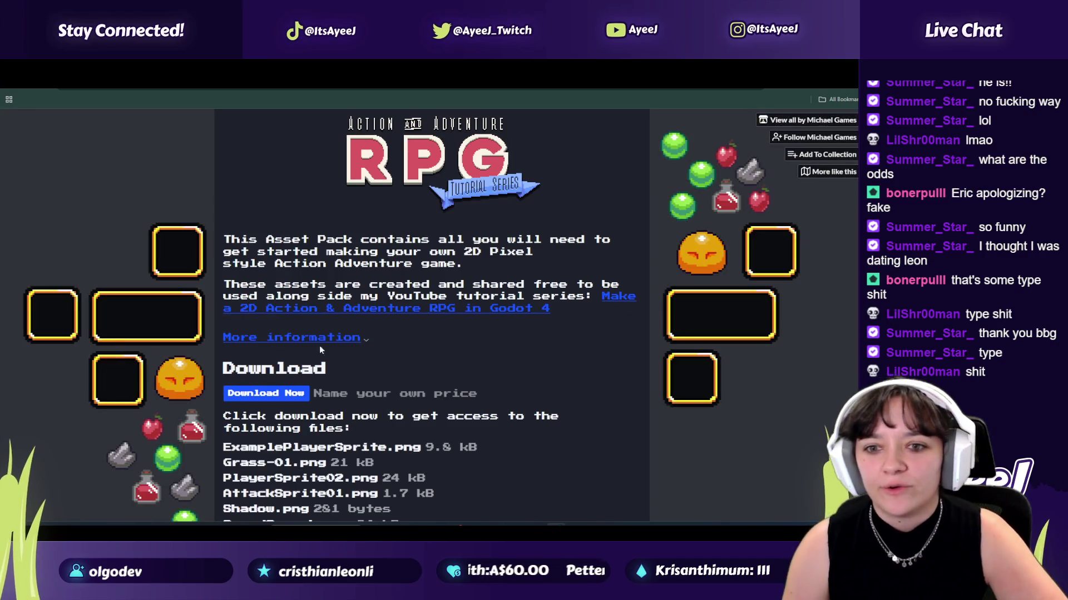
{"action": "scroll", "coordinate": [363, 345], "scroll_direction": "down", "scroll_amount": 1}
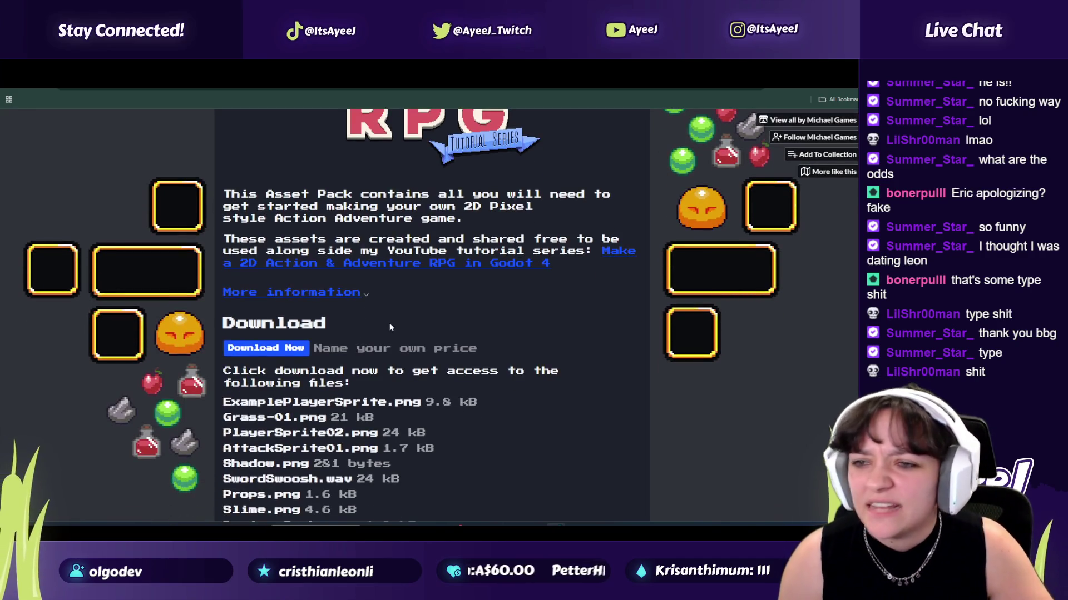
{"action": "scroll", "coordinate": [389, 327], "scroll_direction": "down", "scroll_amount": 4}
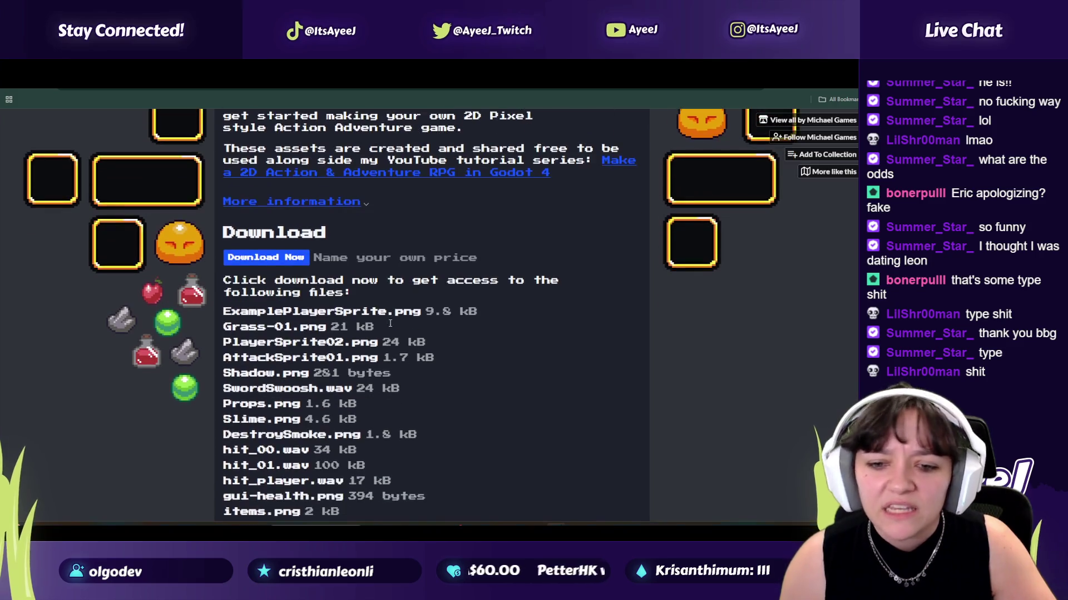
{"action": "scroll", "coordinate": [389, 327], "scroll_direction": "down", "scroll_amount": 6}
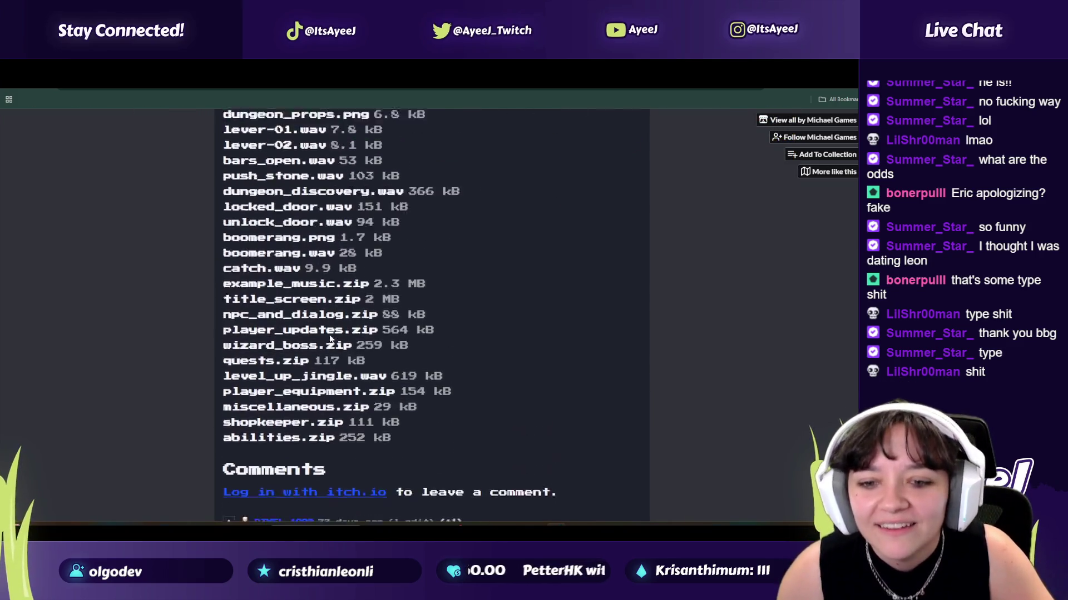
{"action": "scroll", "coordinate": [330, 328], "scroll_direction": "up", "scroll_amount": 6}
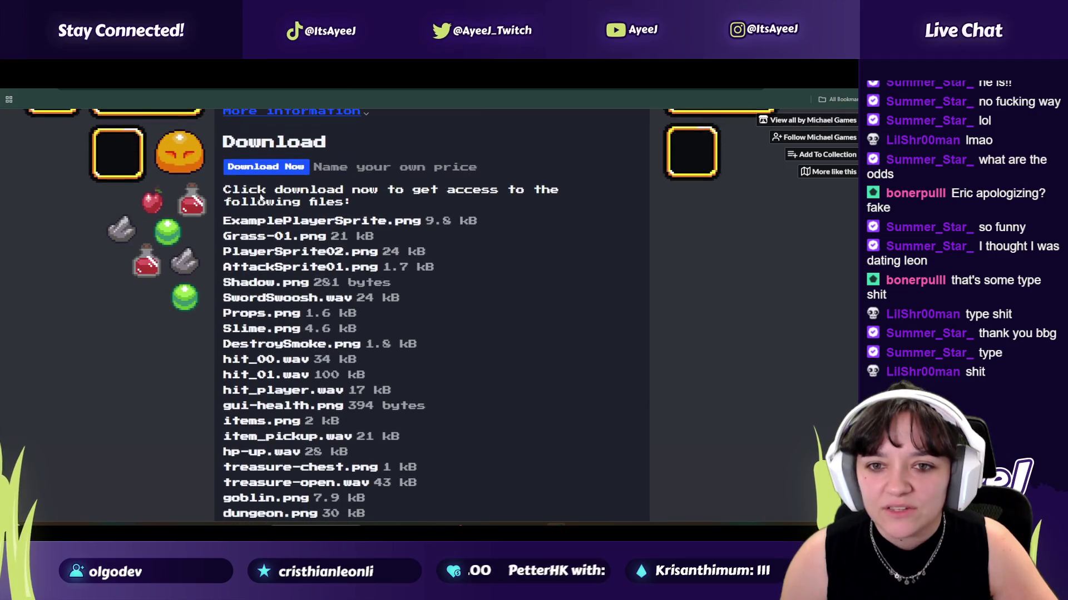
{"action": "left_click", "coordinate": [260, 169]}
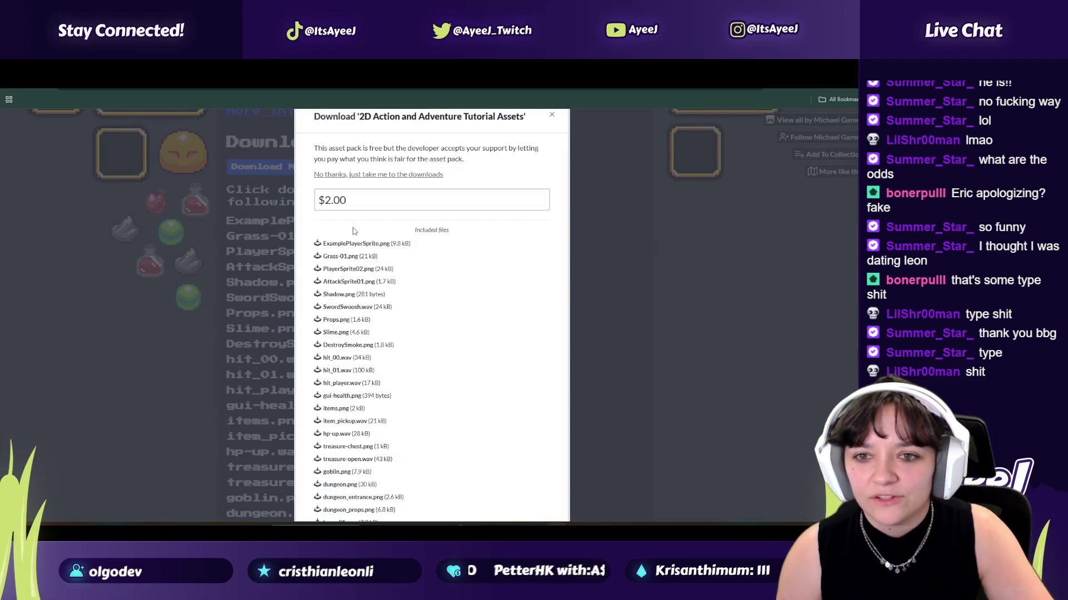
Step: Skip payment, download ExamplePlayerSprite.png, close the thank-you popup, and return to Godot
{"action": "left_click", "coordinate": [349, 175]}
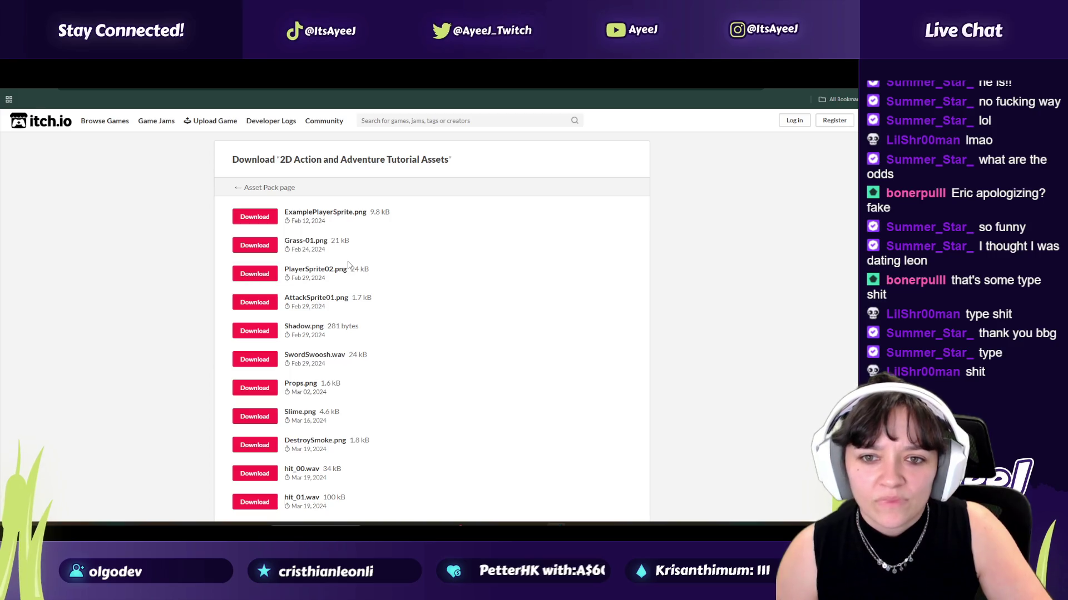
{"action": "left_click", "coordinate": [270, 216]}
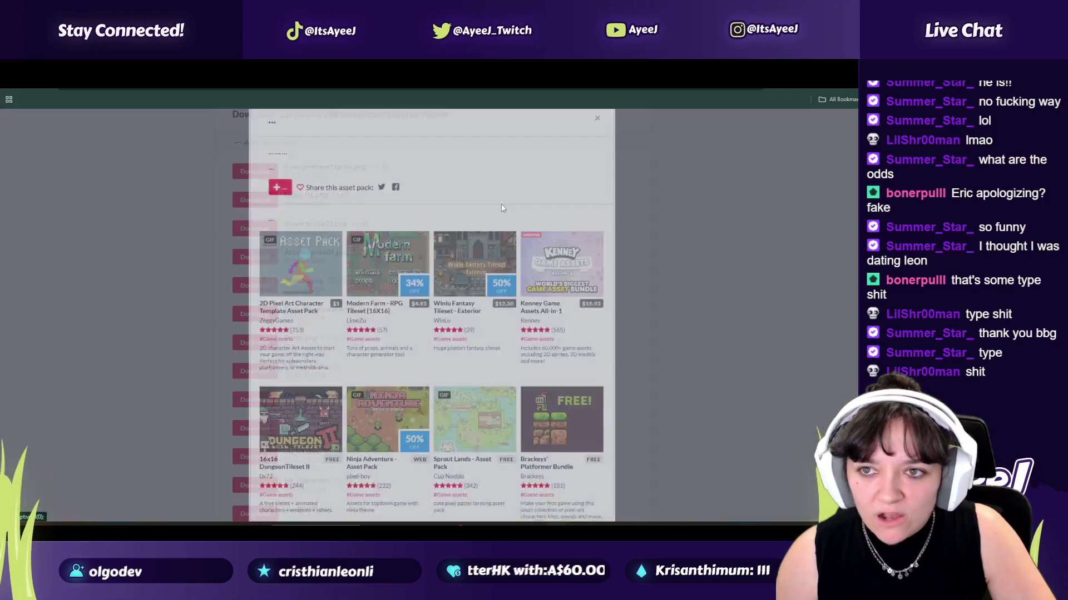
{"action": "left_click", "coordinate": [599, 116]}
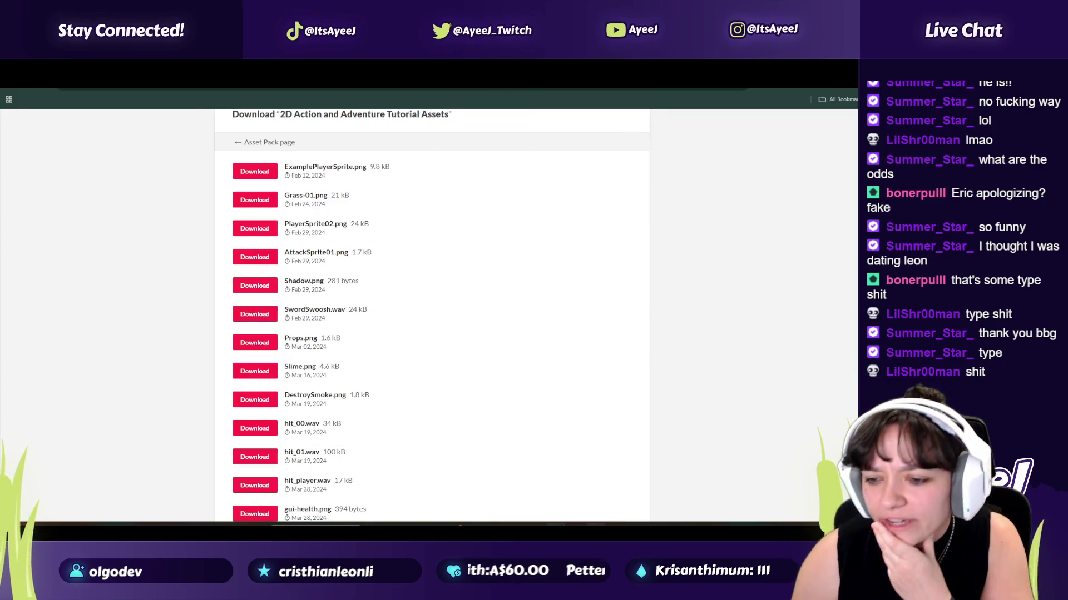
{"action": "mouse_move", "coordinate": [596, 533]}
{"action": "left_click", "coordinate": [596, 481]}
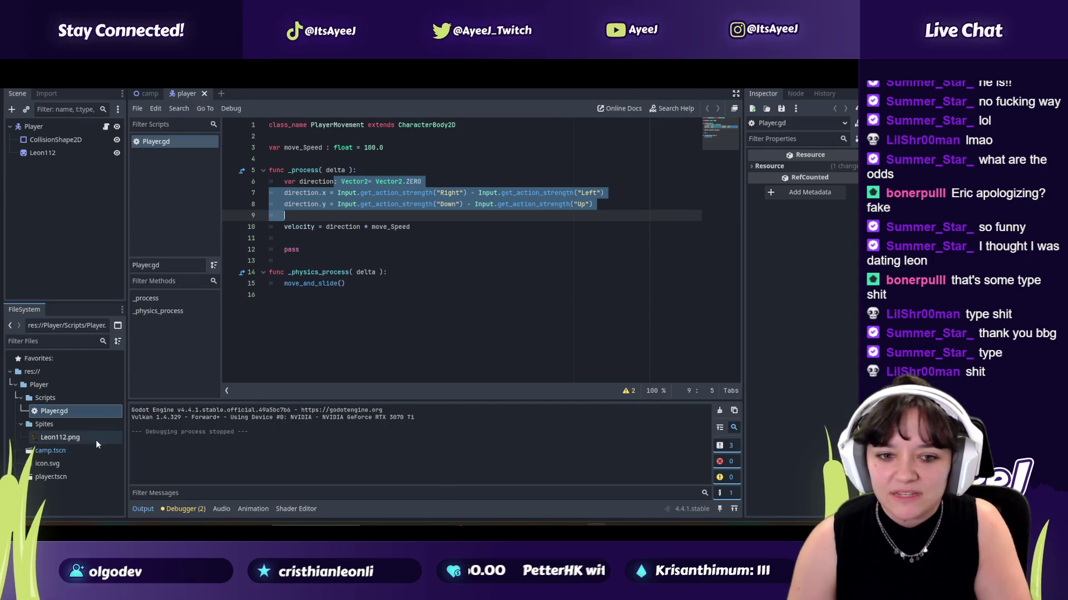
Step: Select Leon112.png in Godot, then close the browser's pop-up ad and return to the E02 tutorial
{"action": "left_click", "coordinate": [79, 438]}
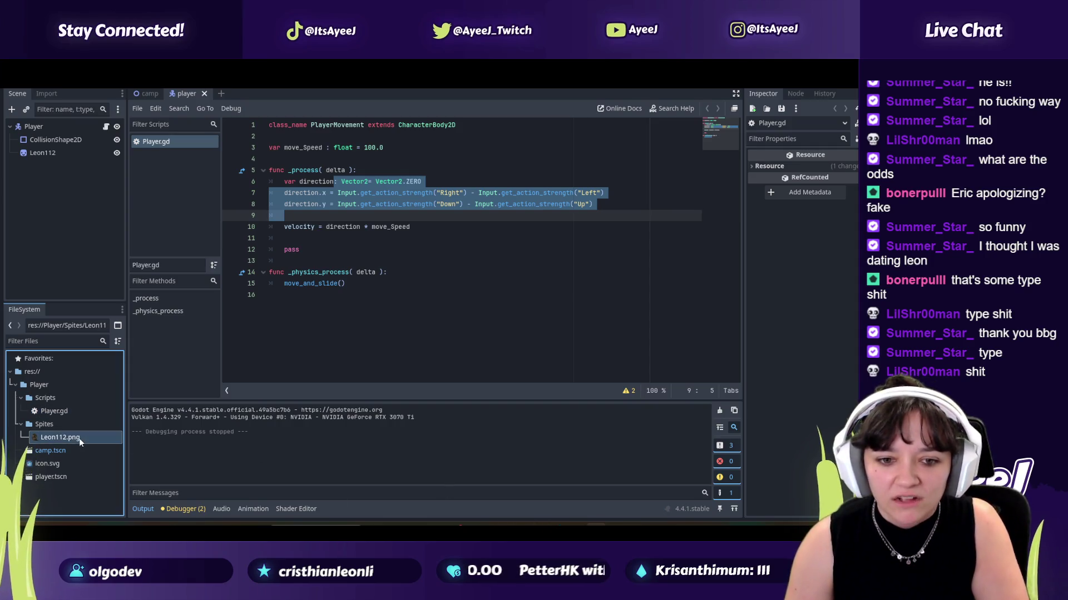
{"action": "left_click", "coordinate": [299, 182]}
{"action": "key", "text": "alt+Tab"}
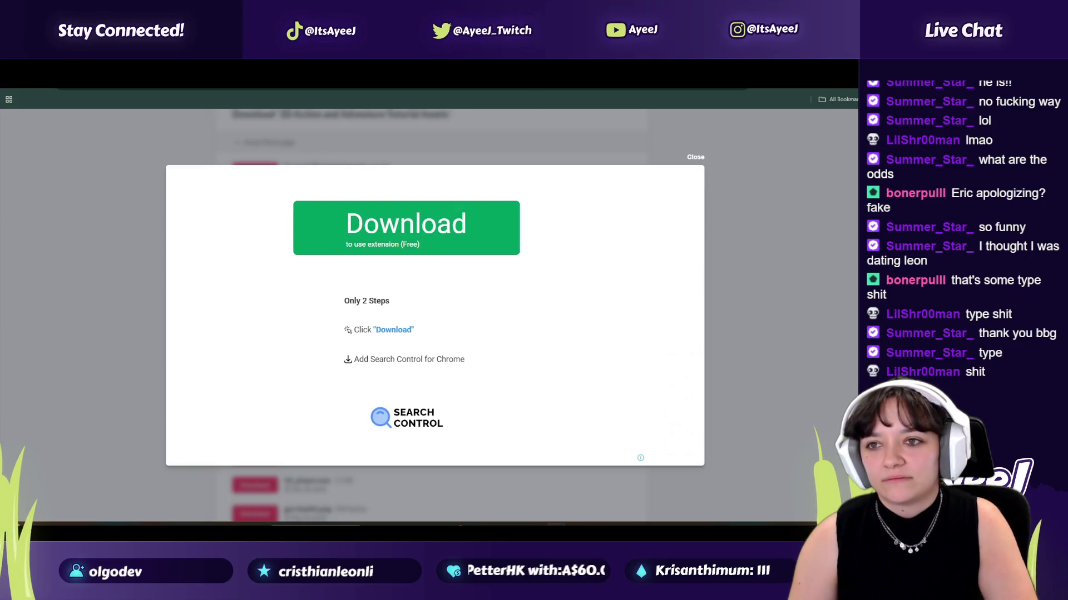
{"action": "left_click", "coordinate": [695, 157]}
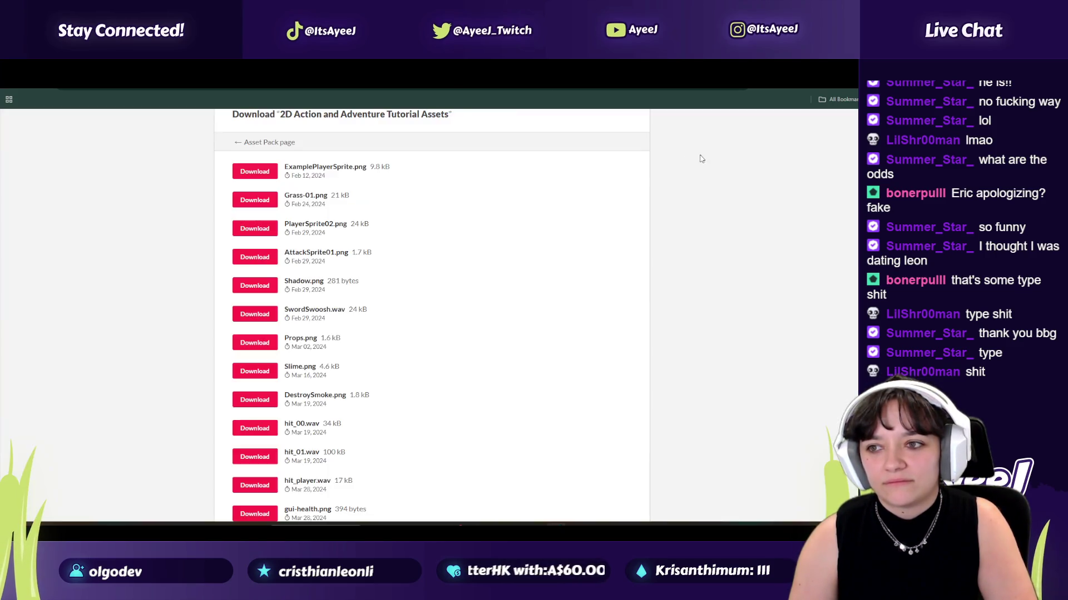
{"action": "left_click", "coordinate": [386, 96]}
{"action": "scroll", "coordinate": [222, 280], "scroll_direction": "up", "scroll_amount": 4}
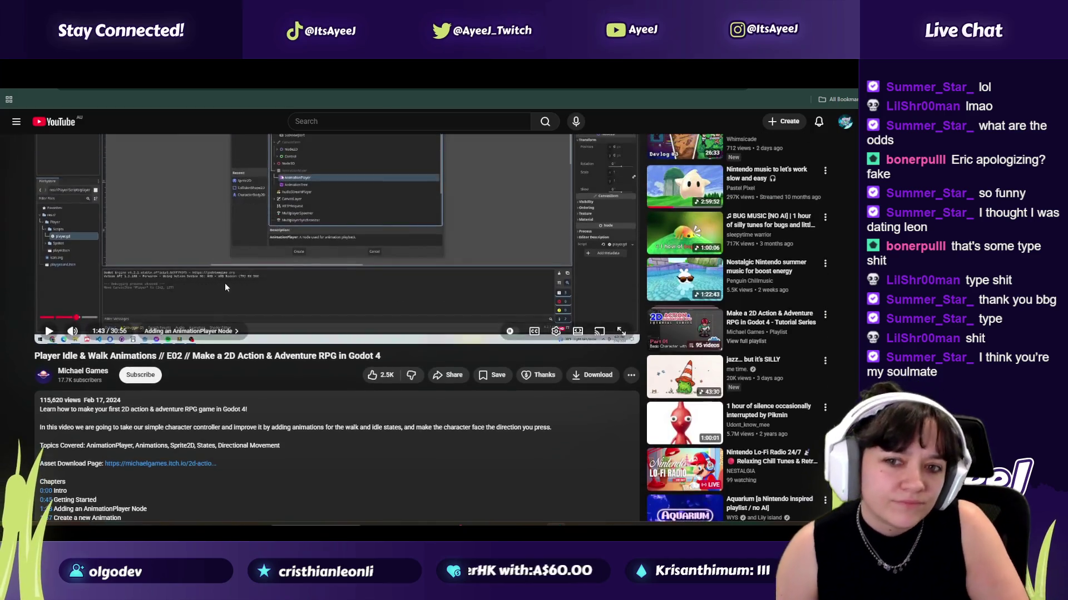
Step: Watch the E02 tutorial in short bursts from 1:43 to 1:55, then bring back the itch.io asset tab
{"action": "key", "text": "space"}
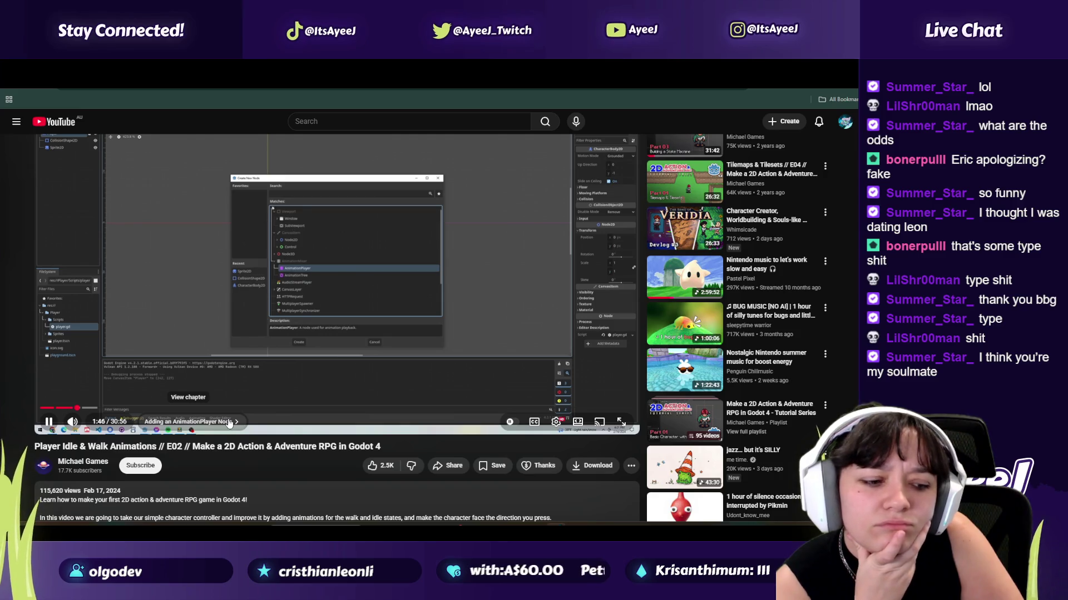
{"action": "key", "text": "space"}
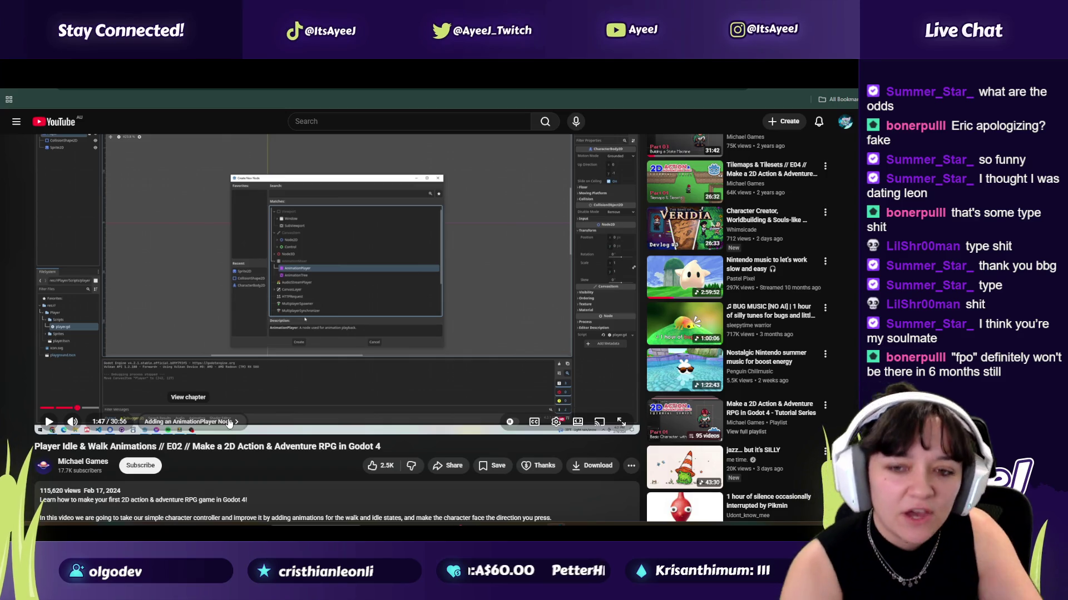
{"action": "key", "text": "space"}
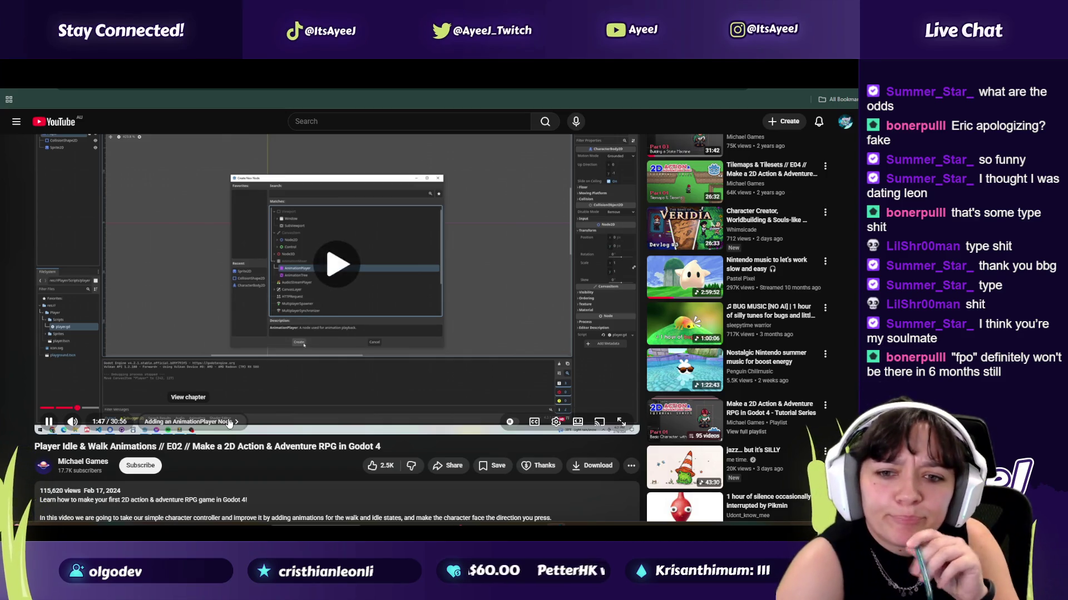
{"action": "key", "text": "space"}
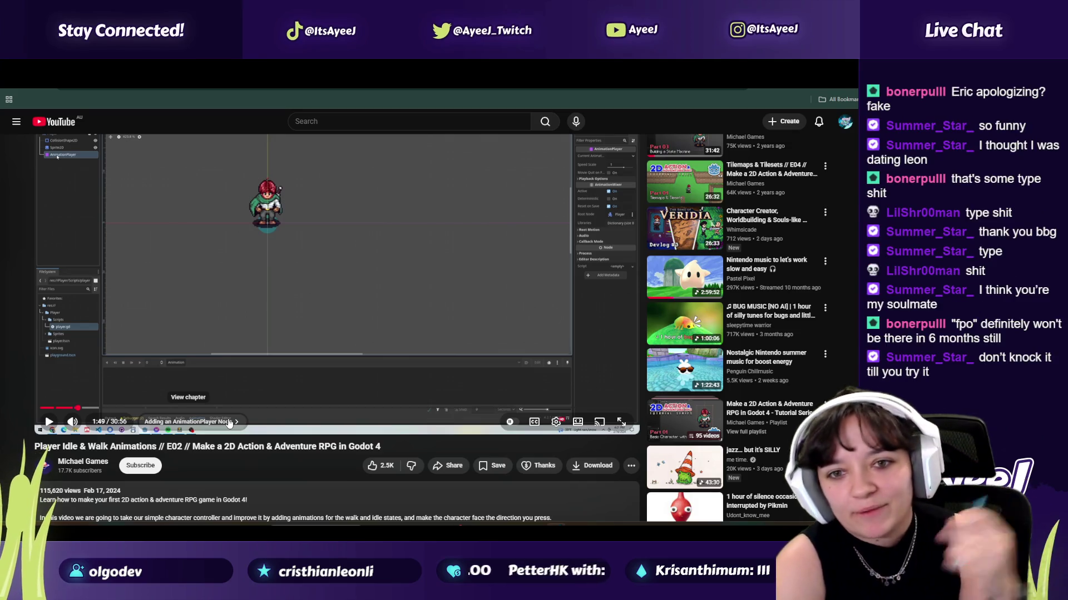
{"action": "key", "text": "space"}
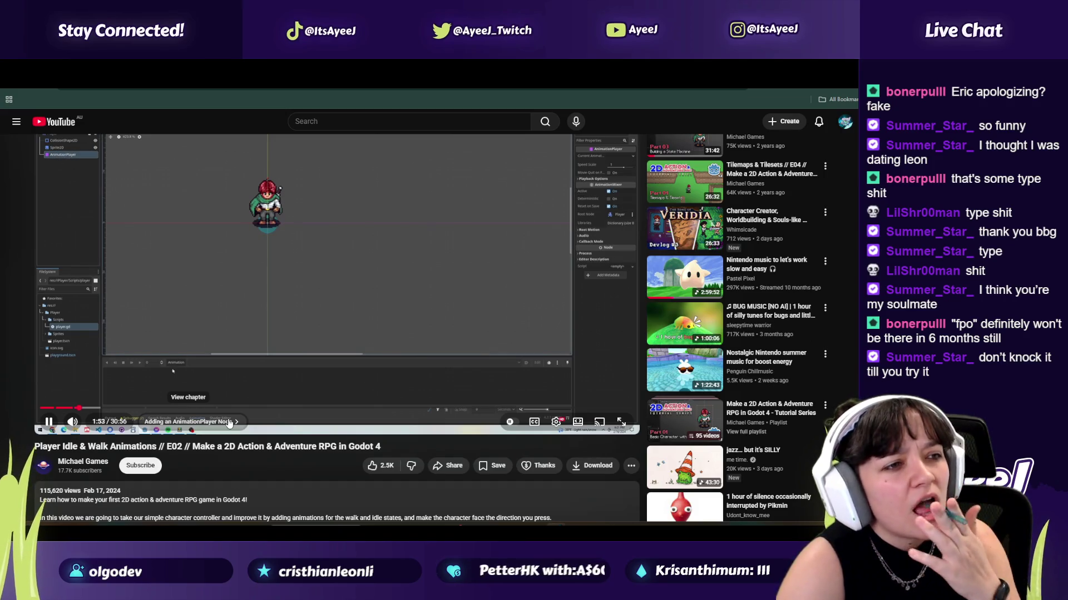
{"action": "key", "text": "space"}
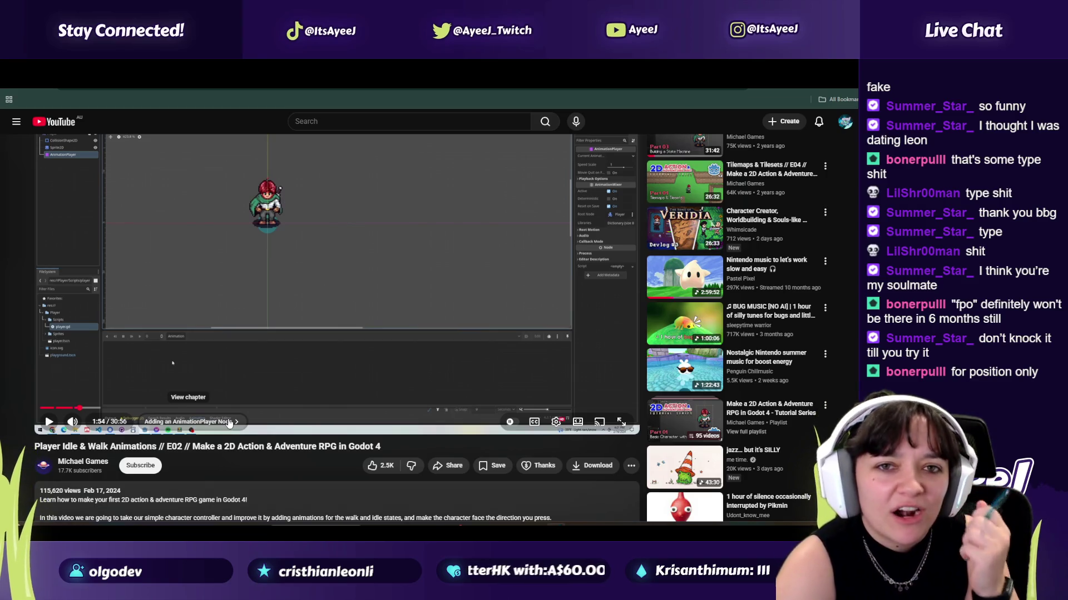
{"action": "key", "text": "space"}
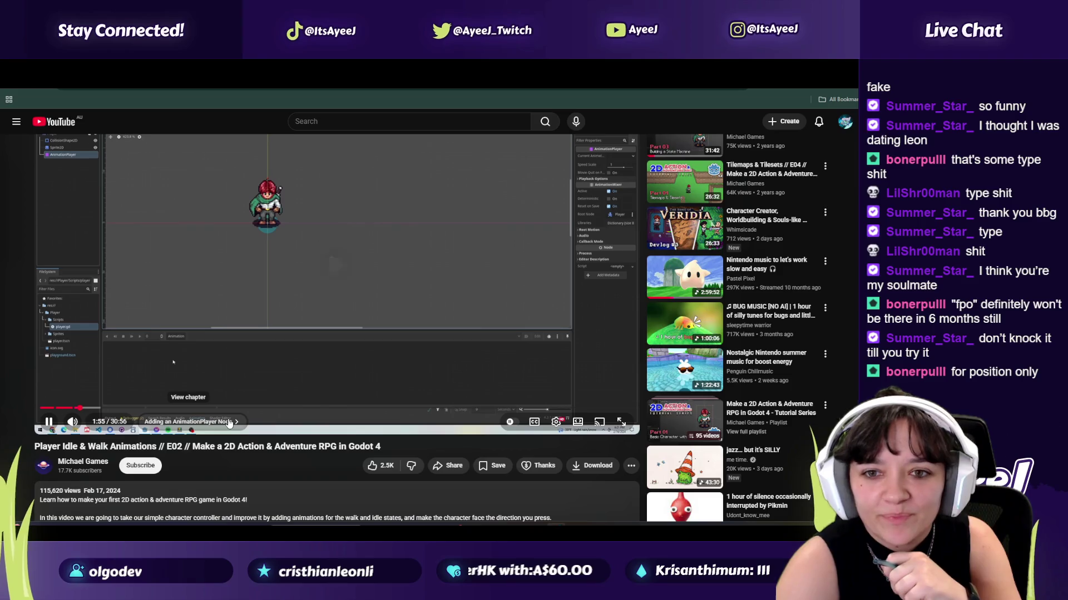
{"action": "key", "text": "space"}
{"action": "key", "text": "ctrl+Tab"}
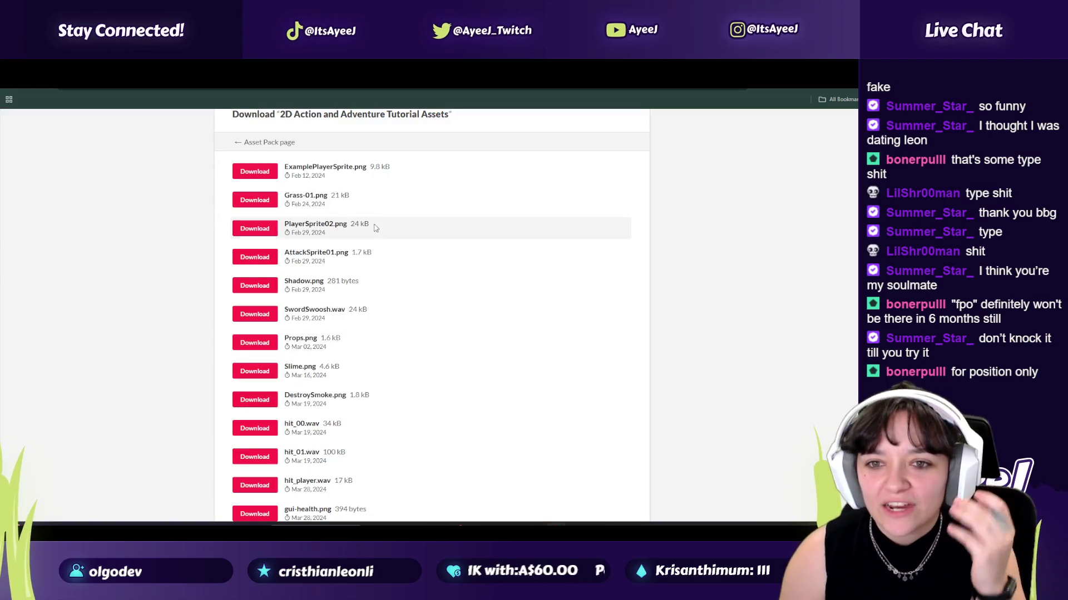
Step: Scroll the itch.io asset list and select lines 8–15 of Player.gd in Godot
{"action": "scroll", "coordinate": [345, 372], "scroll_direction": "down", "scroll_amount": 5}
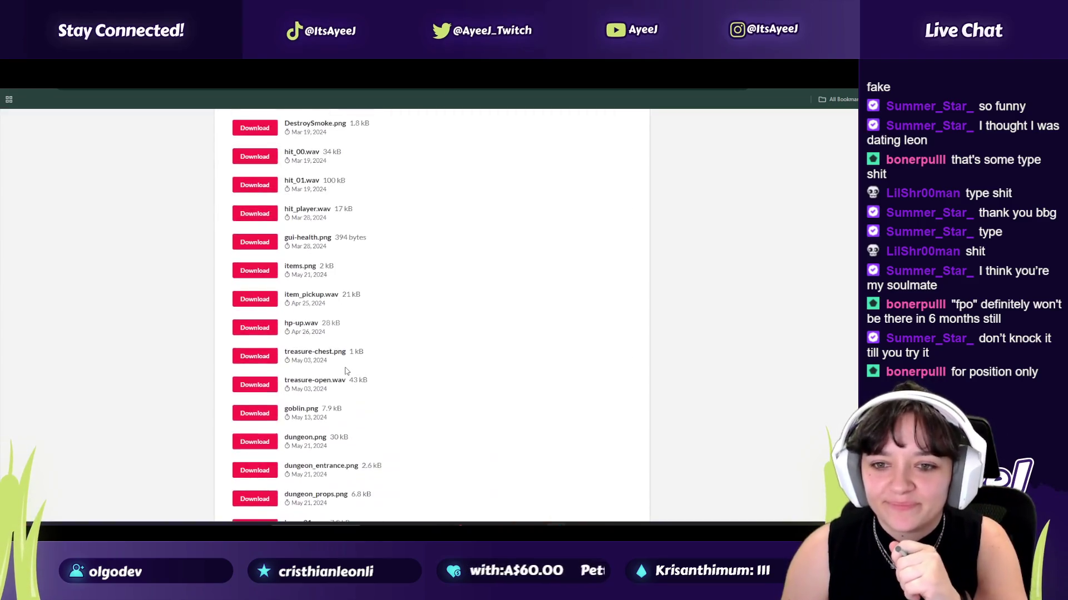
{"action": "key", "text": "alt+Tab"}
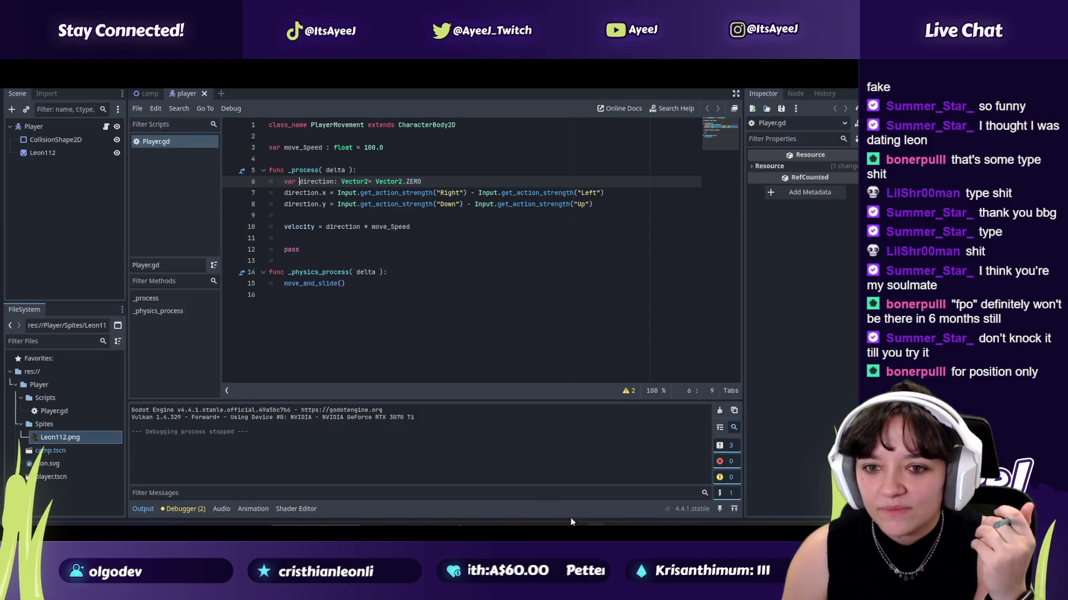
{"action": "mouse_move", "coordinate": [337, 283]}
{"action": "left_mouse_down"}
{"action": "mouse_move", "coordinate": [311, 239]}
{"action": "mouse_move", "coordinate": [316, 201]}
{"action": "left_mouse_up"}
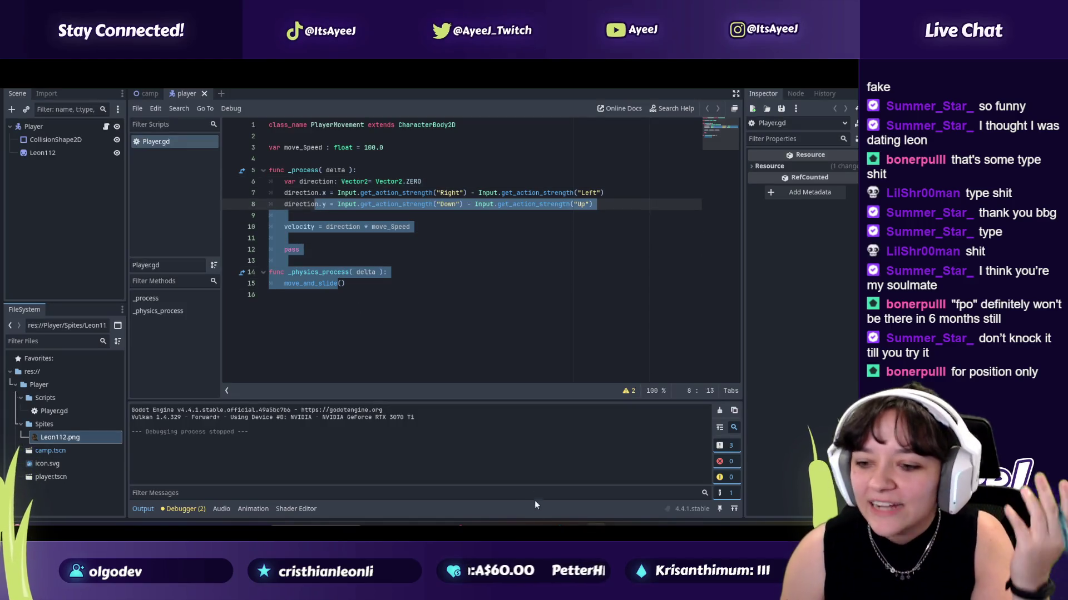
Step: Return to the YouTube E02 tutorial and resume it from 1:55
{"action": "key", "text": "alt+Tab"}
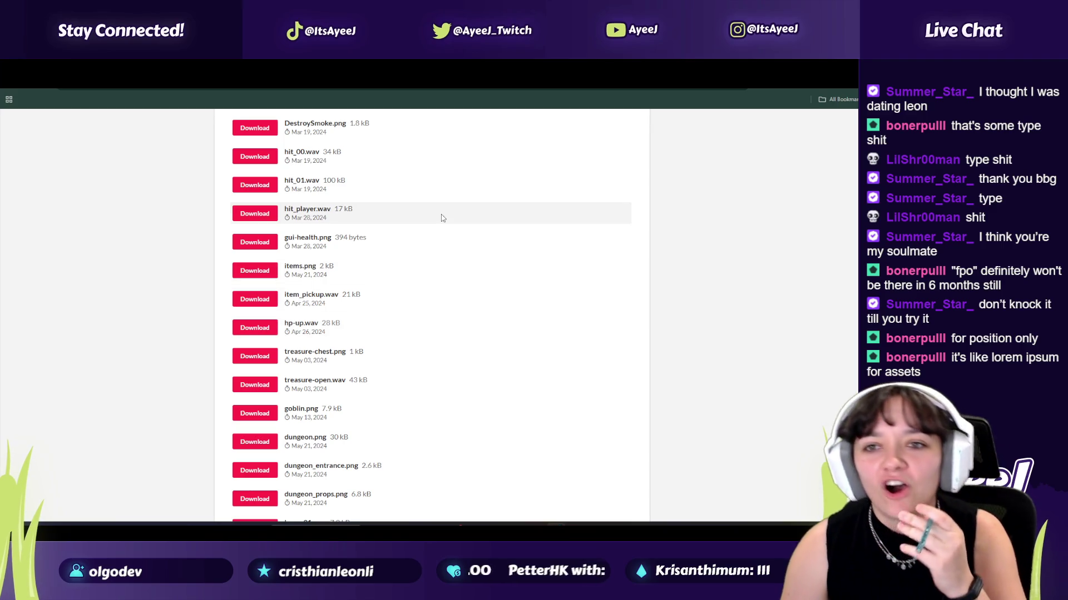
{"action": "key", "text": "ctrl+Tab"}
{"action": "left_click", "coordinate": [352, 268]}
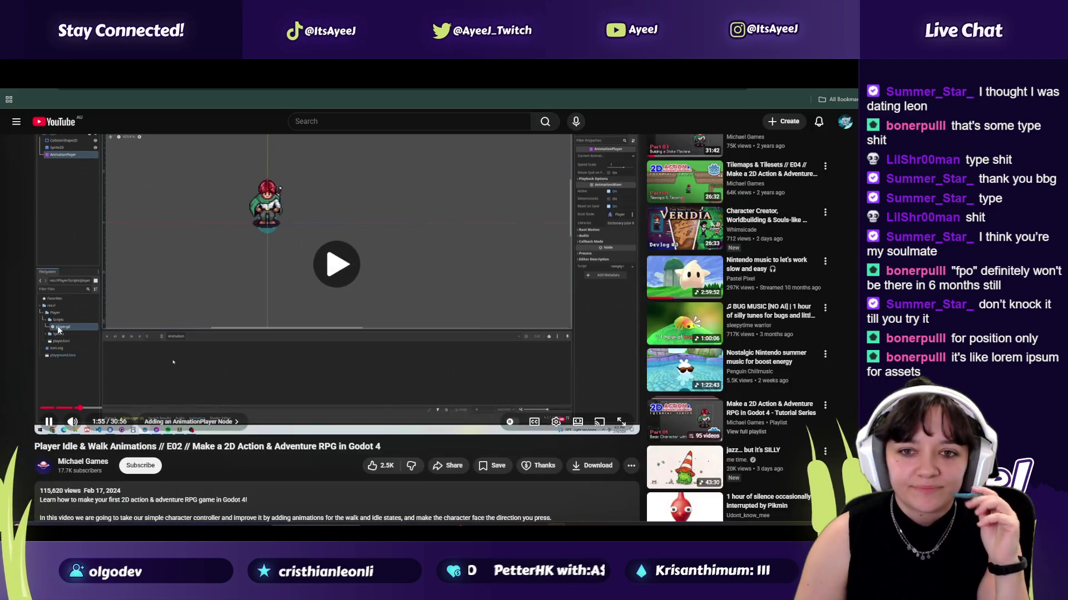
Step: Let the tutorial run to 2:03 and pause at the 'Create a new Animation' chapter
{"action": "scroll", "coordinate": [29, 308], "scroll_direction": "up", "scroll_amount": 1}
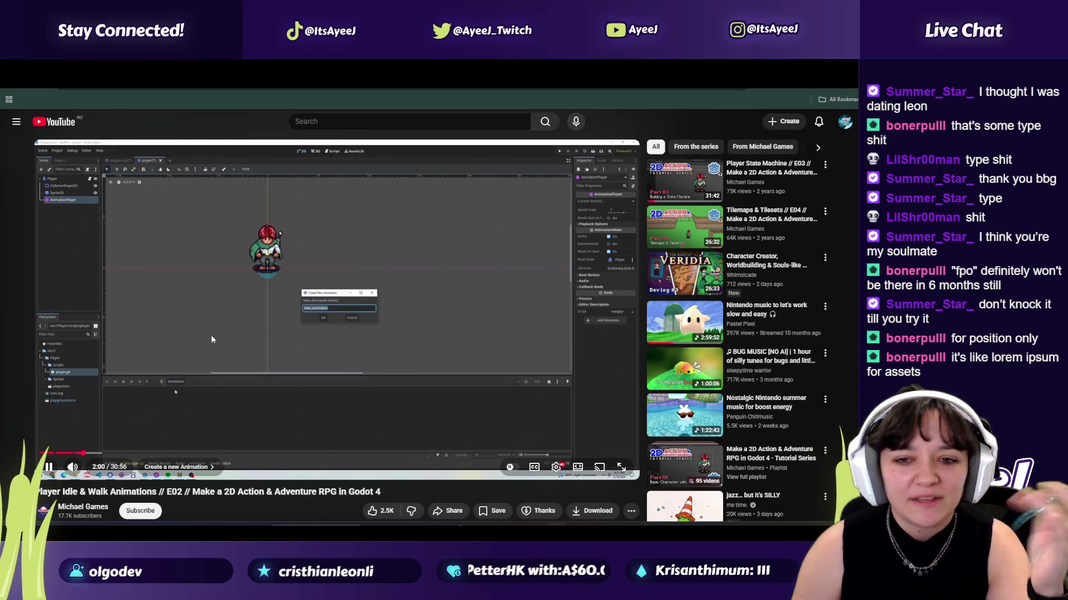
{"action": "left_click", "coordinate": [254, 364]}
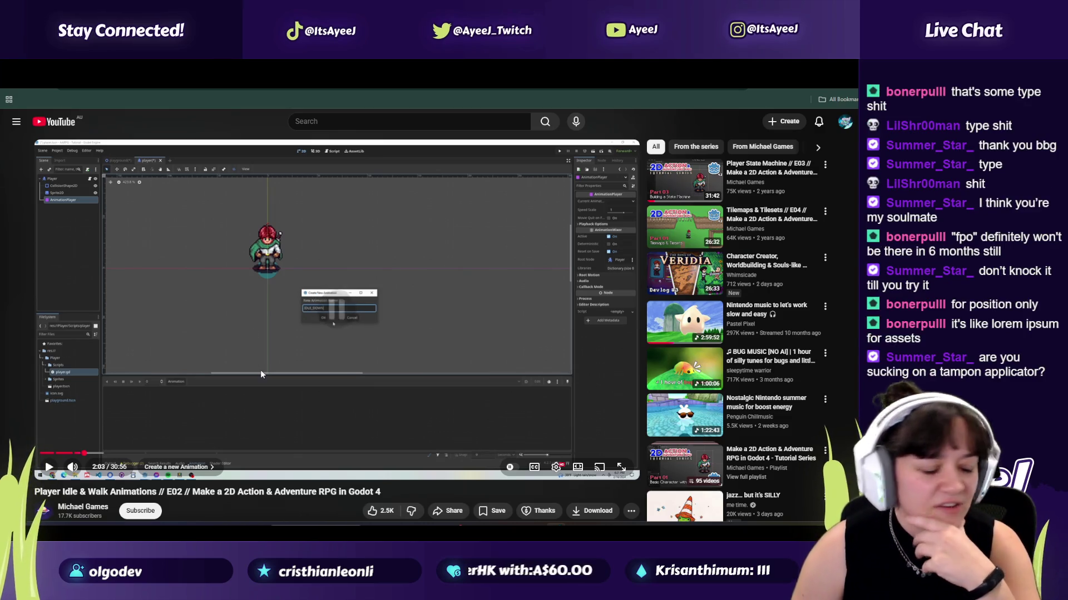
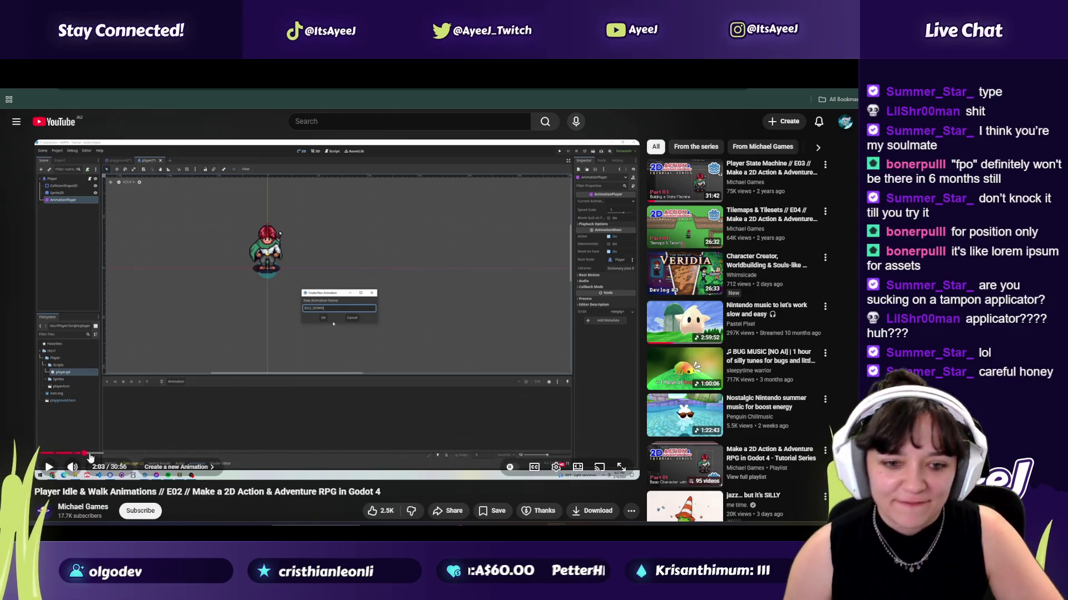
Step: Rewind the YouTube tutorial to about 1:38, where the AnimationPlayer node is added, and pause it
{"action": "left_click", "coordinate": [77, 453]}
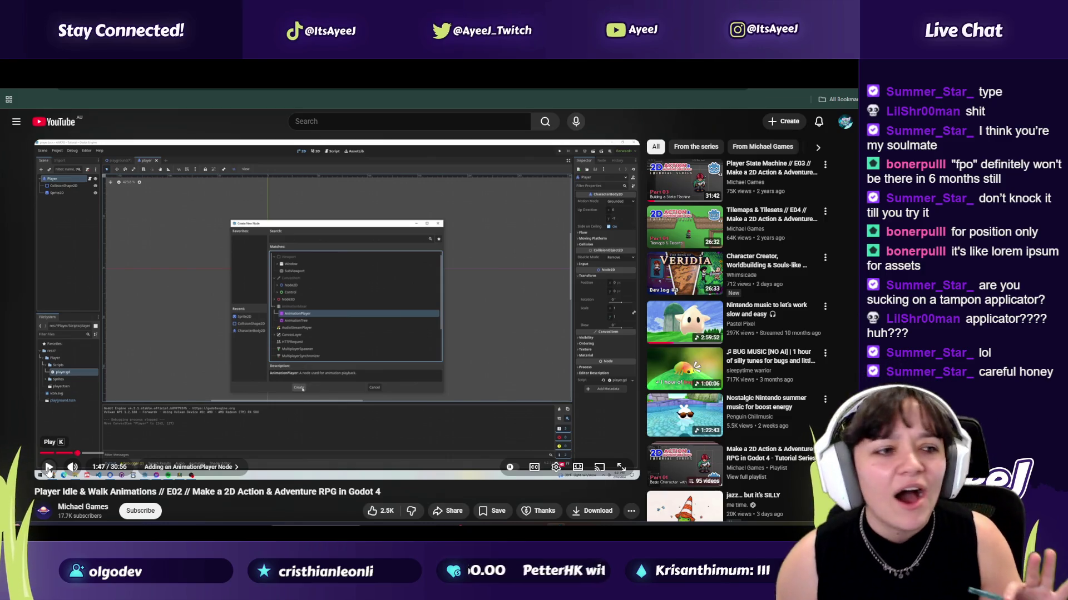
{"action": "left_click", "coordinate": [49, 472]}
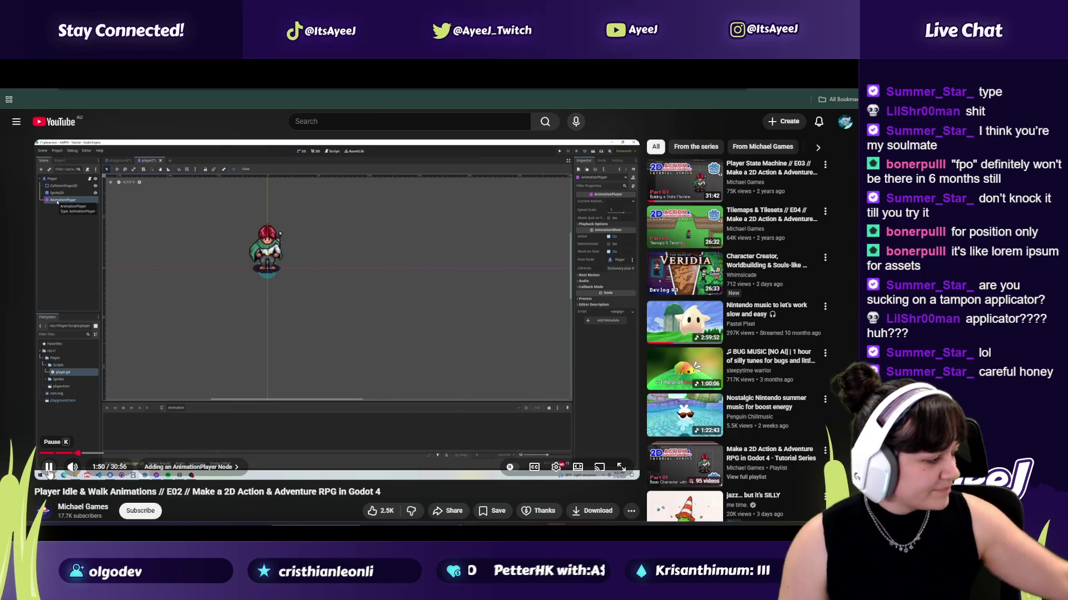
{"action": "left_click", "coordinate": [272, 310]}
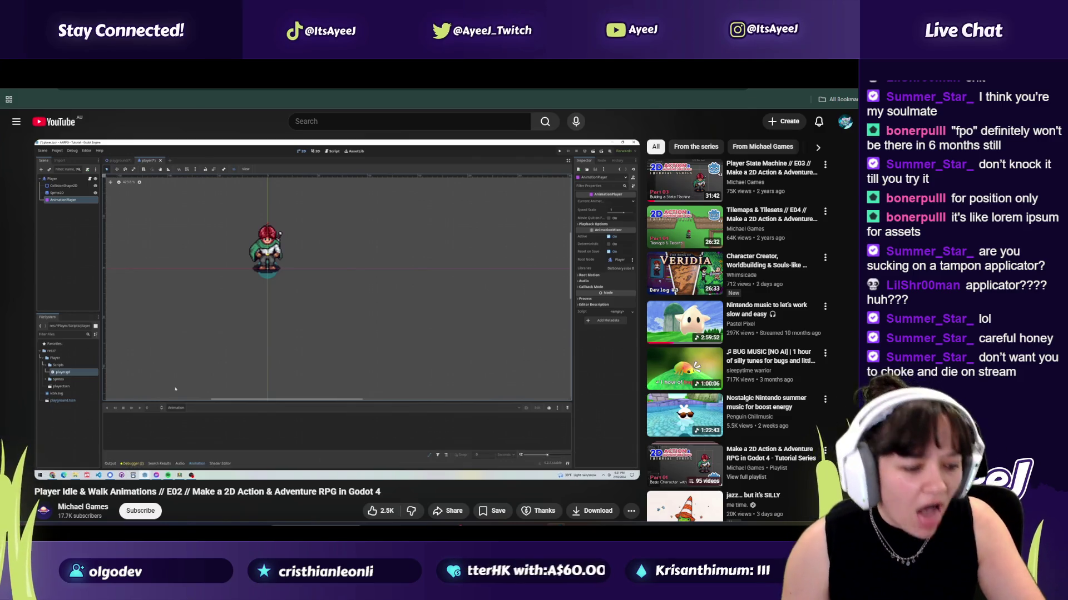
{"action": "mouse_move", "coordinate": [275, 307]}
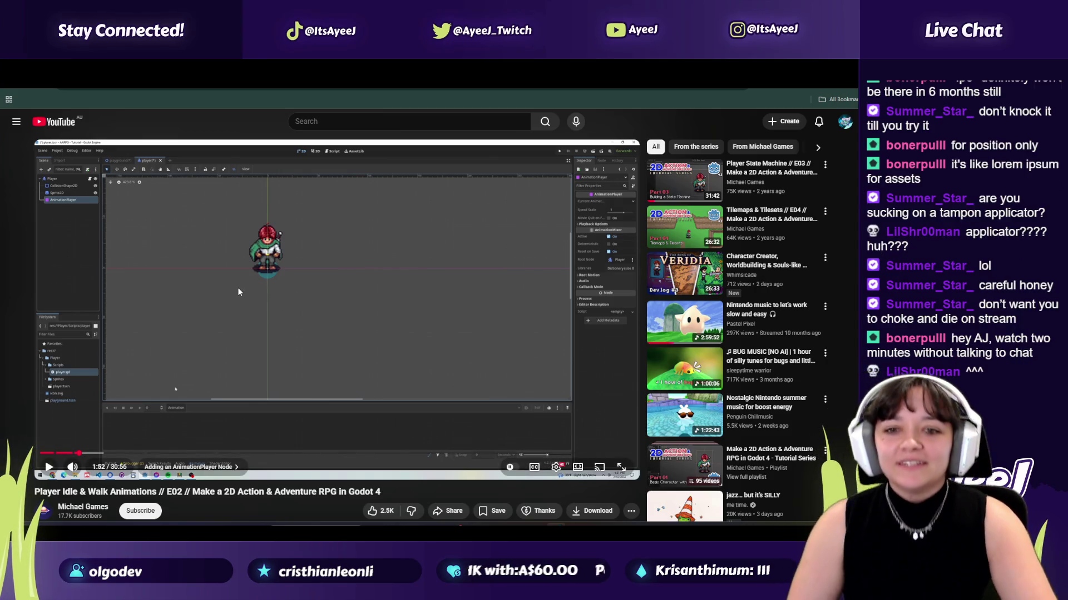
{"action": "left_click", "coordinate": [71, 453]}
{"action": "left_click", "coordinate": [49, 467]}
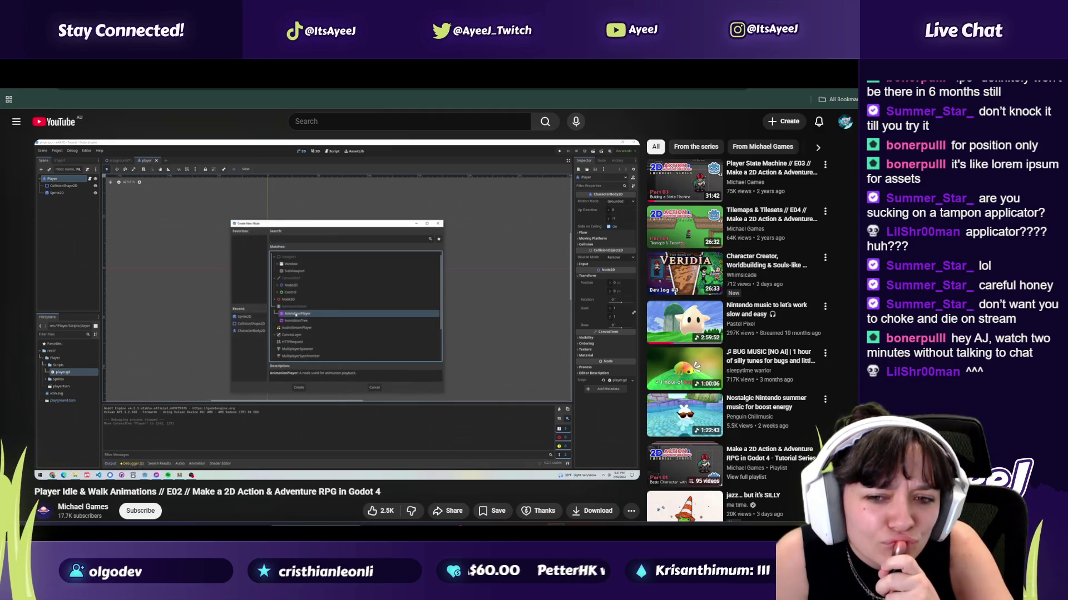
{"action": "left_click", "coordinate": [105, 423]}
Step: Fine-tune the tutorial back to 1:38, then return to Godot with the Player node selected
{"action": "key", "text": "alt+Tab"}
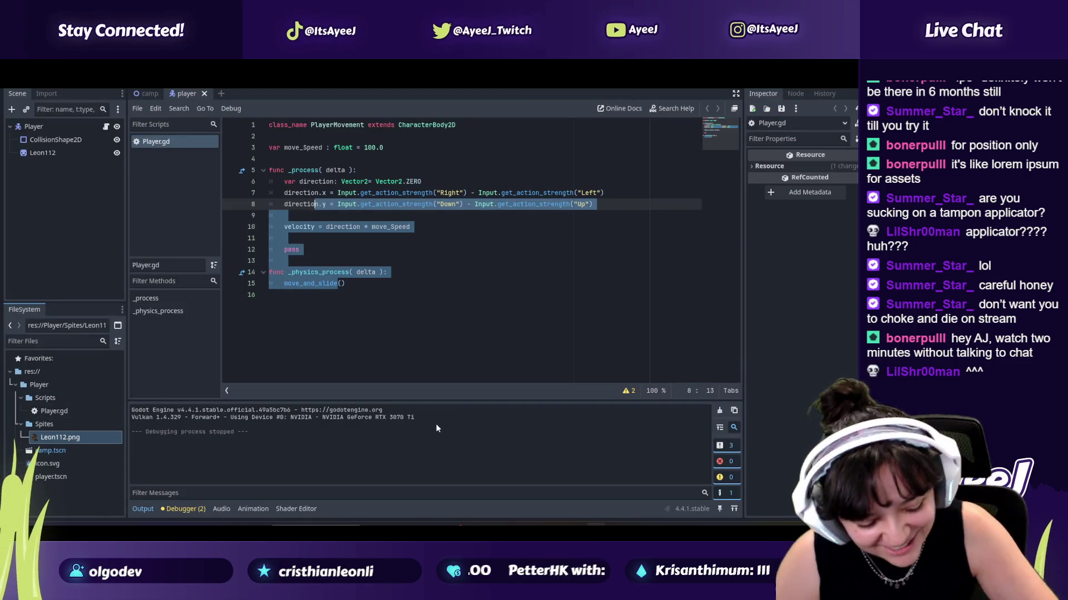
{"action": "key", "text": "alt+Tab"}
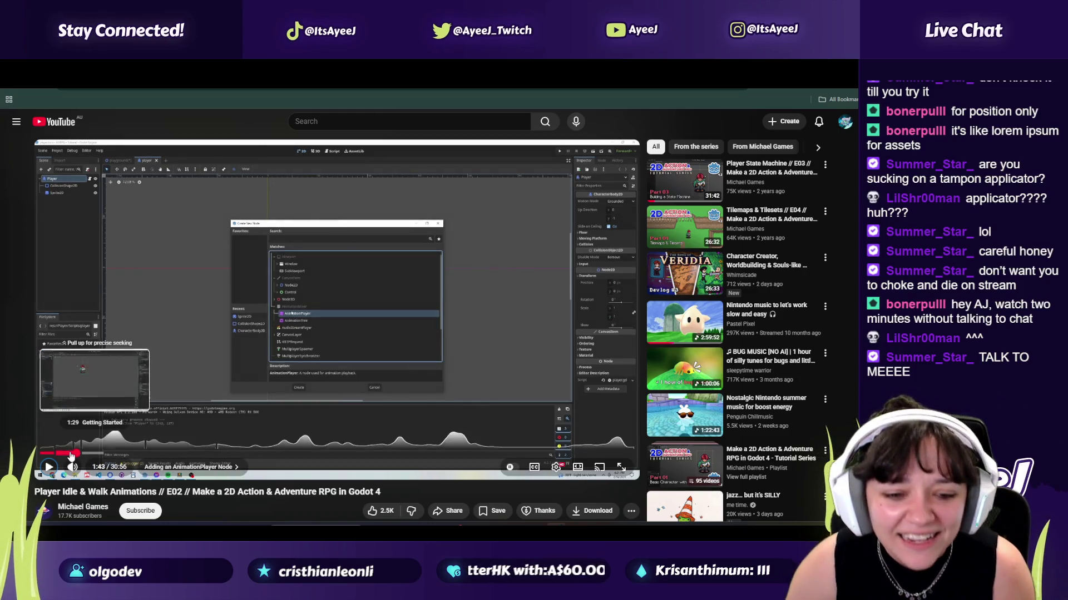
{"action": "key", "text": "Left"}
{"action": "left_click", "coordinate": [51, 466]}
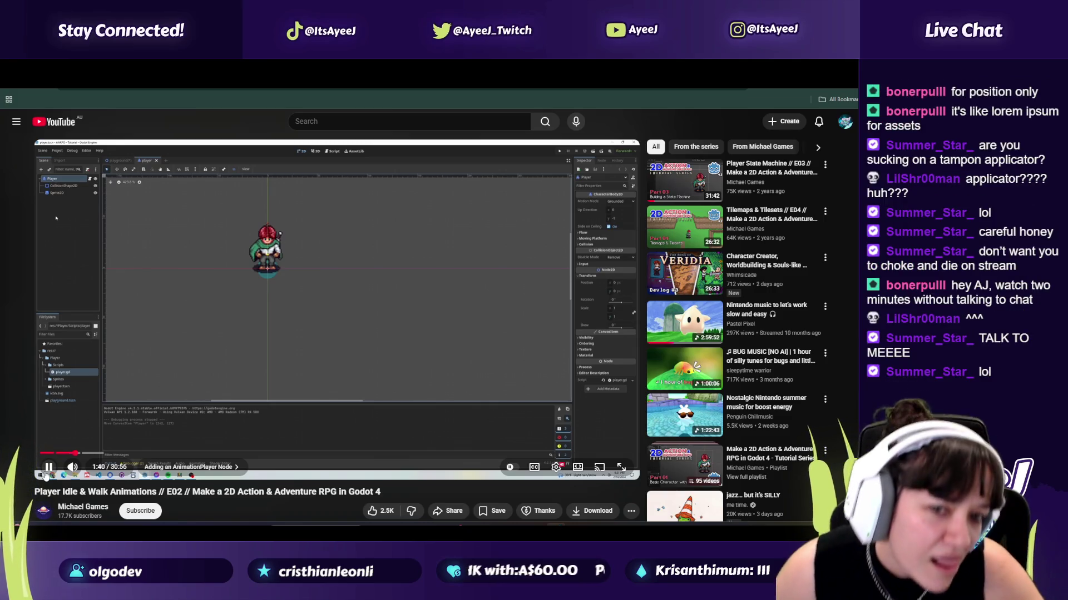
{"action": "left_click", "coordinate": [49, 467]}
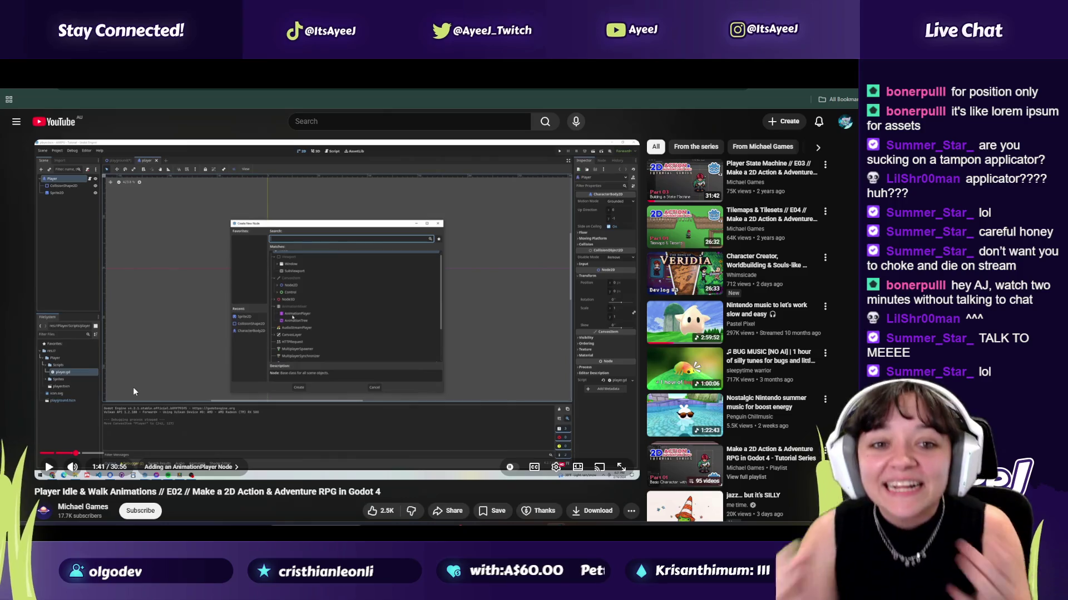
{"action": "left_click_drag", "start_coordinate": [68, 452], "coordinate": [51, 456]}
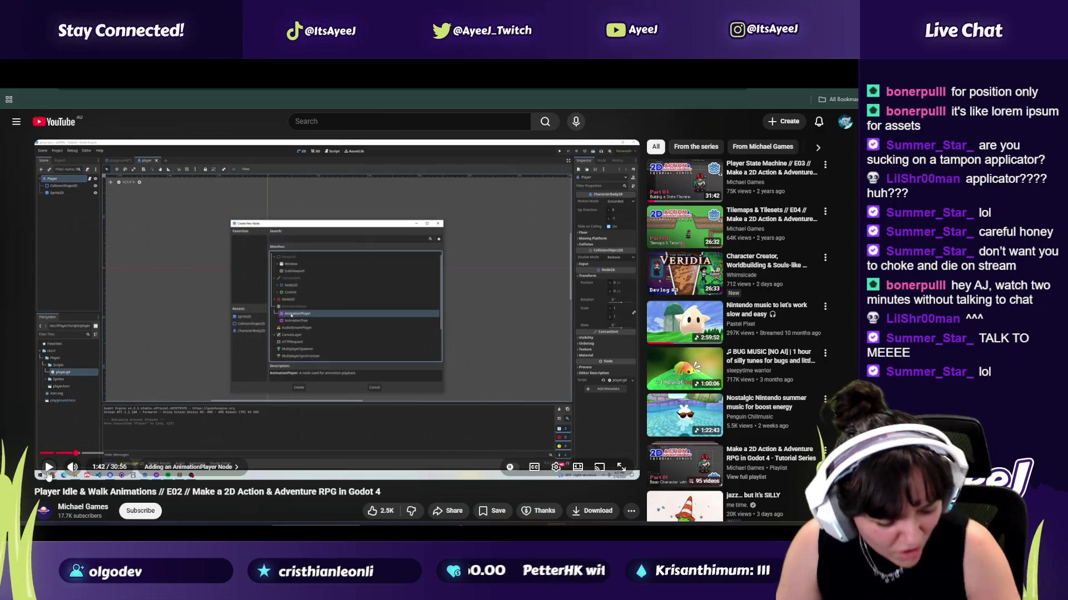
{"action": "key", "text": "alt+Tab"}
{"action": "left_click", "coordinate": [58, 125]}
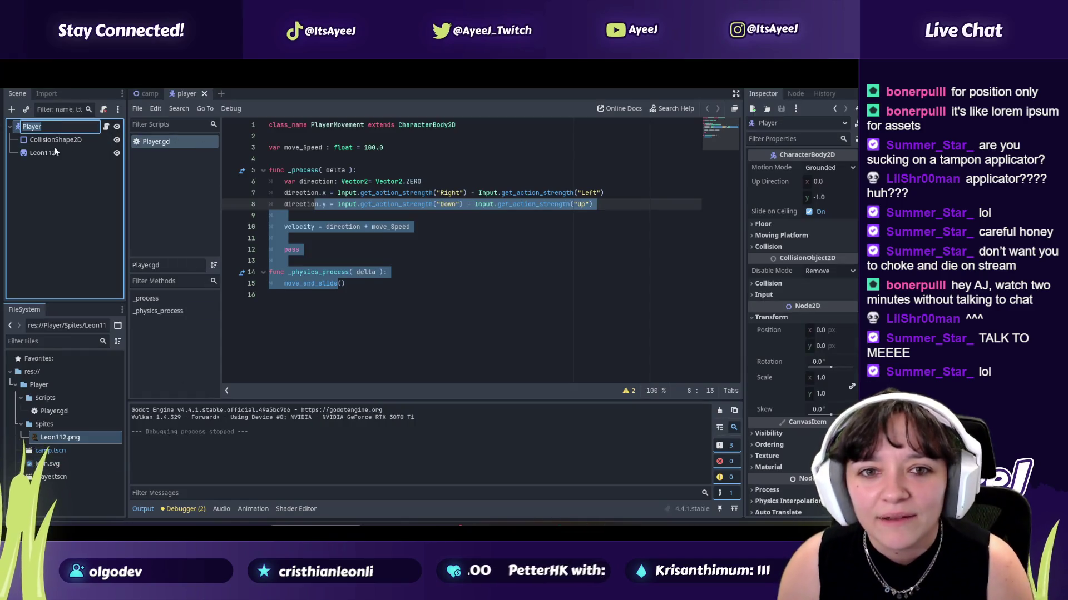
Step: Open and dismiss the Player node's context menu, then select script lines 6–7
{"action": "left_click", "coordinate": [42, 129]}
{"action": "right_click", "coordinate": [42, 129]}
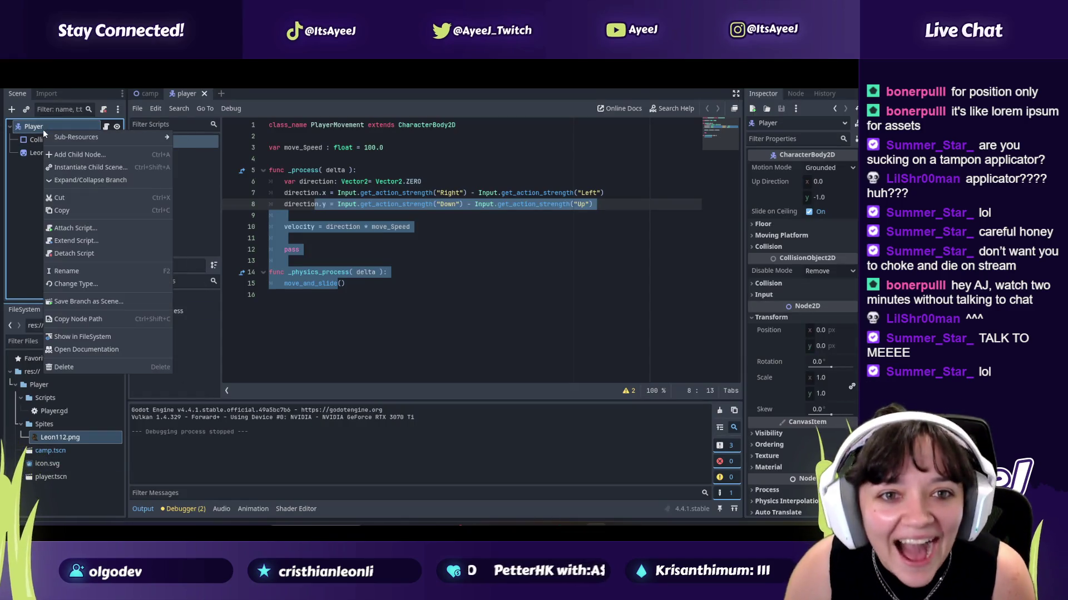
{"action": "mouse_move", "coordinate": [83, 135]}
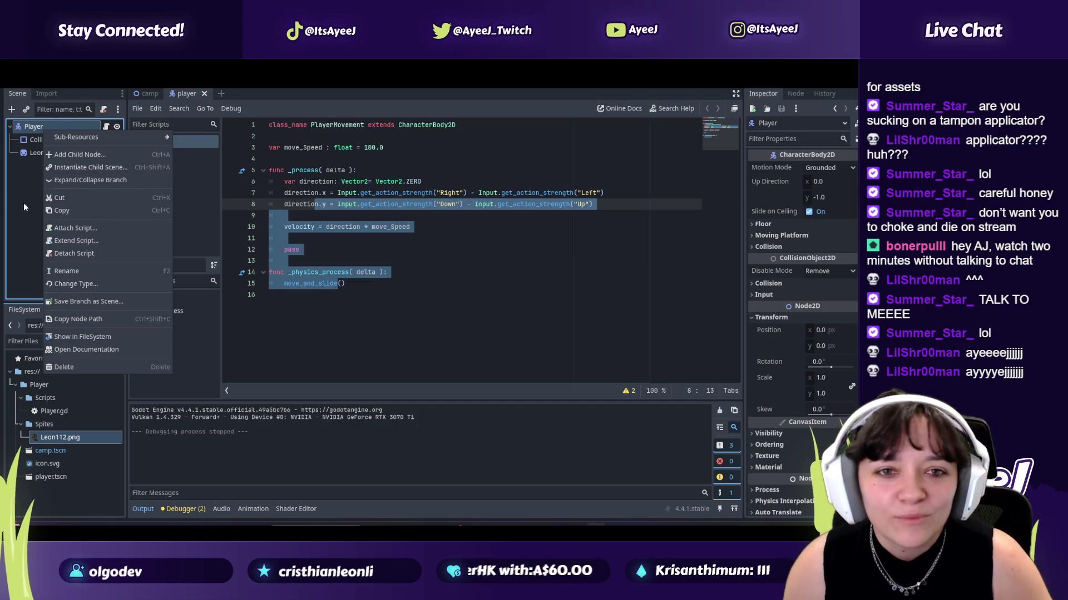
{"action": "left_click", "coordinate": [38, 142]}
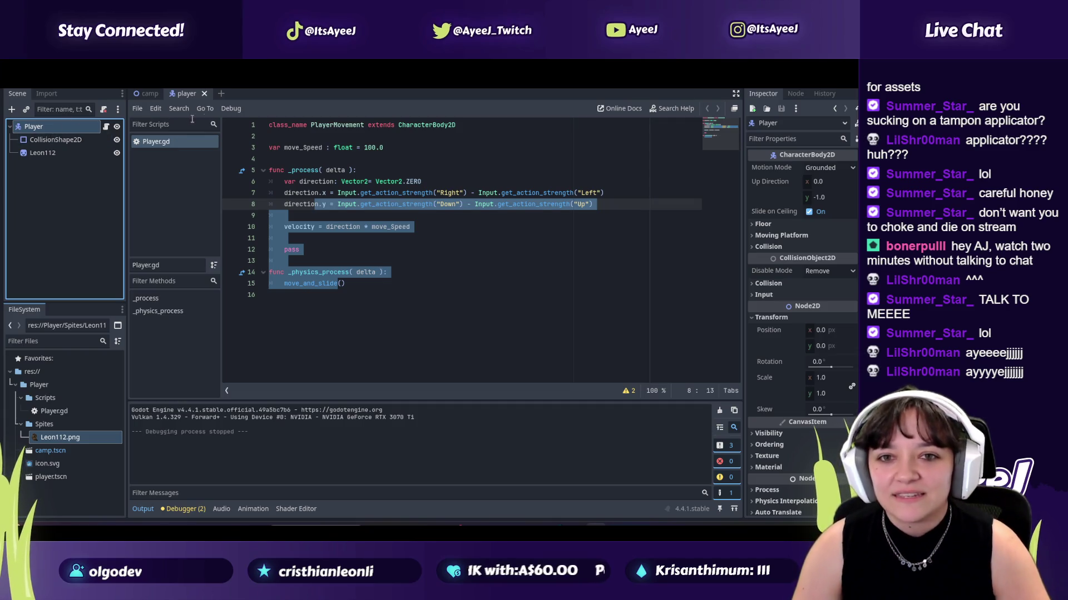
{"action": "left_click_drag", "start_coordinate": [342, 181], "coordinate": [355, 193]}
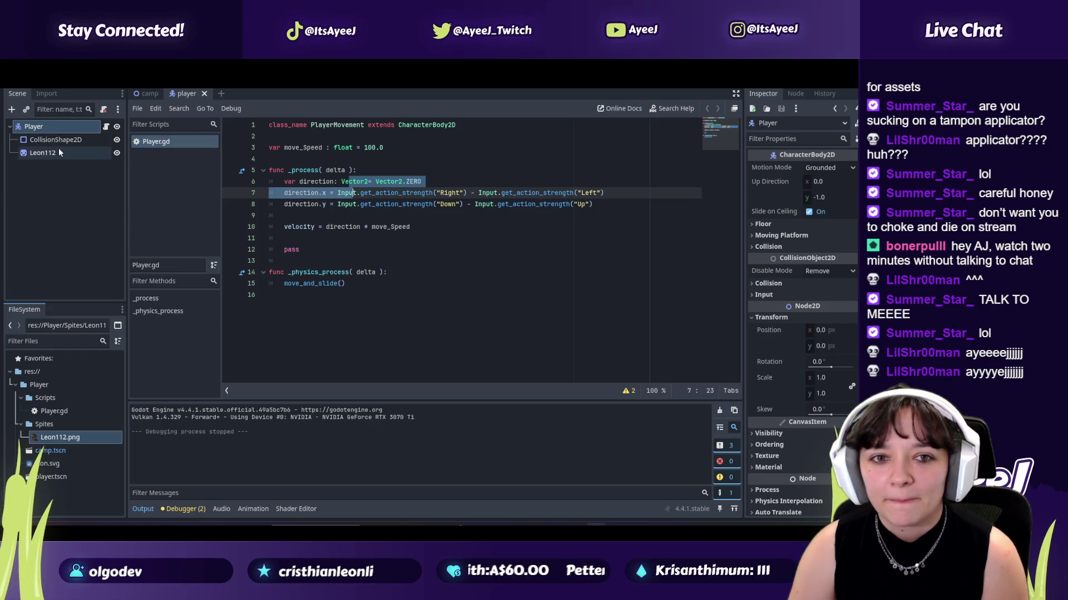
Step: Add an AnimationPlayer child node under Player, found by searching 'animn', then resume the tutorial
{"action": "right_click", "coordinate": [18, 128]}
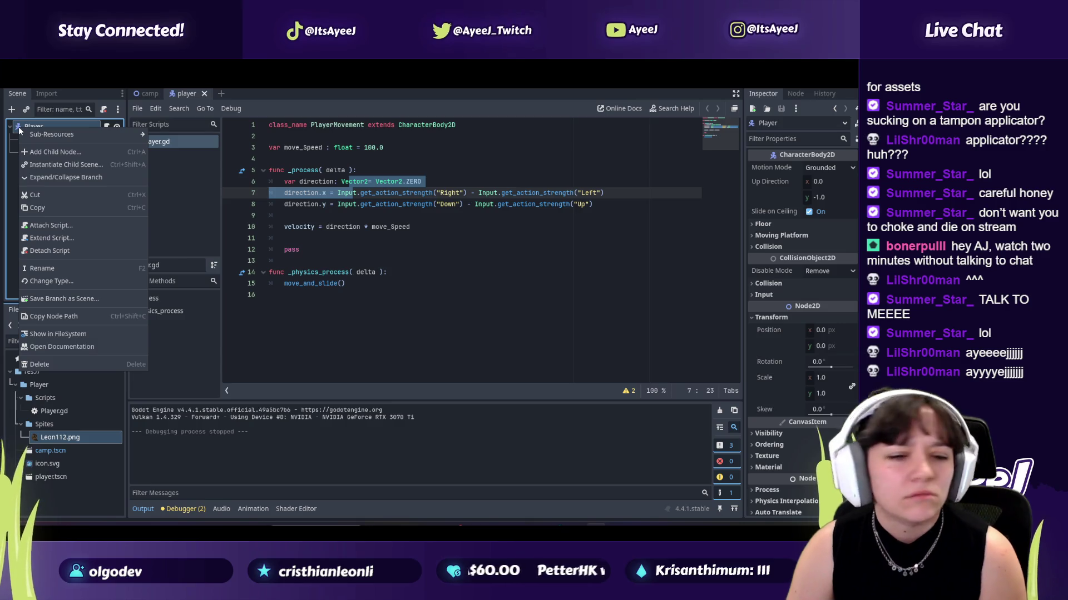
{"action": "left_click", "coordinate": [78, 154]}
{"action": "type", "text": "animn"}
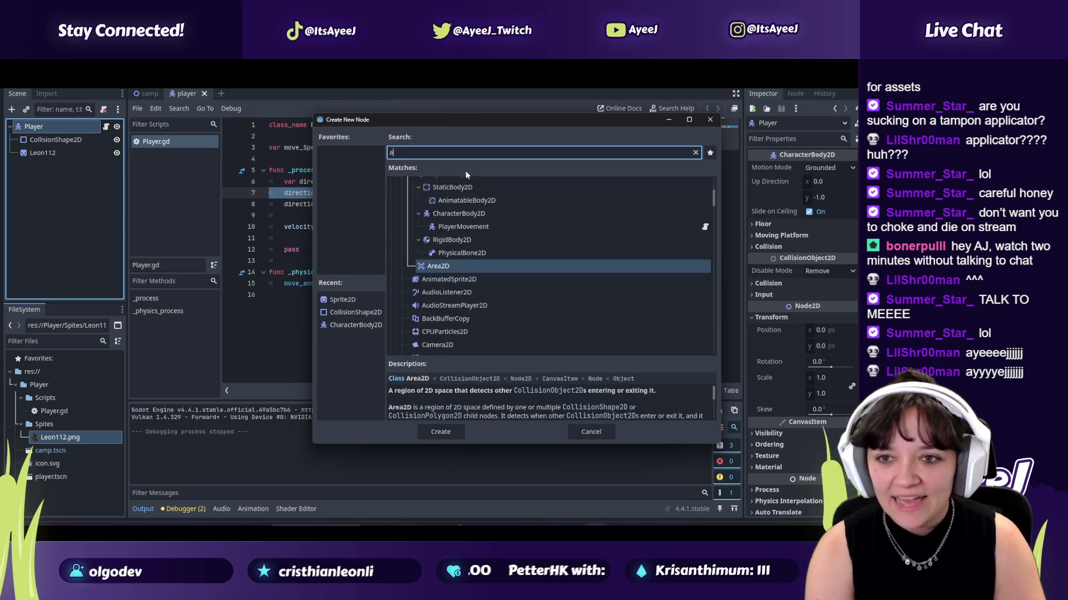
{"action": "key", "text": "Up"}
{"action": "key", "text": "Return"}
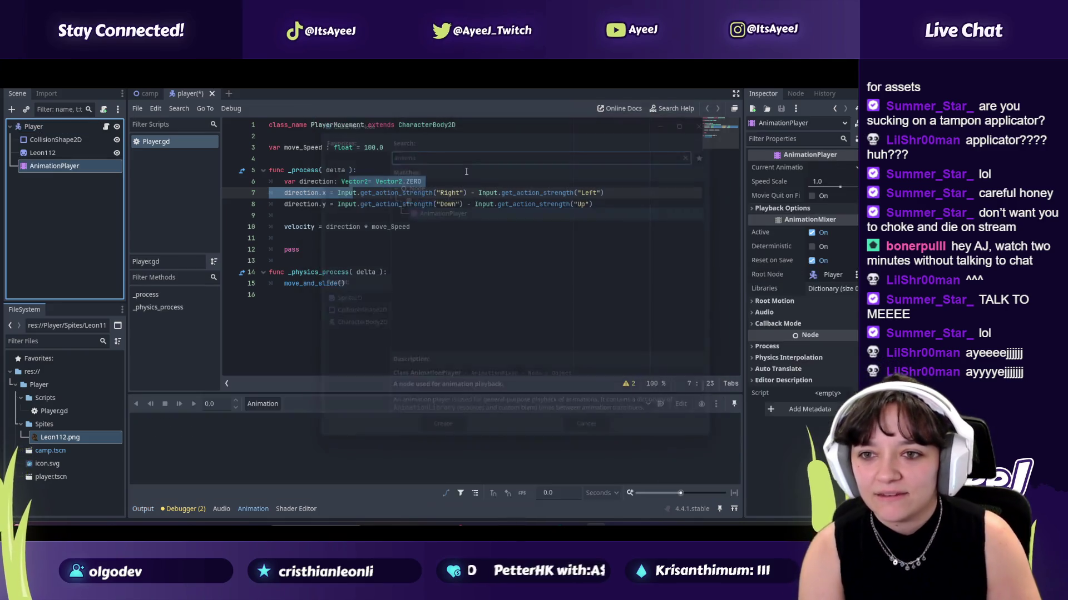
{"action": "key", "text": "alt+Tab"}
{"action": "left_click", "coordinate": [265, 308]}
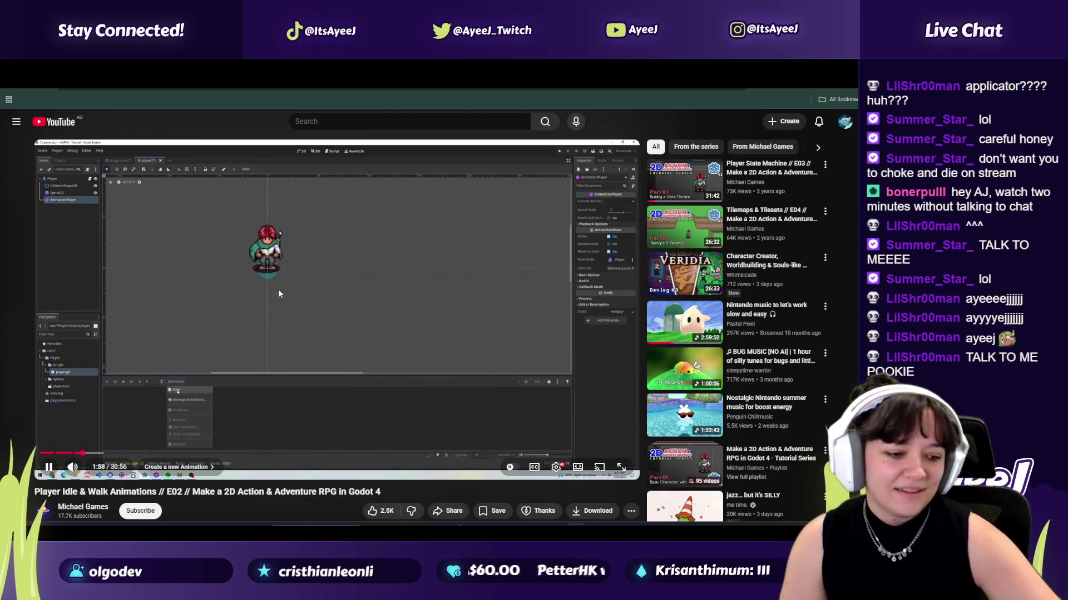
Step: Pause the tutorial at 2:01 and bring up the Unchosen GDD Google Doc
{"action": "left_click", "coordinate": [297, 343]}
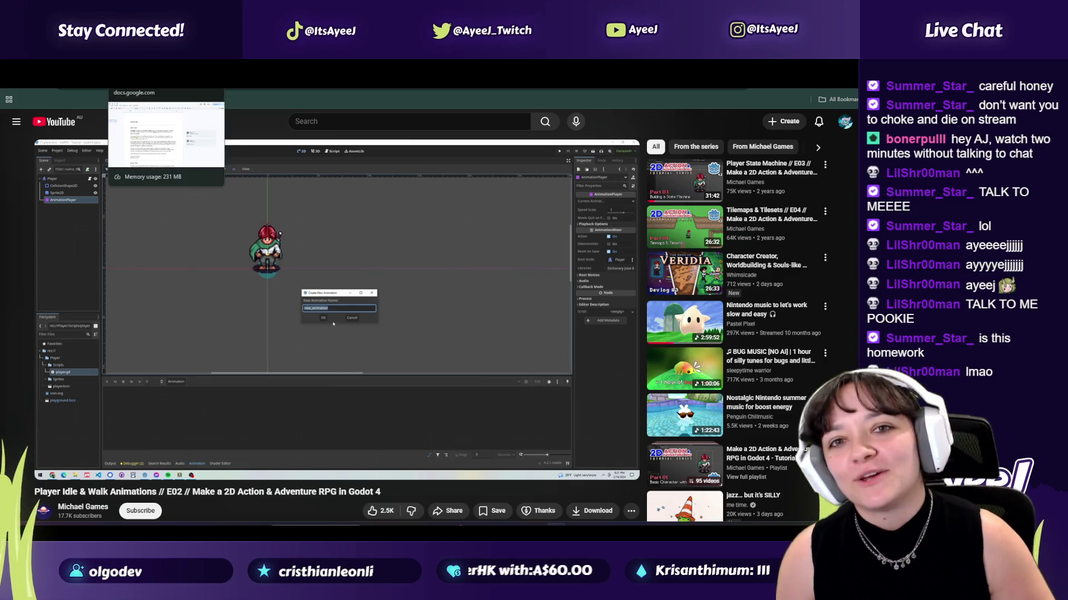
{"action": "left_click", "coordinate": [167, 77]}
{"action": "scroll", "coordinate": [511, 256], "scroll_direction": "down", "scroll_amount": 5}
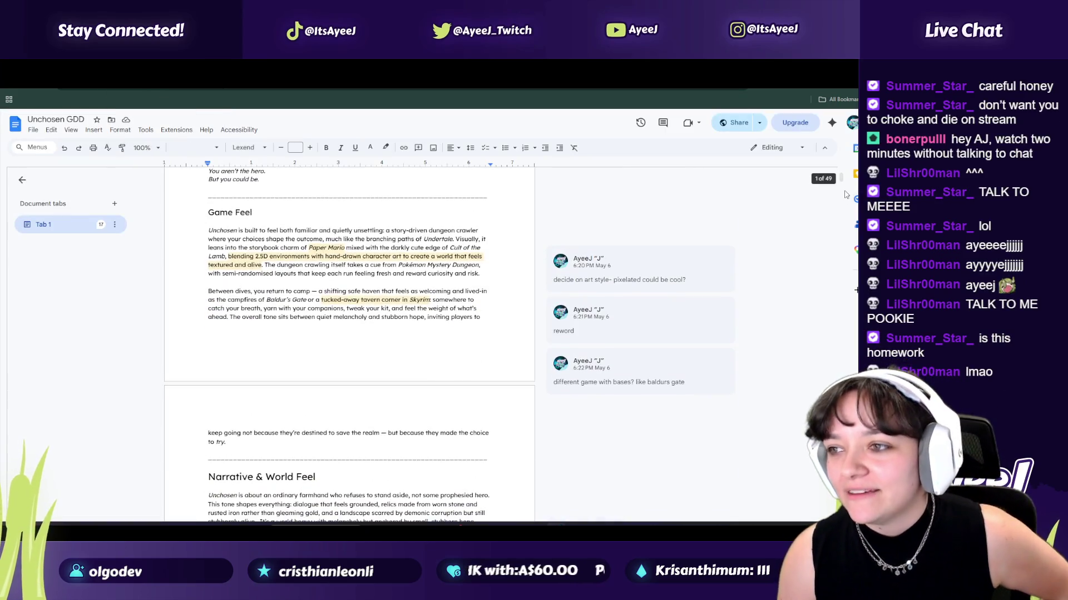
Step: Scroll down through the Unchosen GDD document, then return to the Godot player.tscn window
{"action": "mouse_move", "coordinate": [842, 186]}
{"action": "left_mouse_down"}
{"action": "mouse_move", "coordinate": [844, 517]}
{"action": "mouse_move", "coordinate": [855, 269]}
{"action": "mouse_move", "coordinate": [840, 161]}
{"action": "left_mouse_up"}
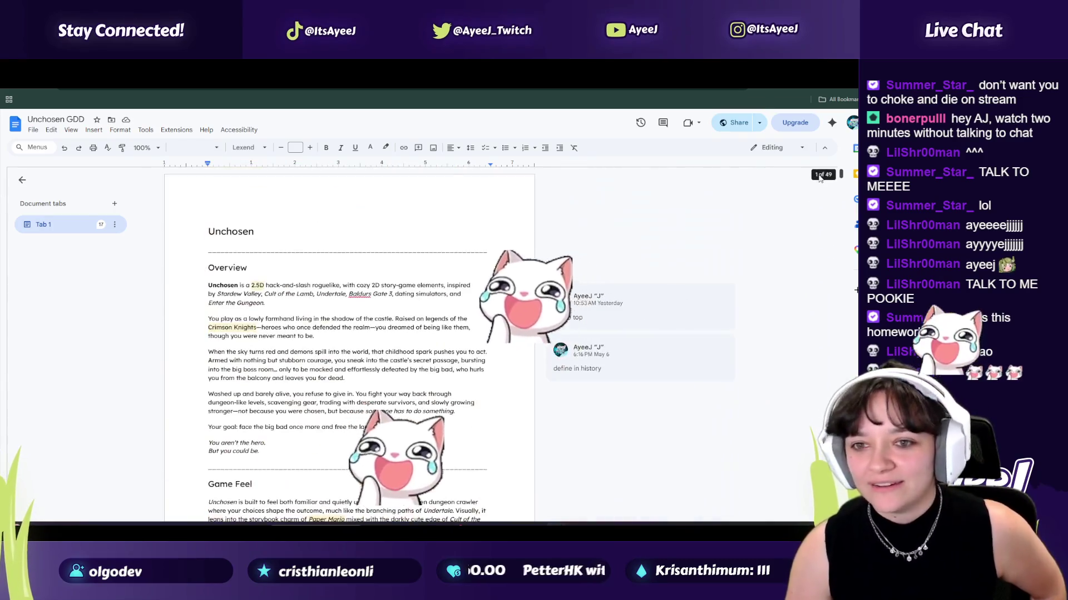
{"action": "scroll", "coordinate": [173, 280], "scroll_direction": "down", "scroll_amount": 5}
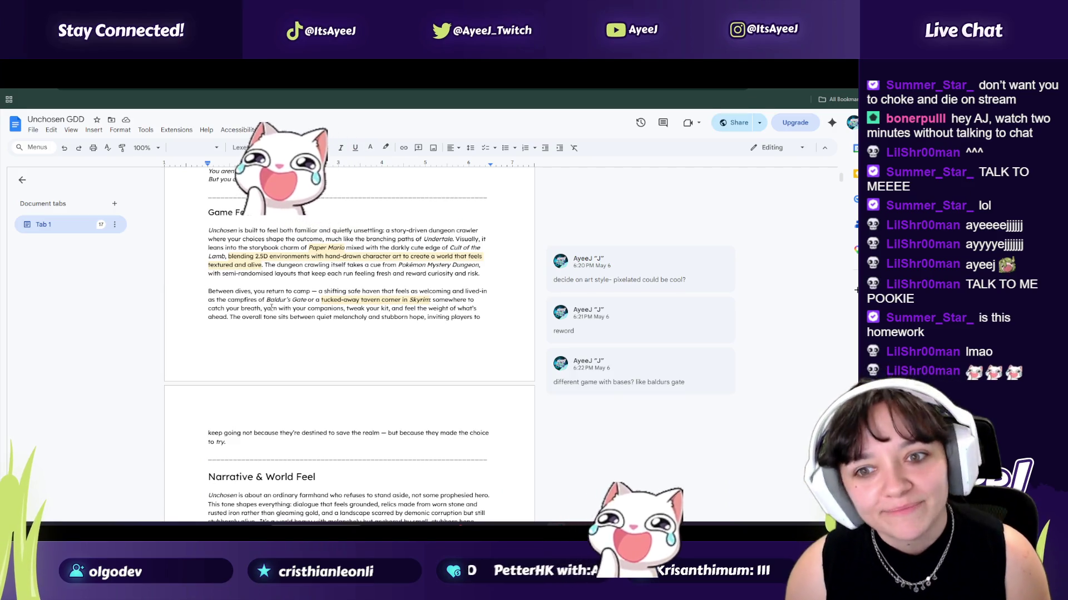
{"action": "scroll", "coordinate": [274, 308], "scroll_direction": "down", "scroll_amount": 10}
{"action": "scroll", "coordinate": [274, 309], "scroll_direction": "down", "scroll_amount": 15}
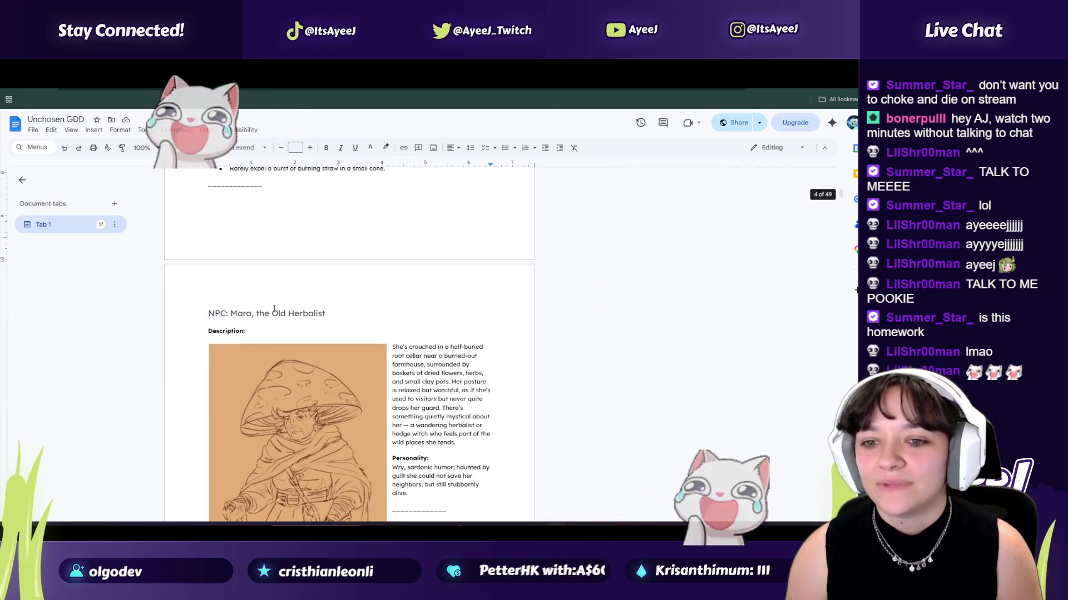
{"action": "scroll", "coordinate": [274, 308], "scroll_direction": "down", "scroll_amount": 5}
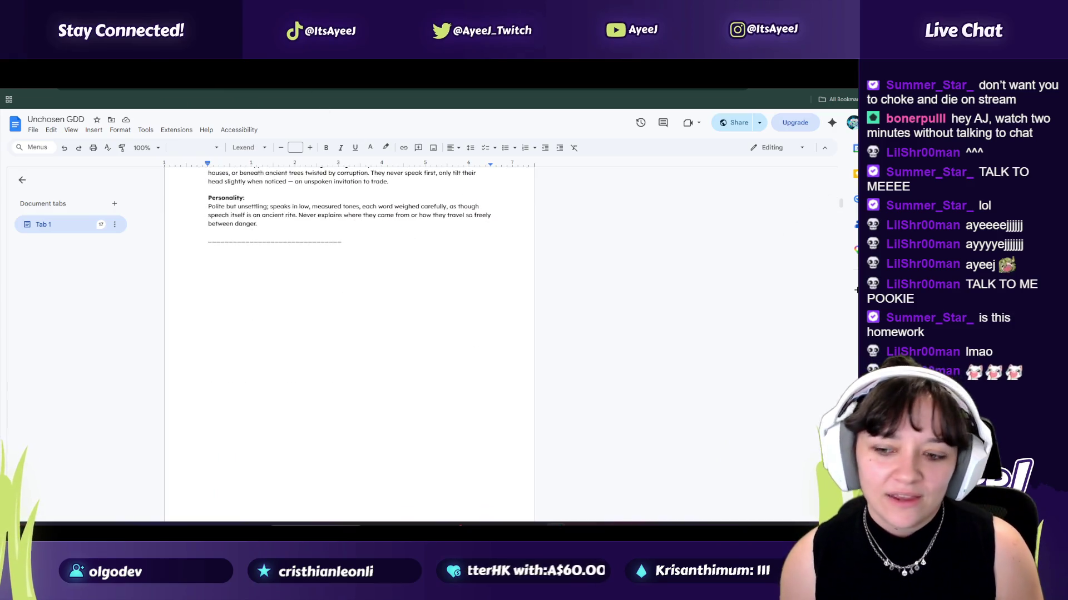
{"action": "mouse_move", "coordinate": [596, 533]}
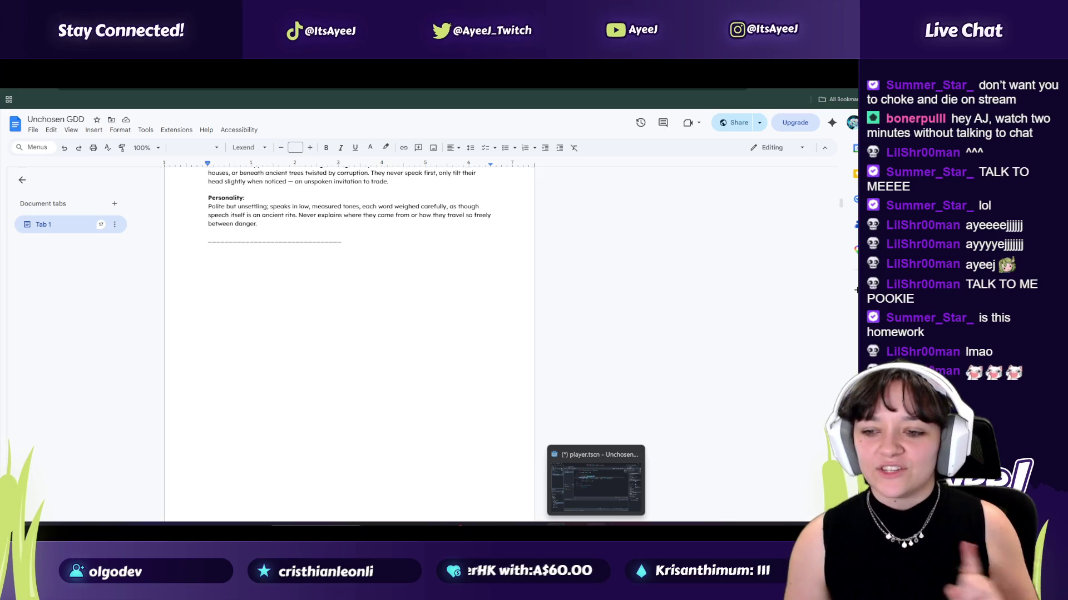
{"action": "left_click", "coordinate": [595, 481]}
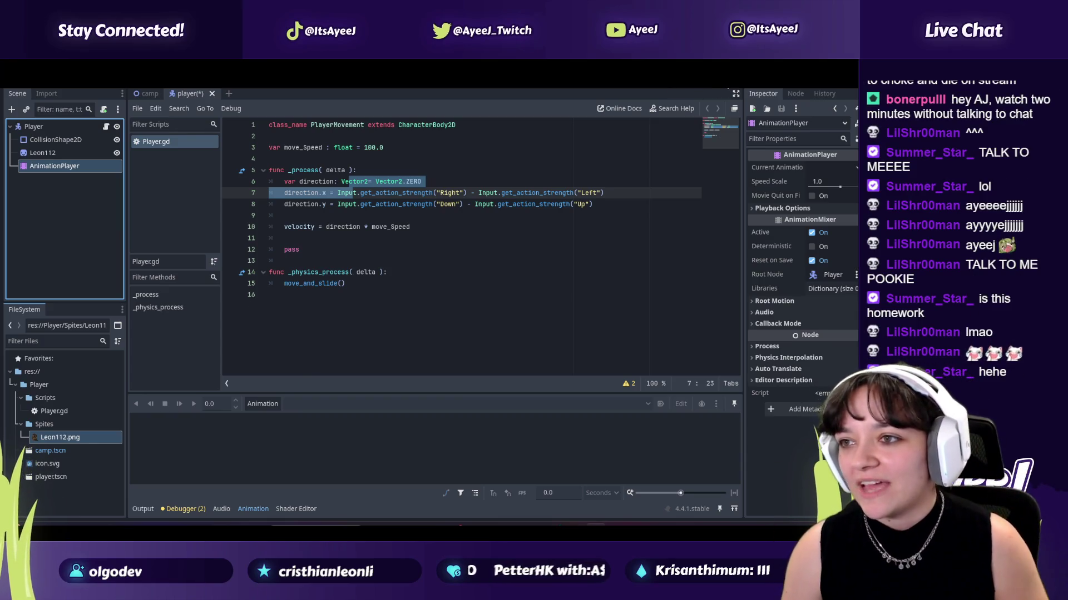
Step: Run the game with F5, then close the Unchosen (DEBUG) window and refocus Player.gd
{"action": "key", "text": "F5"}
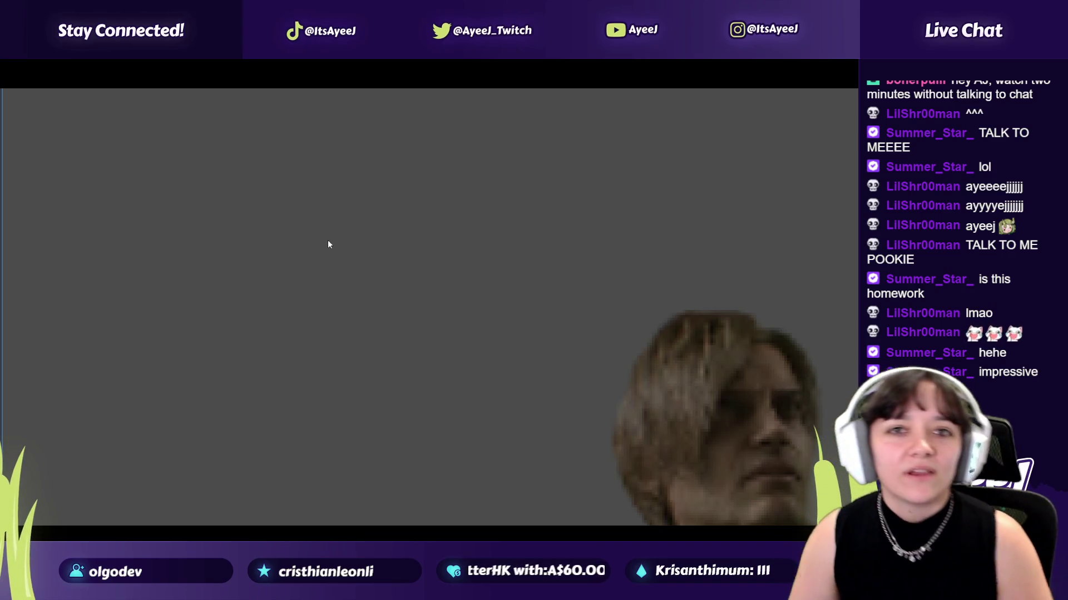
{"action": "key", "text": "alt+Tab"}
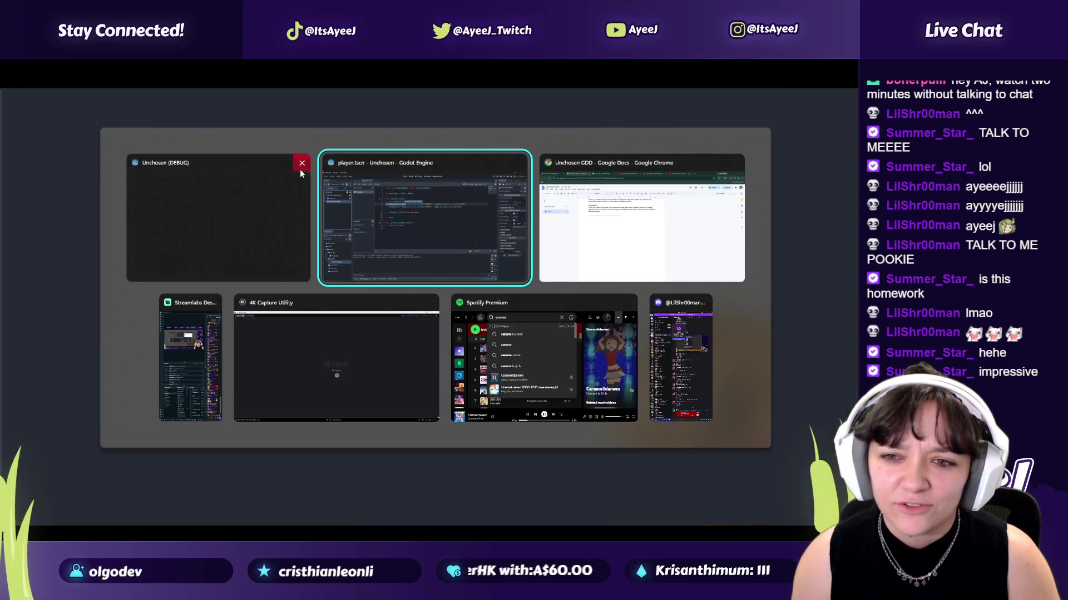
{"action": "left_click", "coordinate": [301, 168]}
{"action": "left_click", "coordinate": [341, 273]}
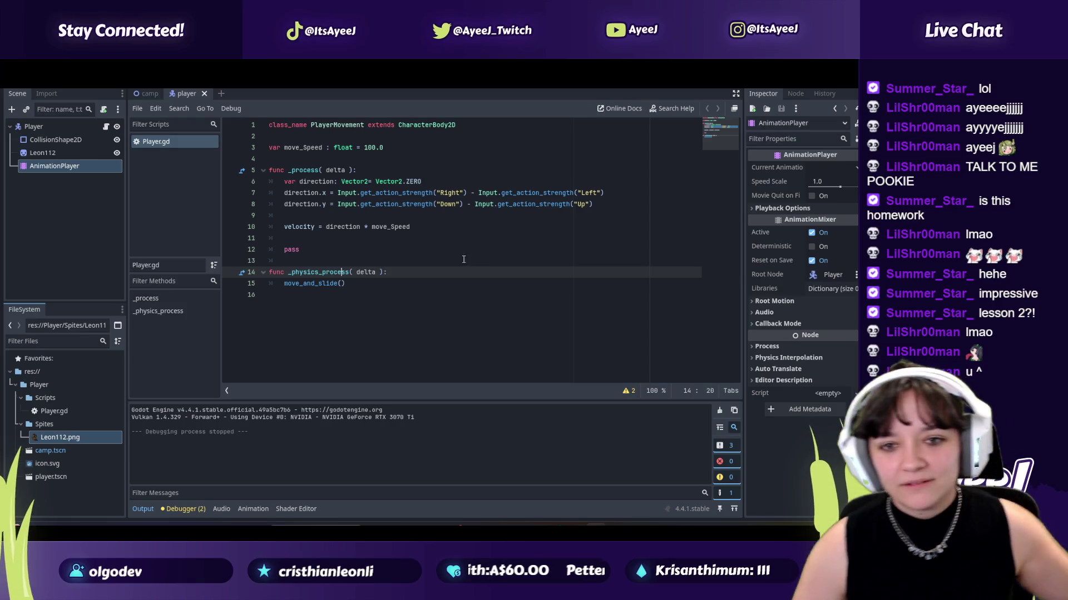
Step: Glance at the GDD and play a bit more of the tutorial before returning to Godot
{"action": "mouse_move", "coordinate": [576, 531]}
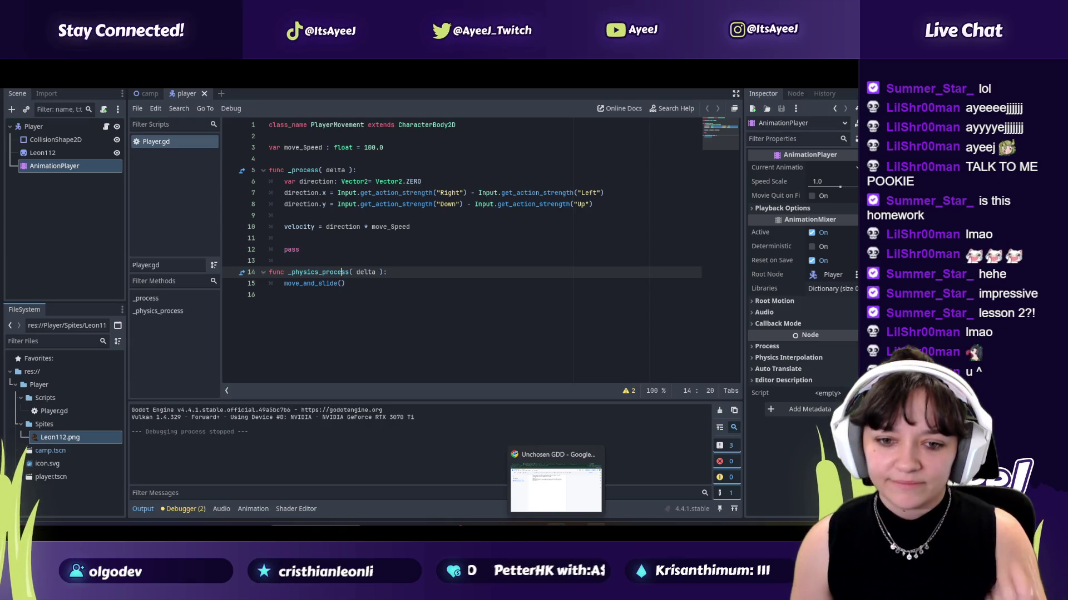
{"action": "left_click", "coordinate": [556, 483]}
{"action": "key", "text": "ctrl+Tab"}
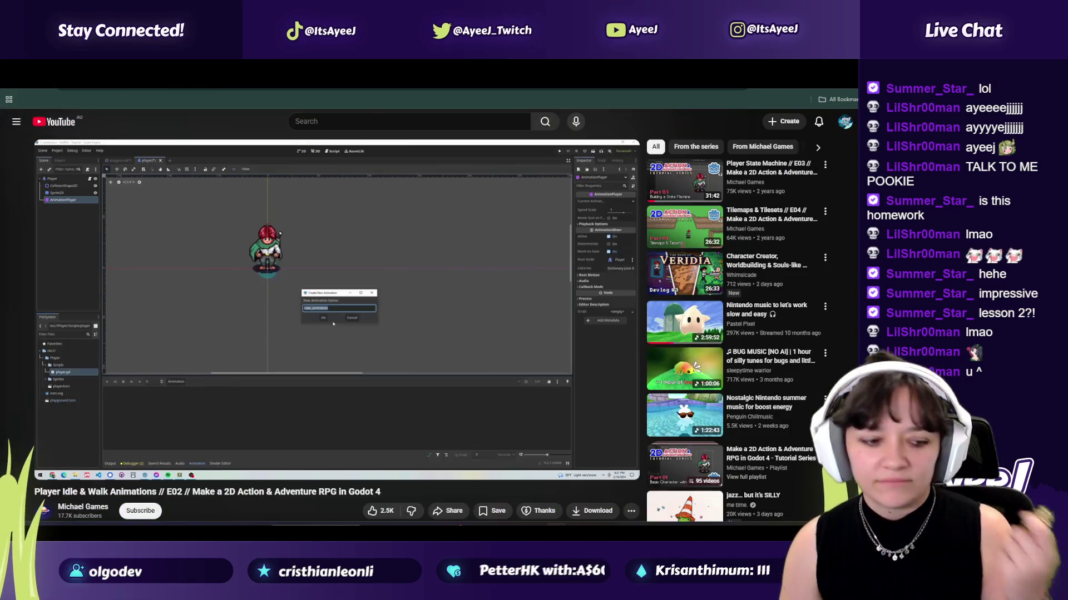
{"action": "key", "text": "space"}
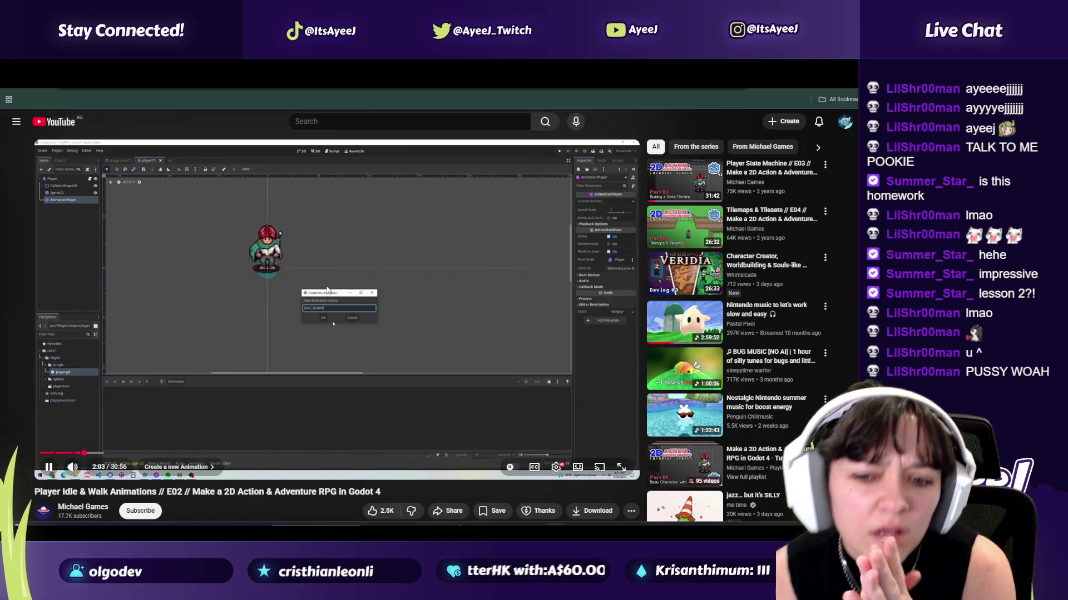
{"action": "key", "text": "space"}
{"action": "key", "text": "alt+Tab"}
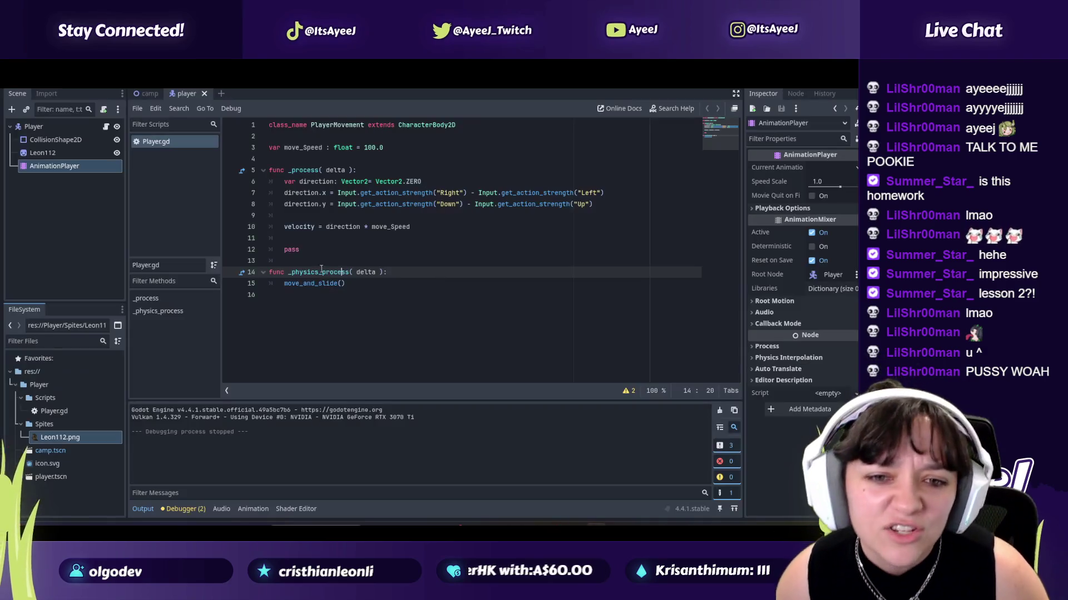
Step: Rename the AnimationPlayer node to Idle_Down and resume the tutorial
{"action": "left_click", "coordinate": [68, 165]}
{"action": "type", "text": "Idle_Down"}
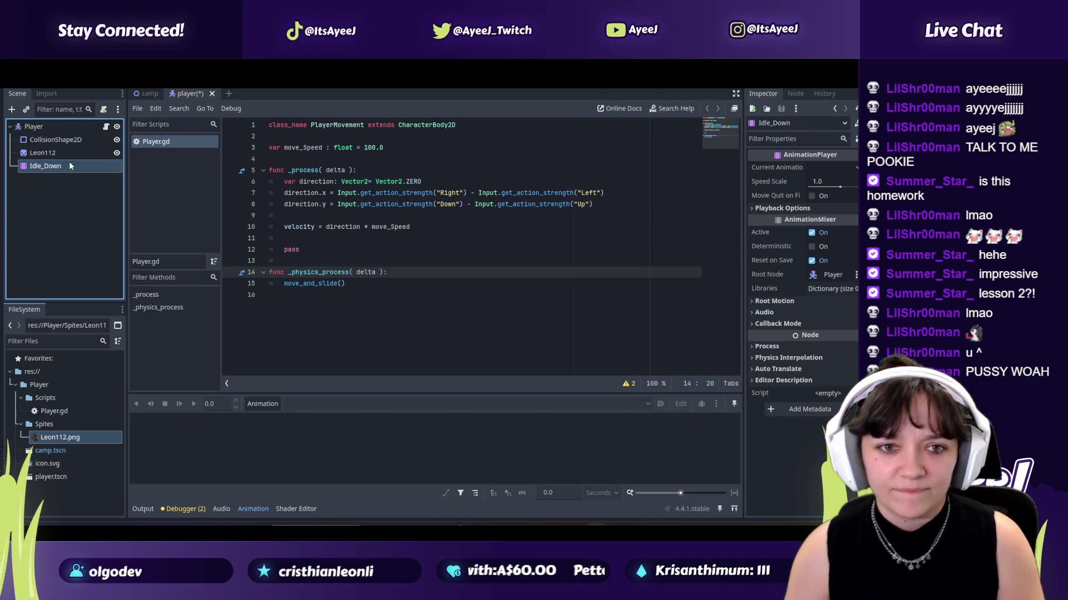
{"action": "key", "text": "alt+Tab"}
{"action": "key", "text": "space"}
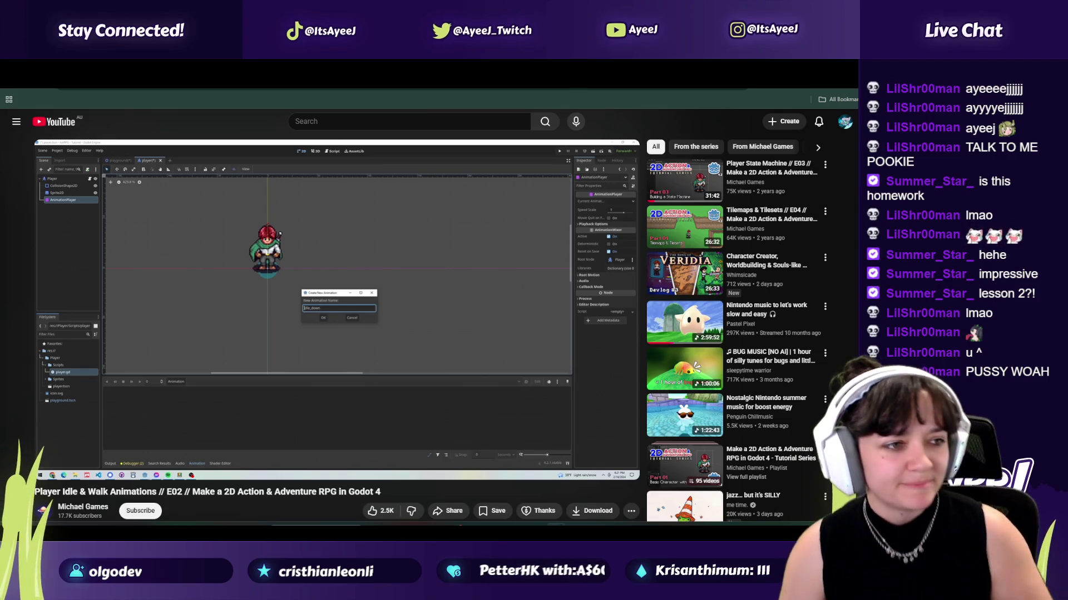
Step: Pause the tutorial after the node-picker step and put the cursor at the end of line 15
{"action": "mouse_move", "coordinate": [227, 383]}
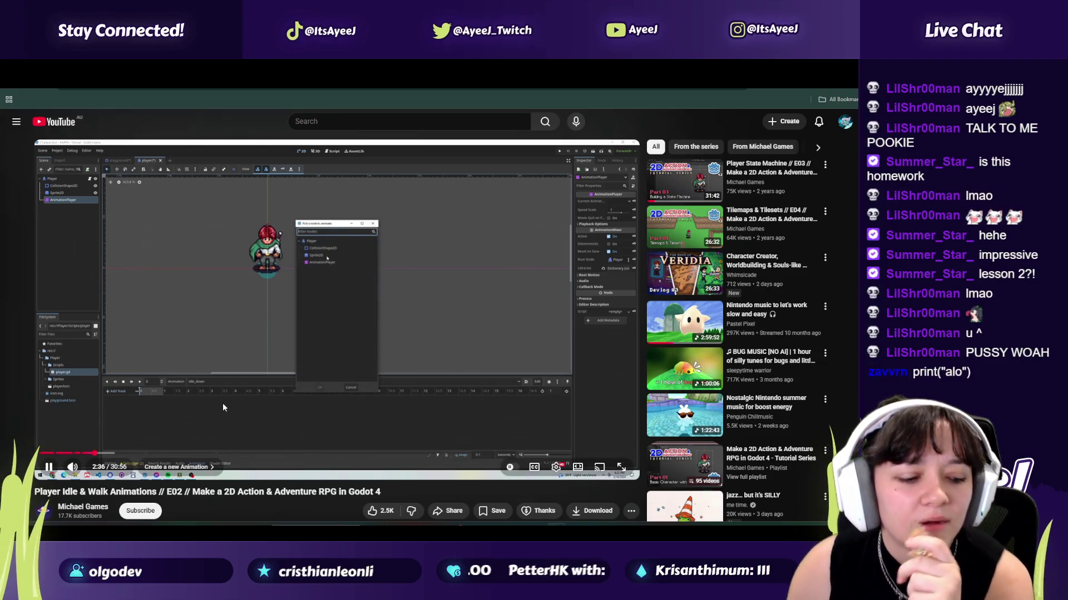
{"action": "left_click", "coordinate": [223, 402]}
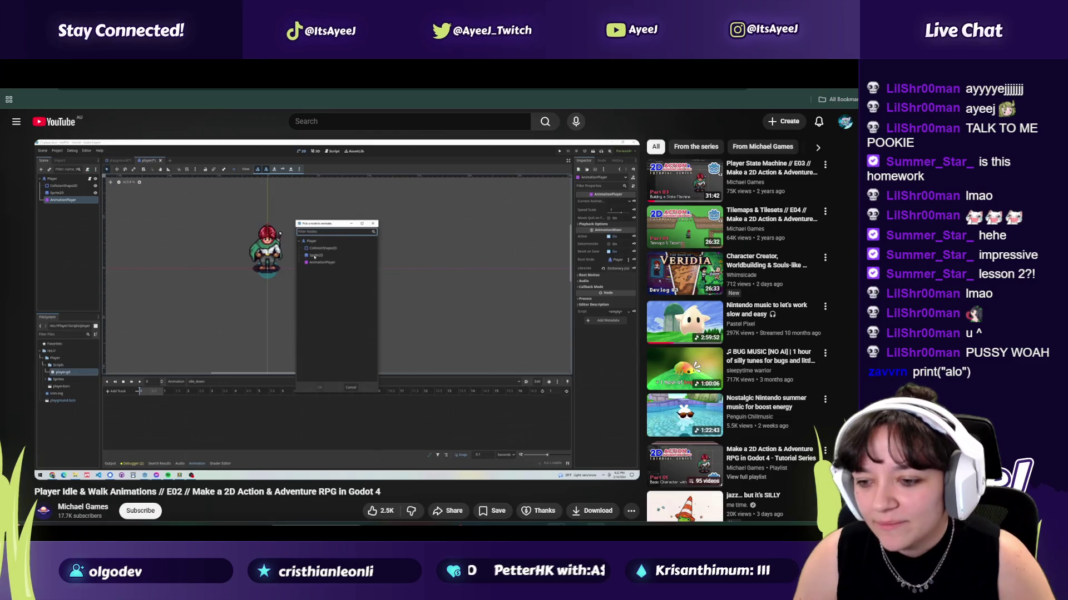
{"action": "key", "text": "alt+Tab"}
{"action": "left_click", "coordinate": [327, 285]}
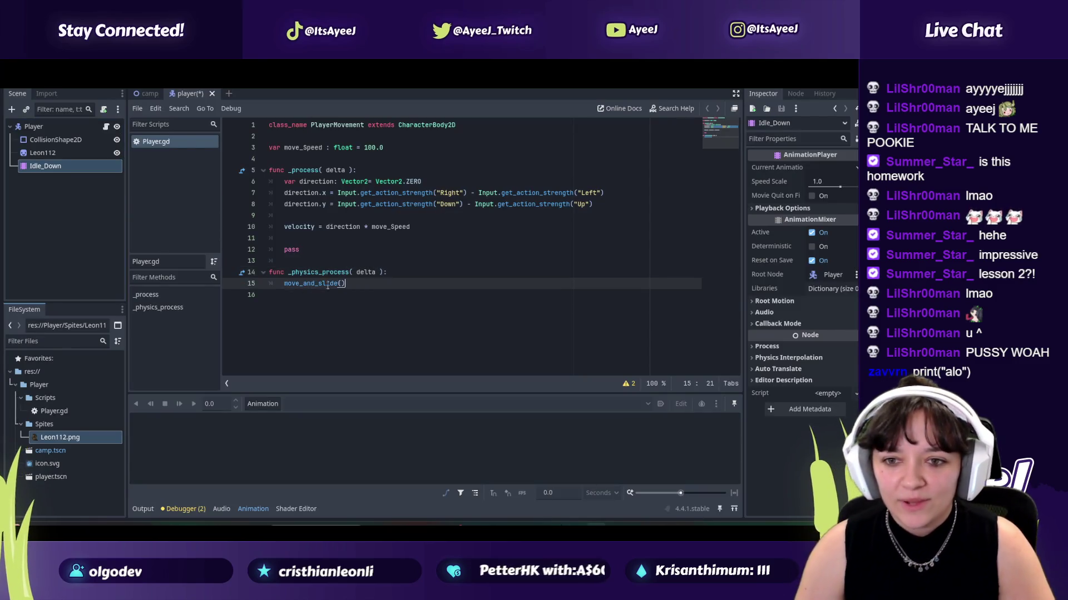
Step: Add a print_orphan_nodes() line 18 after move_and_slide() in Player.gd, then switch to the tutorial
{"action": "left_click", "coordinate": [350, 293]}
{"action": "key", "text": "Return"}
{"action": "key", "text": "Return"}
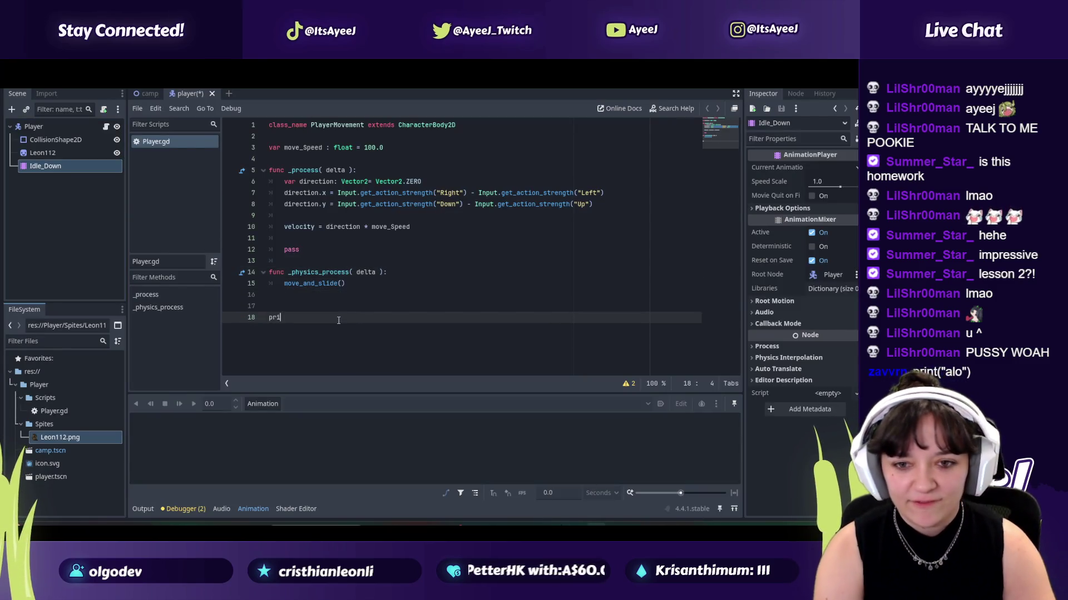
{"action": "type", "text": "nt"}
{"action": "key", "text": "Return"}
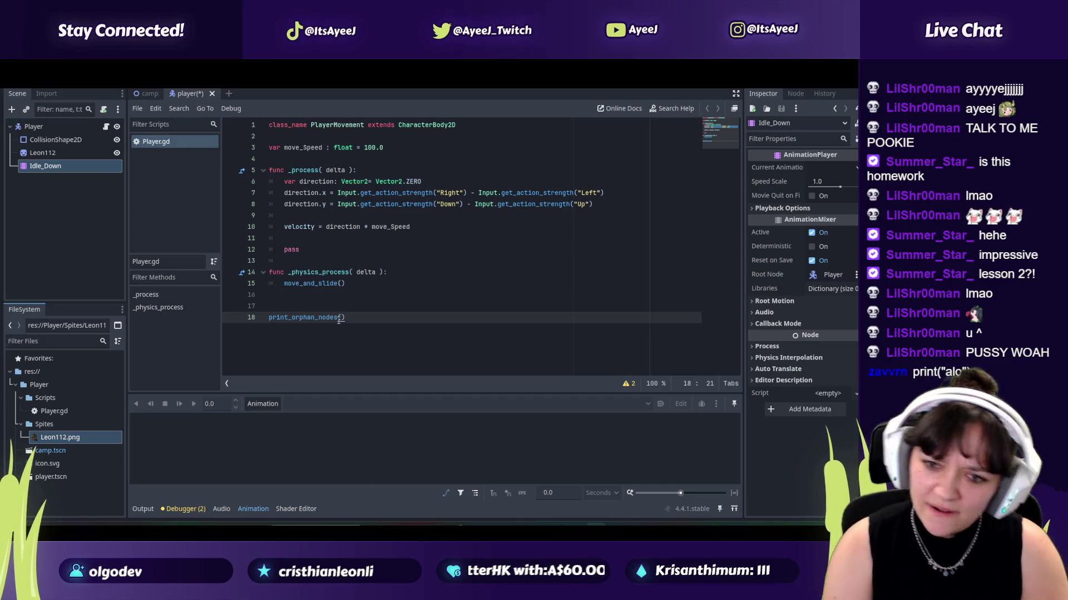
{"action": "type", "text": ")"}
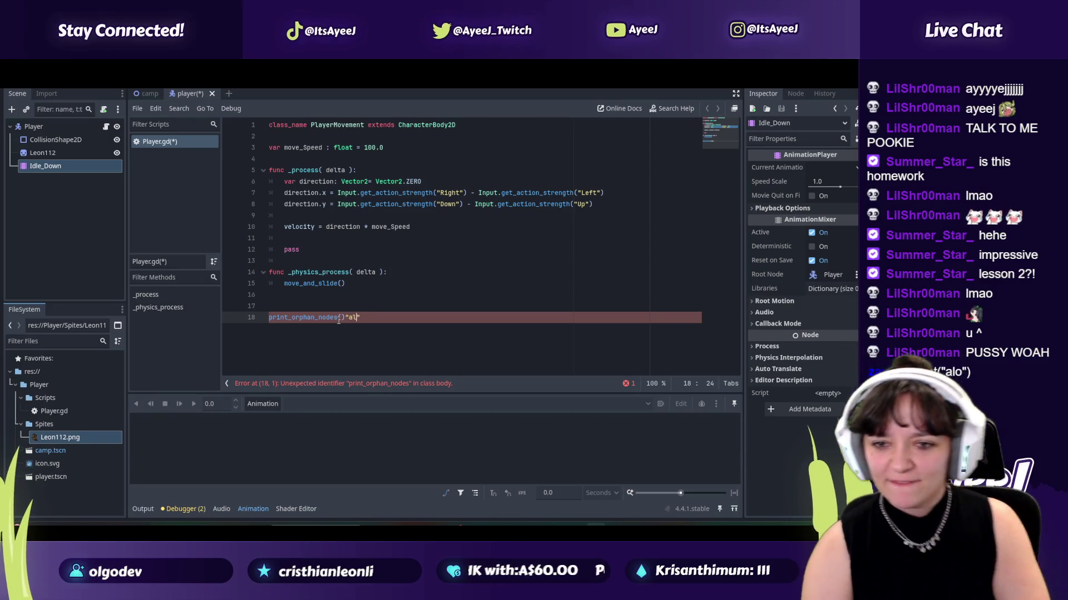
{"action": "key", "text": "Return"}
{"action": "type", "text": ";"}
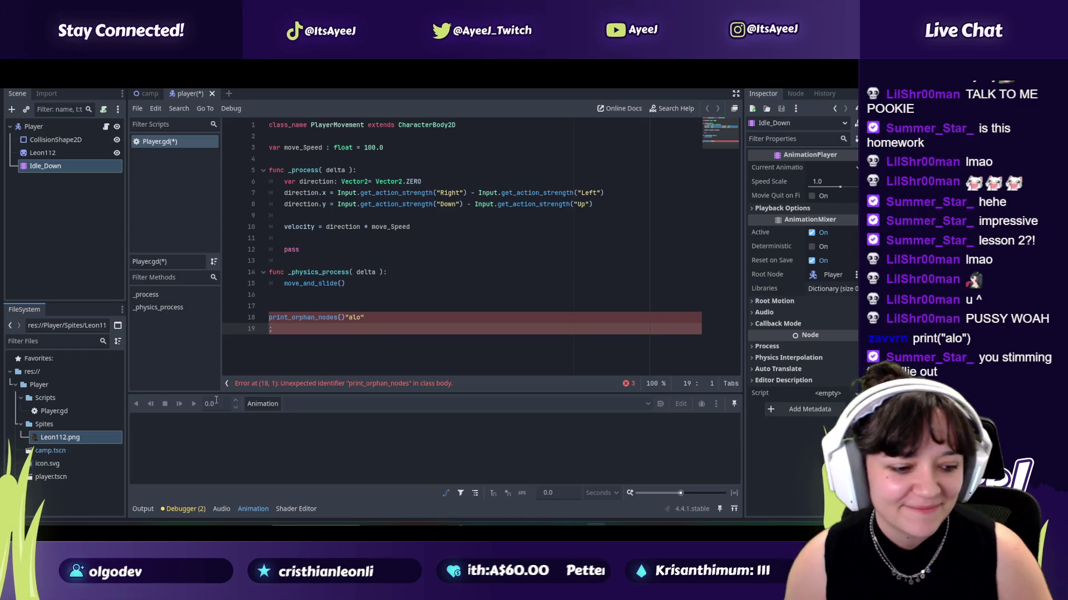
{"action": "key", "text": "BackSpace"}
{"action": "key", "text": "BackSpace"}
{"action": "key", "text": "BackSpace"}
{"action": "key", "text": "BackSpace"}
{"action": "key", "text": "BackSpace"}
{"action": "key", "text": "BackSpace"}
{"action": "key", "text": "BackSpace"}
{"action": "key", "text": "BackSpace"}
{"action": "key", "text": "alt+Tab"}
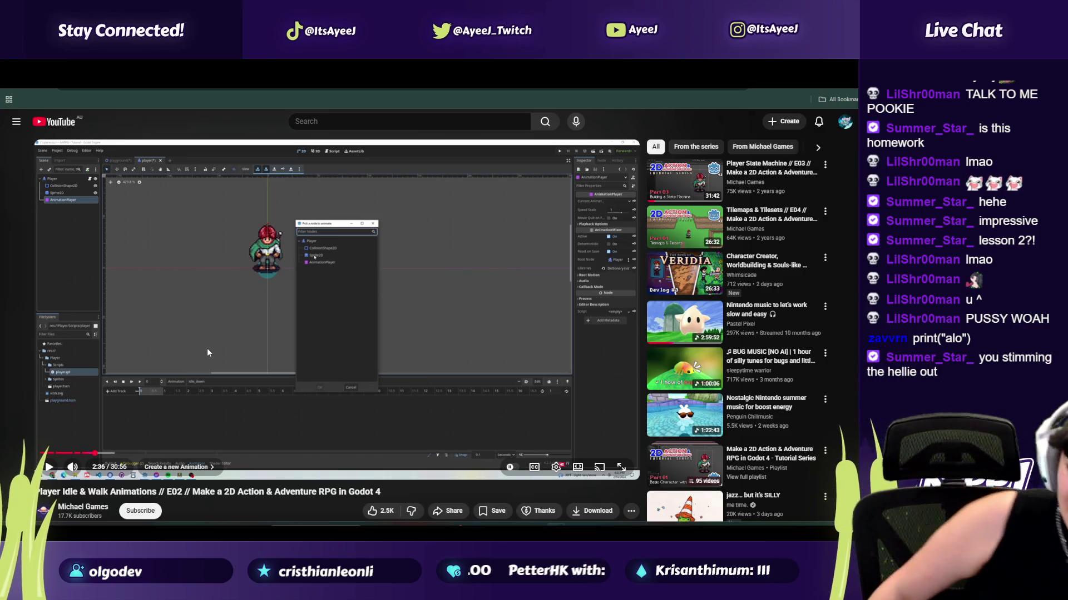
Step: Replay the tutorial's Create a new Animation section from 2:26, pause it, and return to Godot
{"action": "left_click", "coordinate": [228, 314]}
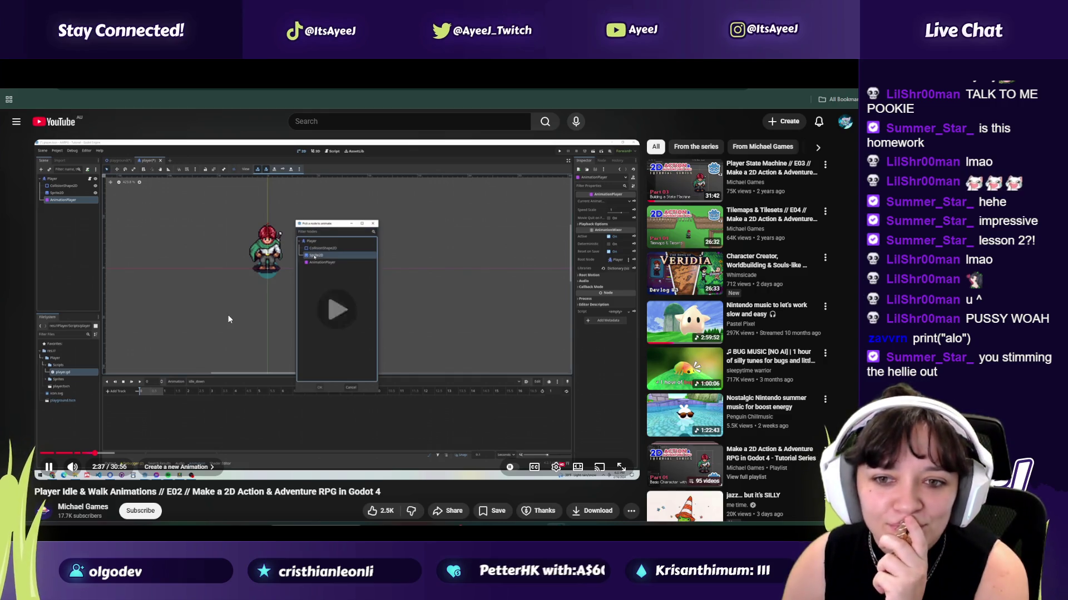
{"action": "left_click", "coordinate": [228, 315]}
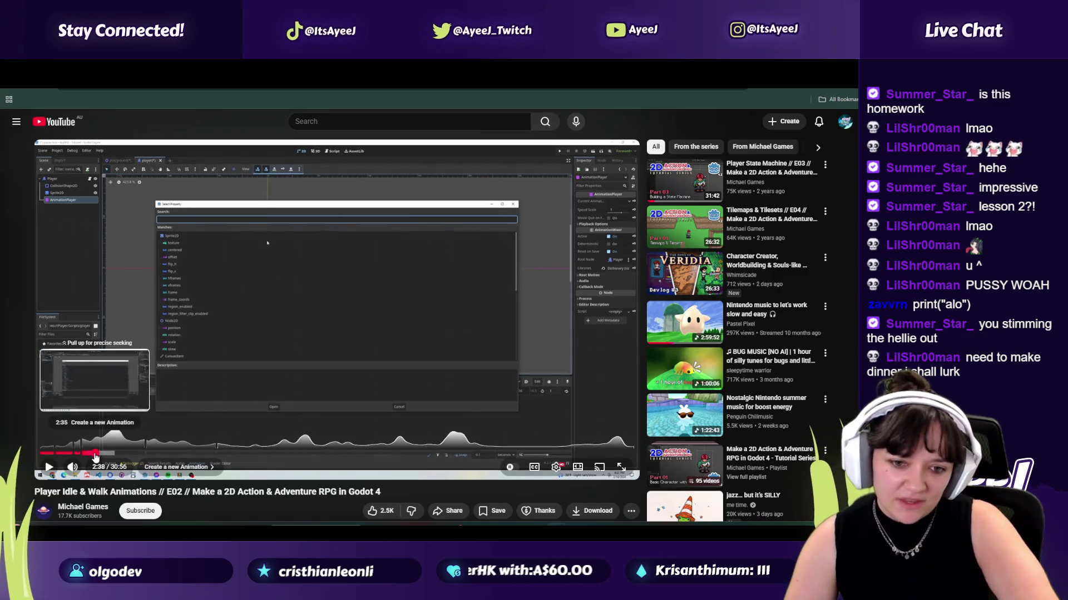
{"action": "left_click", "coordinate": [94, 454]}
{"action": "left_click", "coordinate": [49, 467]}
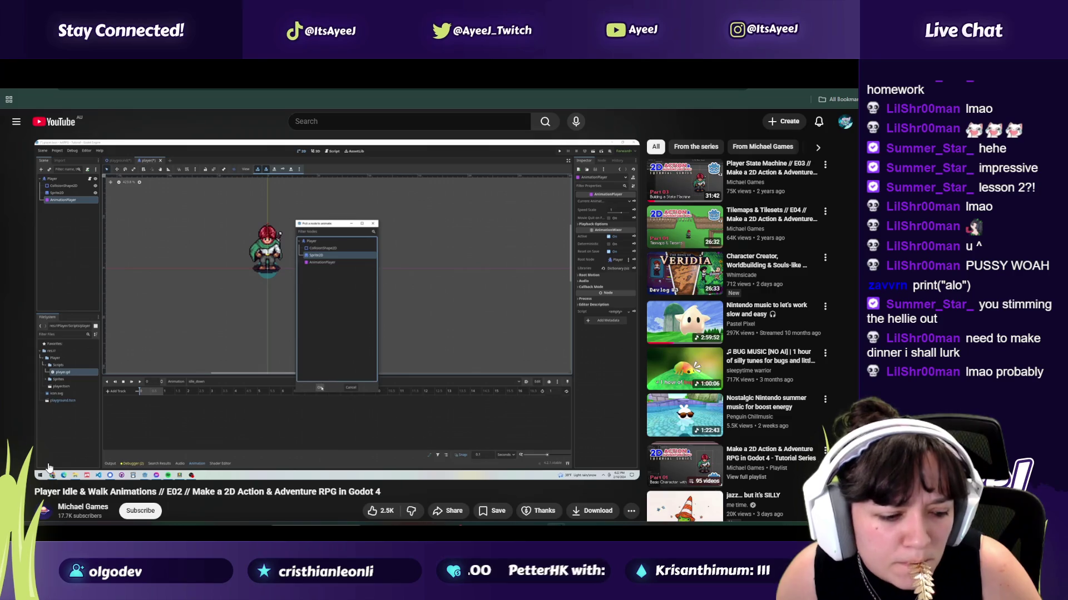
{"action": "left_click", "coordinate": [49, 467]}
{"action": "key", "text": "alt+Tab"}
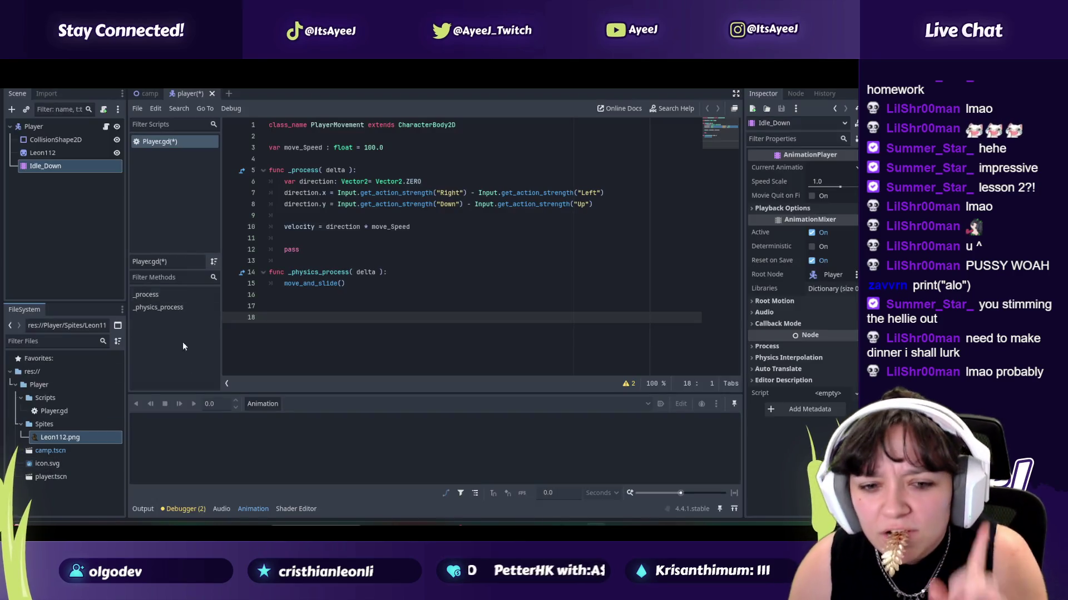
Step: Select the Idle_Down node, toggle the animation panel, and browse its Animation menu
{"action": "left_click", "coordinate": [265, 404]}
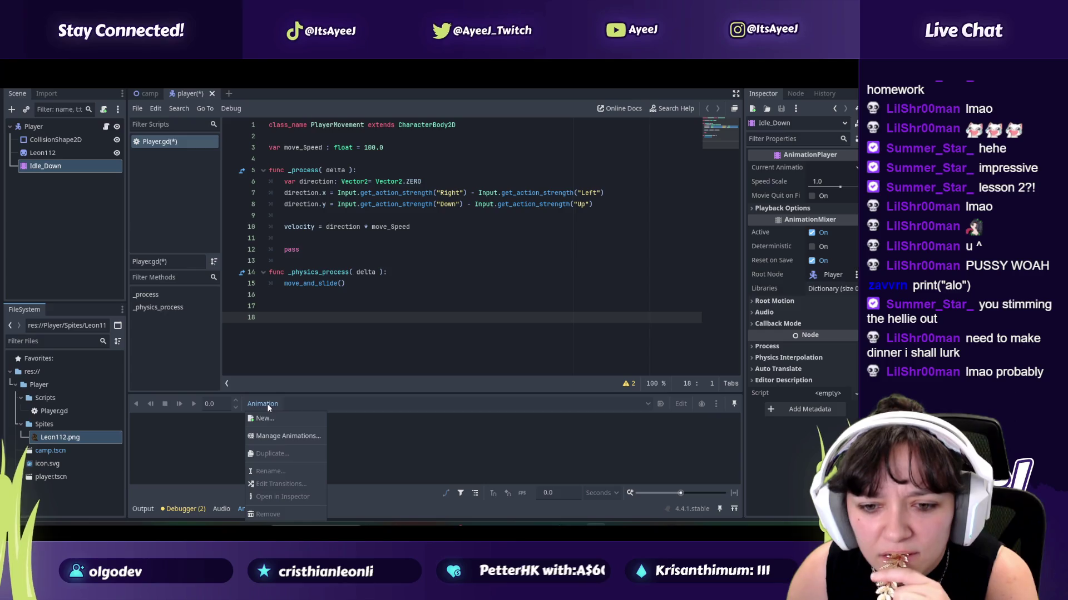
{"action": "left_click", "coordinate": [210, 435]}
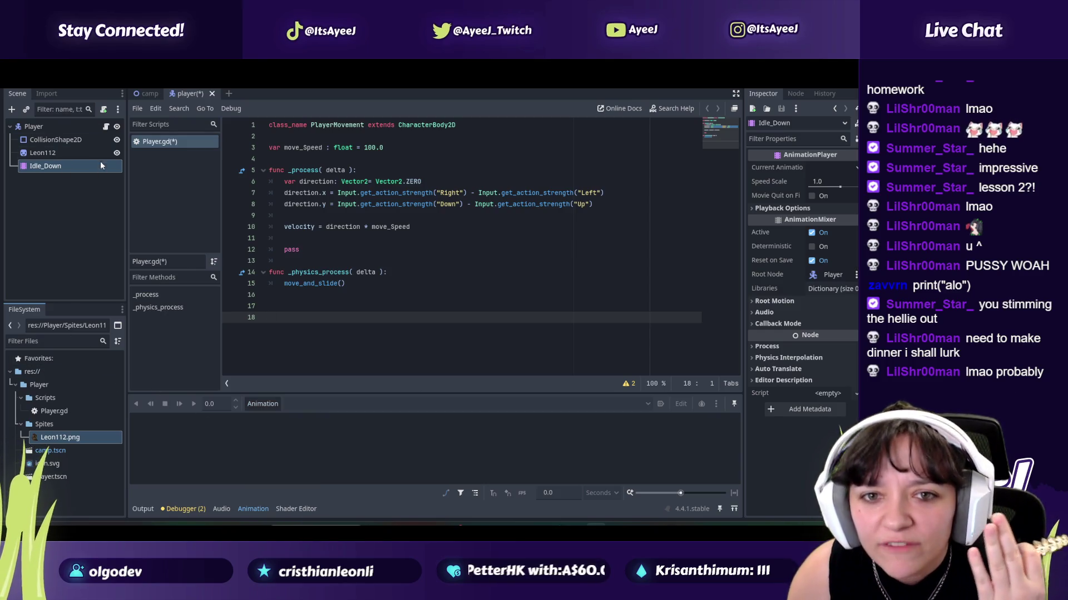
{"action": "left_click", "coordinate": [76, 165]}
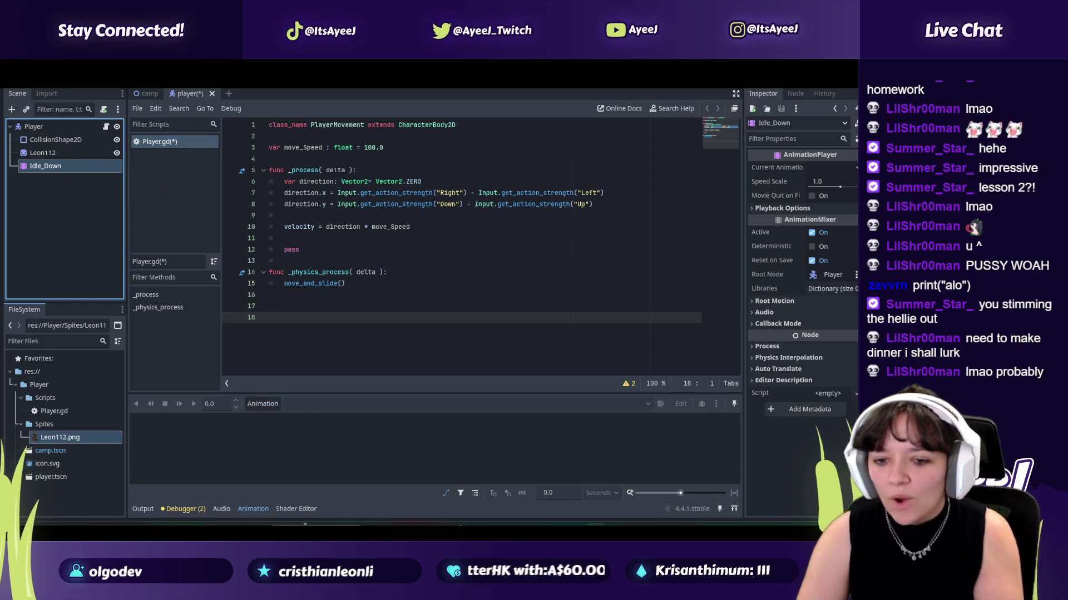
{"action": "left_click", "coordinate": [254, 510]}
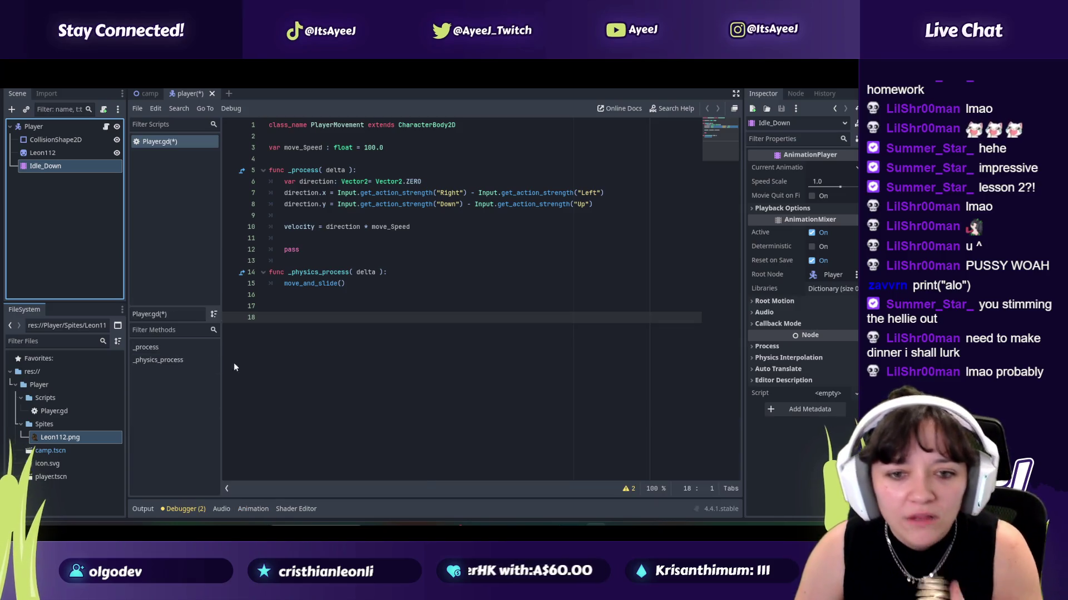
{"action": "left_click", "coordinate": [256, 509]}
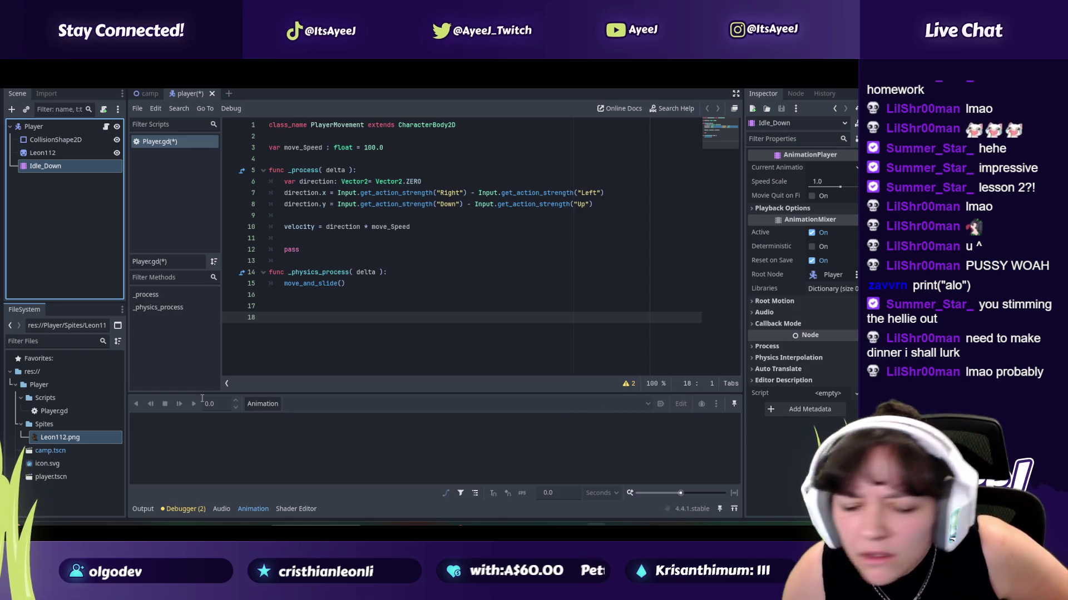
{"action": "left_click", "coordinate": [255, 404]}
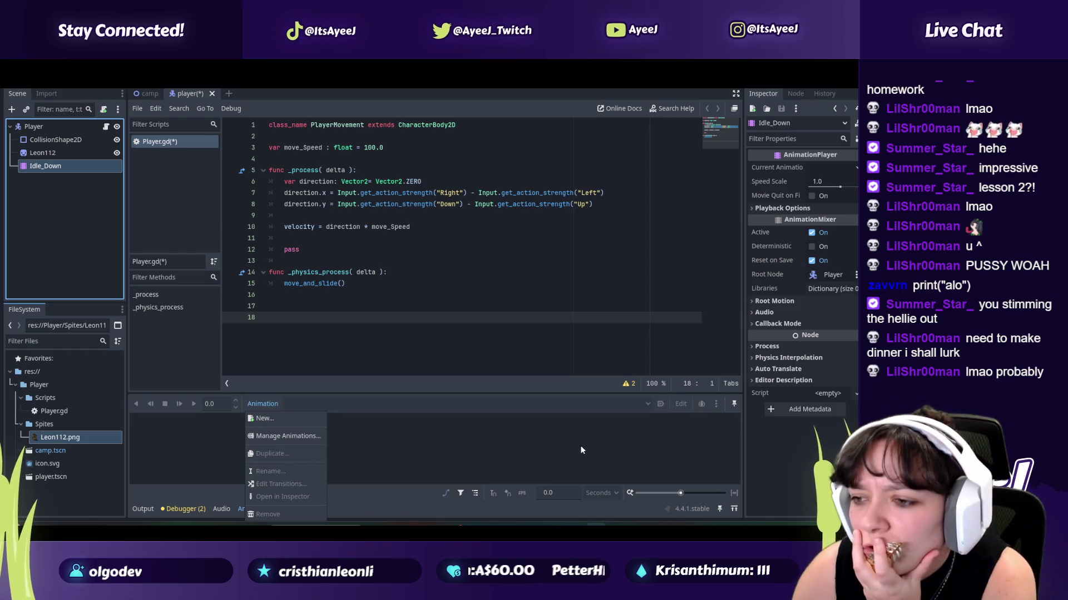
{"action": "left_click", "coordinate": [582, 472]}
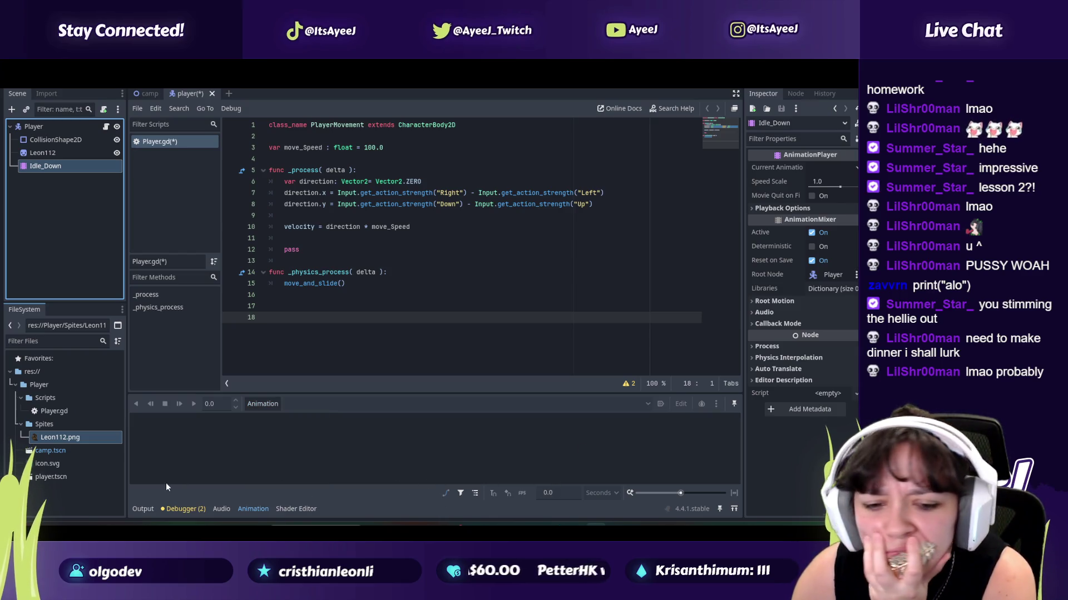
Step: Rewatch the tutorial from 2:25 and again from about 1:57, then return to Godot
{"action": "key", "text": "alt+Tab"}
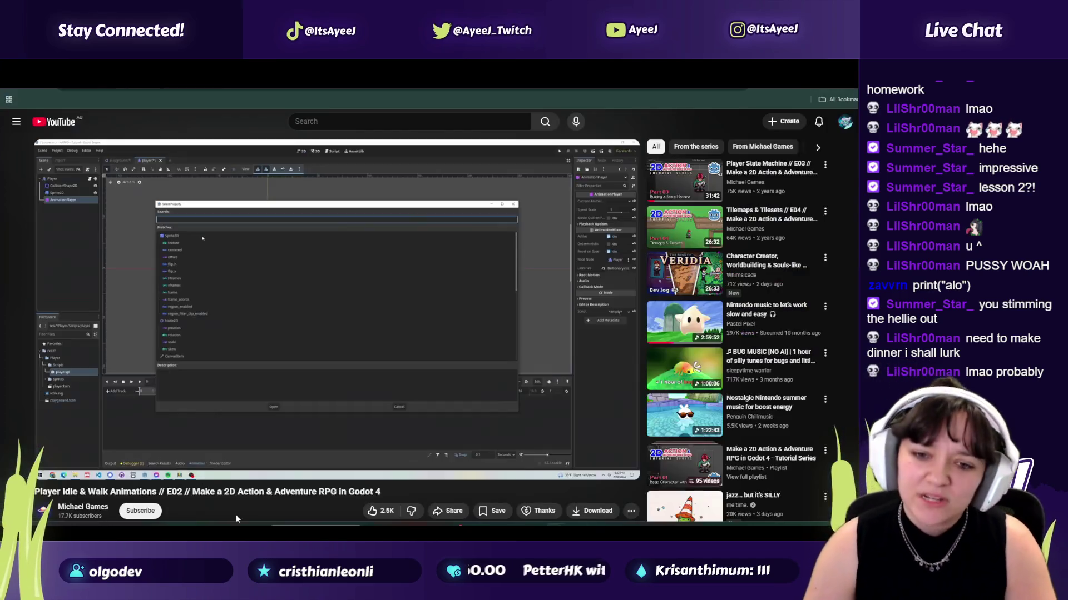
{"action": "left_click", "coordinate": [91, 453]}
{"action": "left_click", "coordinate": [49, 467]}
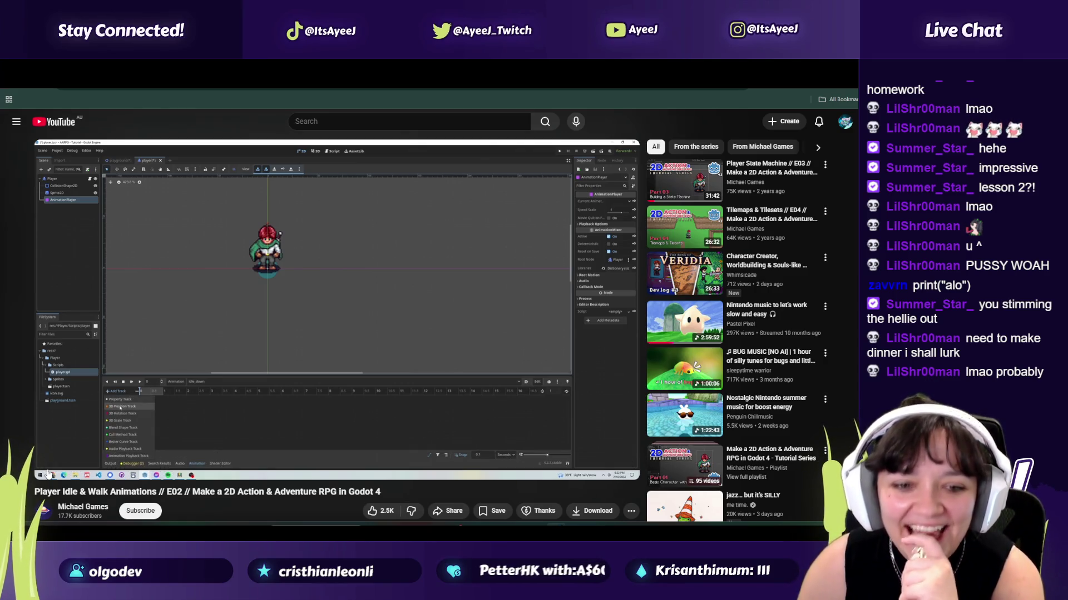
{"action": "left_click", "coordinate": [48, 469]}
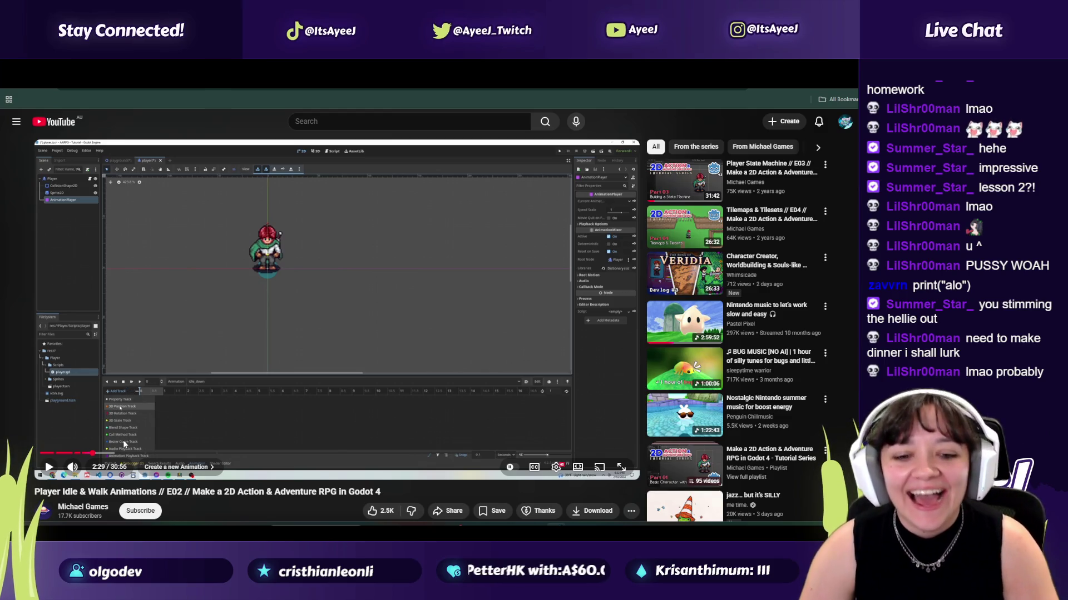
{"action": "left_click", "coordinate": [81, 453]}
{"action": "left_click", "coordinate": [49, 469]}
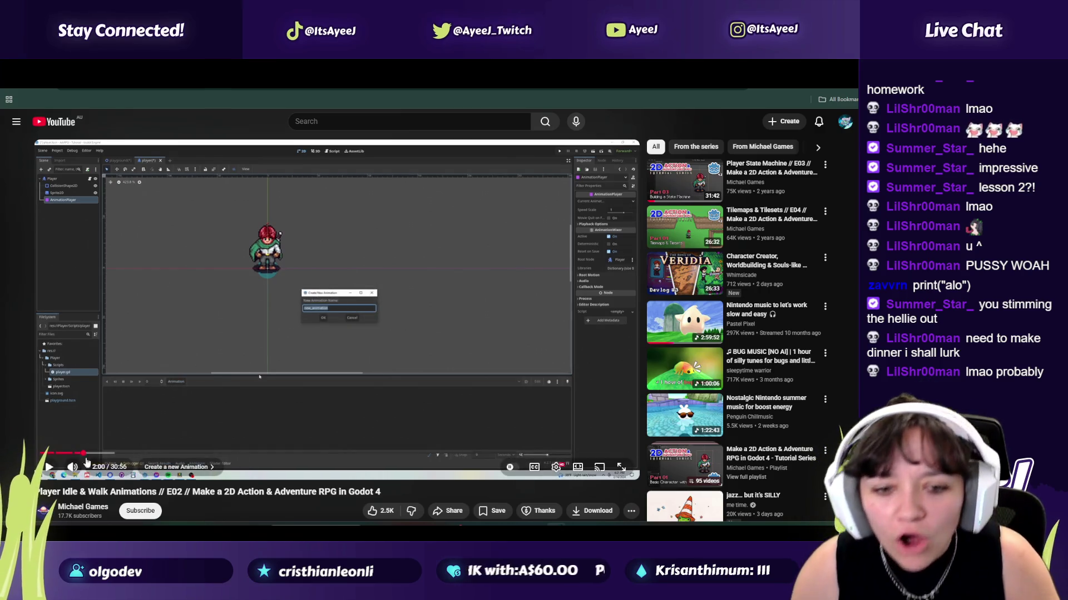
{"action": "key", "text": "alt+Tab"}
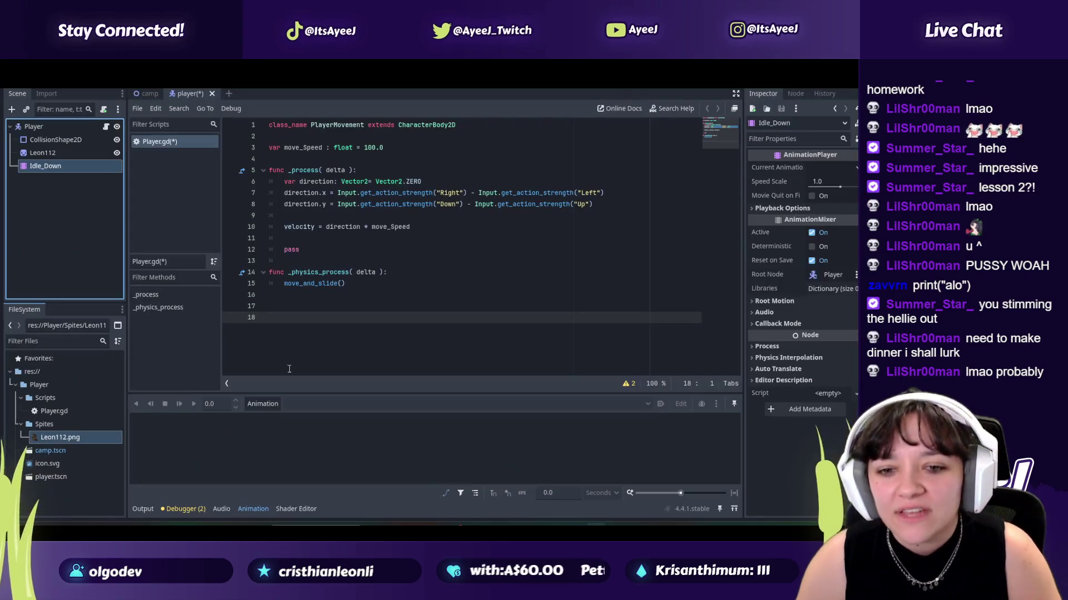
Step: Create a new empty animation named idle_down from the Animation menu
{"action": "left_click", "coordinate": [262, 404]}
{"action": "left_click", "coordinate": [270, 420]}
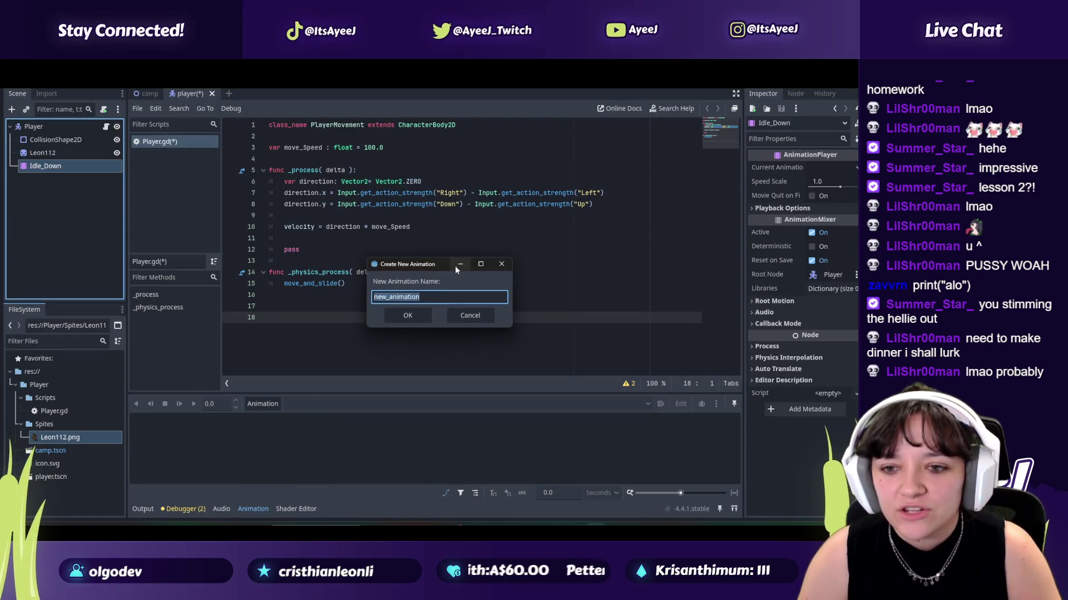
{"action": "key", "text": "alt+Tab"}
{"action": "left_click", "coordinate": [282, 308]}
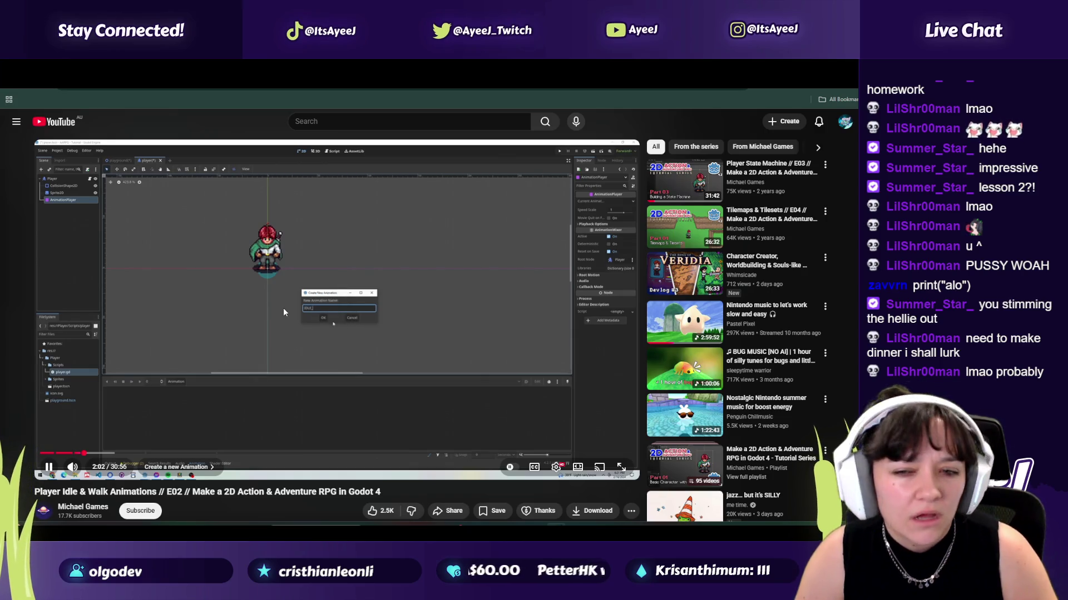
{"action": "left_click", "coordinate": [282, 308]}
{"action": "key", "text": "alt+Tab"}
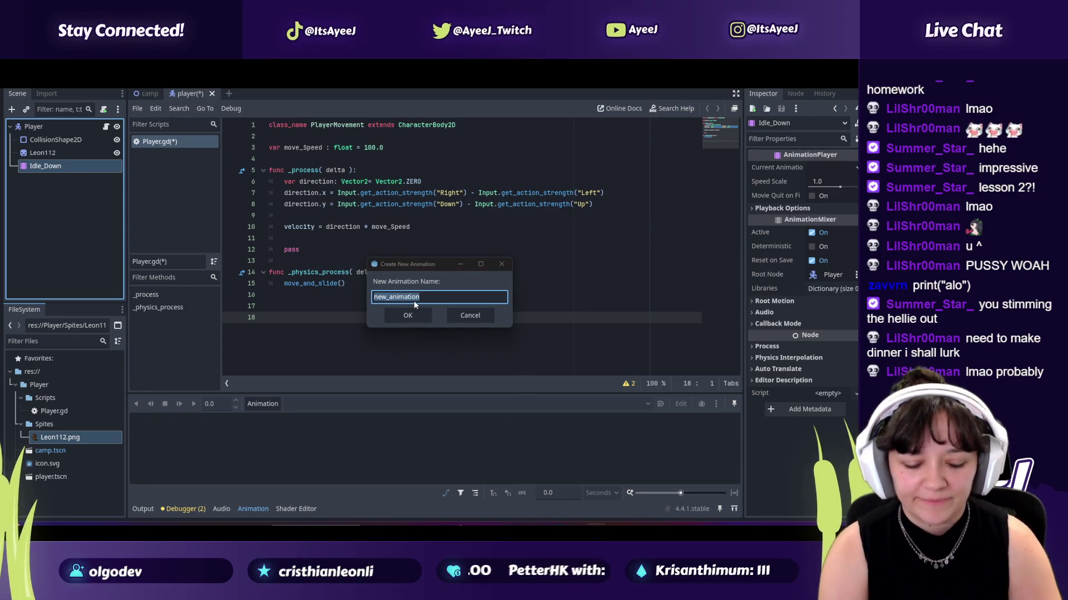
{"action": "type", "text": "idle_down"}
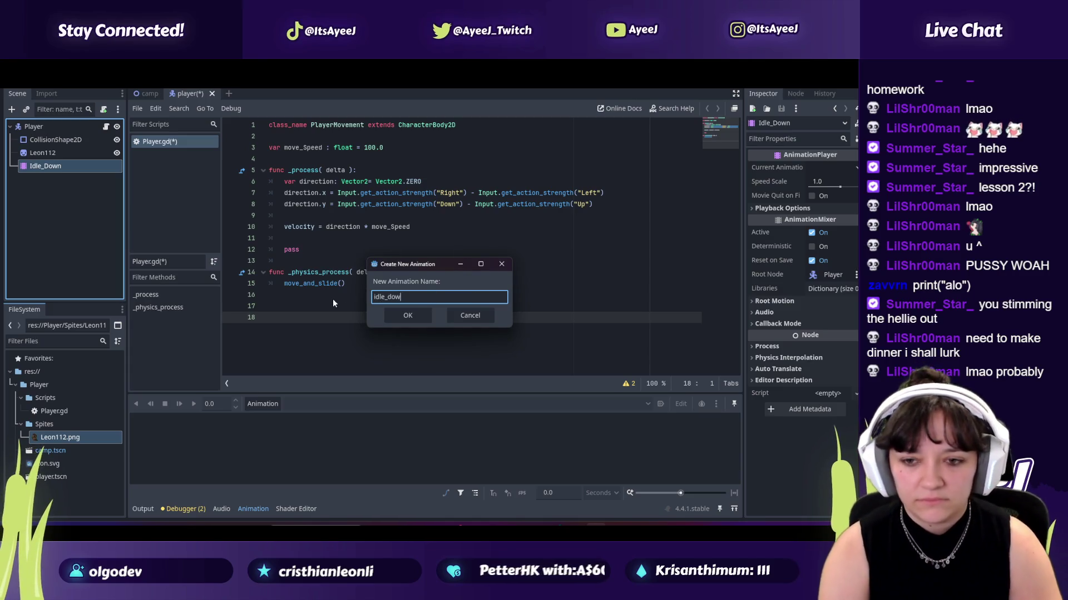
{"action": "key", "text": "Return"}
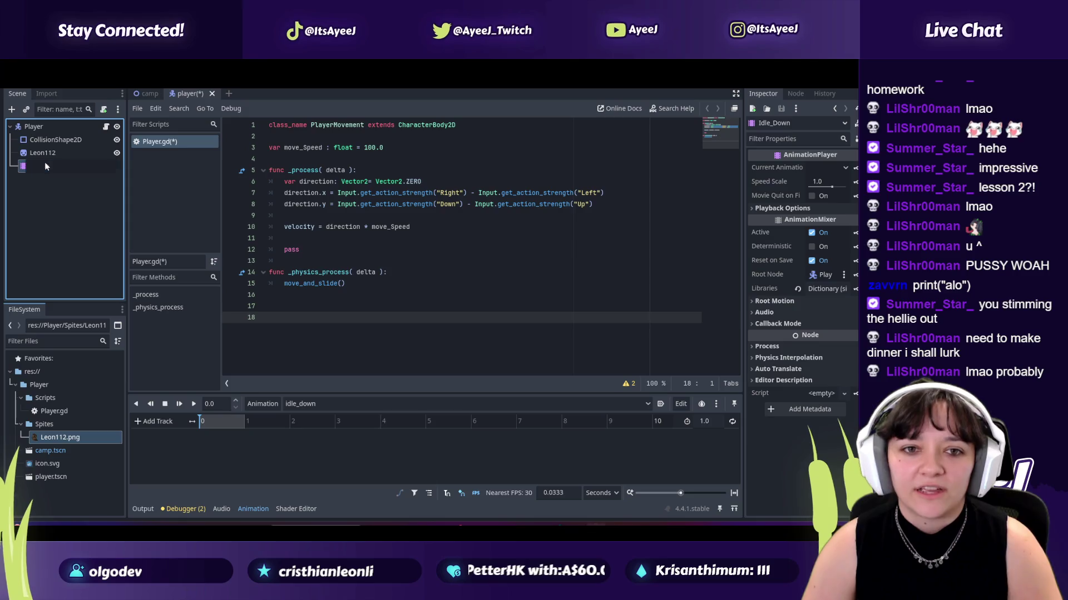
Step: Rename the Idle_Down node to Animation, view the Add Track list, and resume the tutorial
{"action": "double_click", "coordinate": [44, 165]}
{"action": "type", "text": "Animation"}
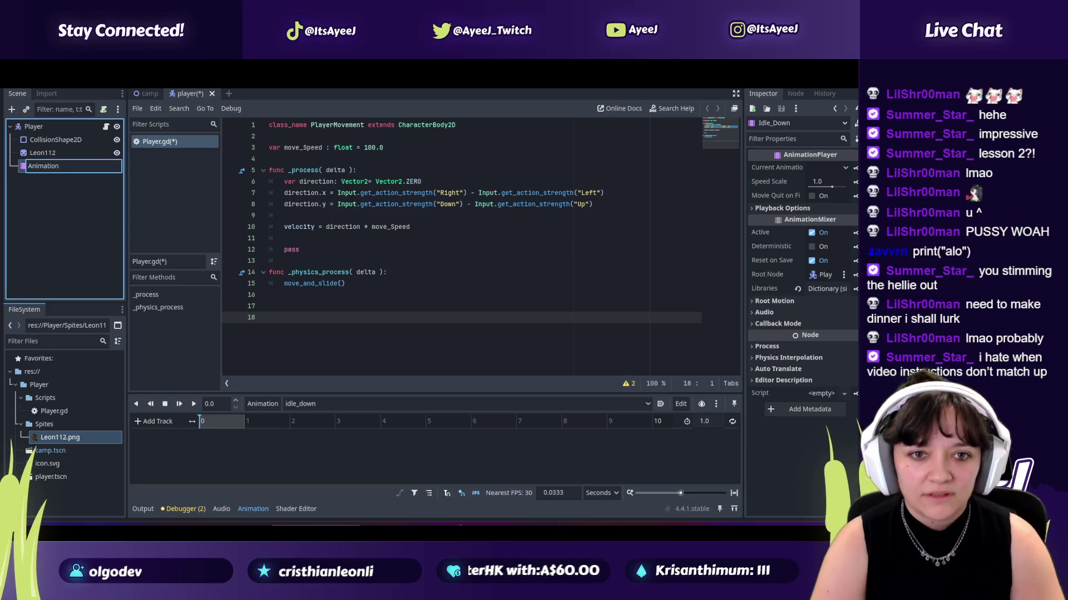
{"action": "key", "text": "Return"}
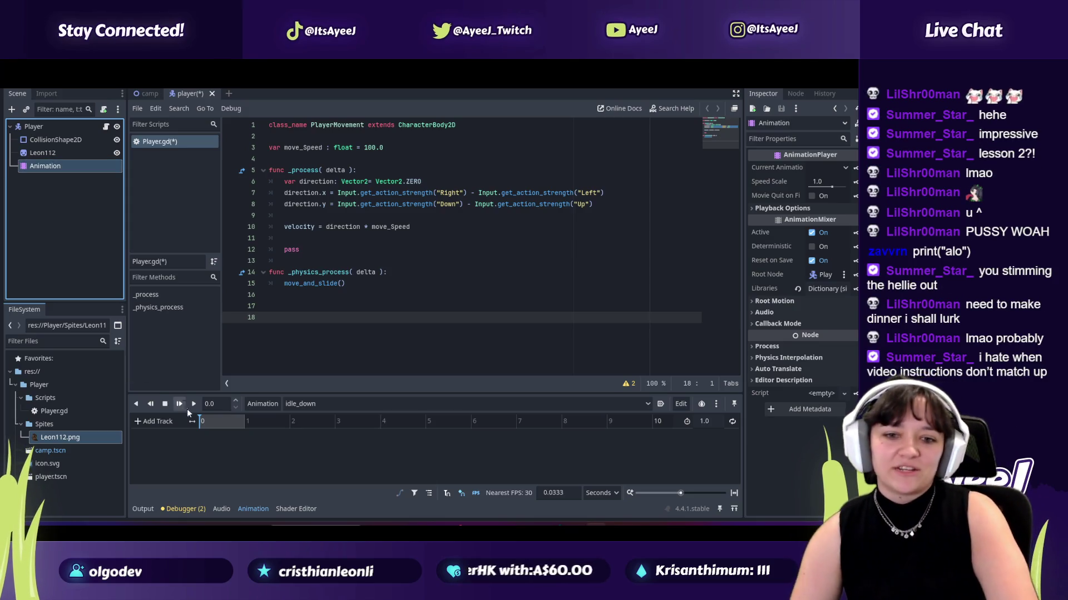
{"action": "left_click", "coordinate": [305, 405]}
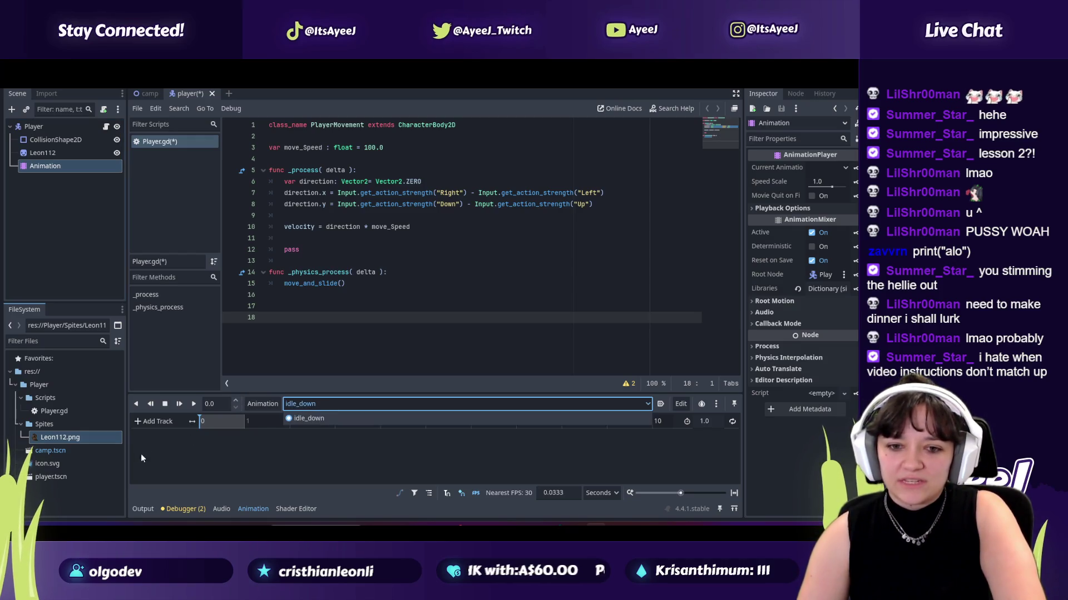
{"action": "left_click", "coordinate": [152, 421]}
{"action": "key", "text": "alt+Tab"}
{"action": "left_click", "coordinate": [277, 287]}
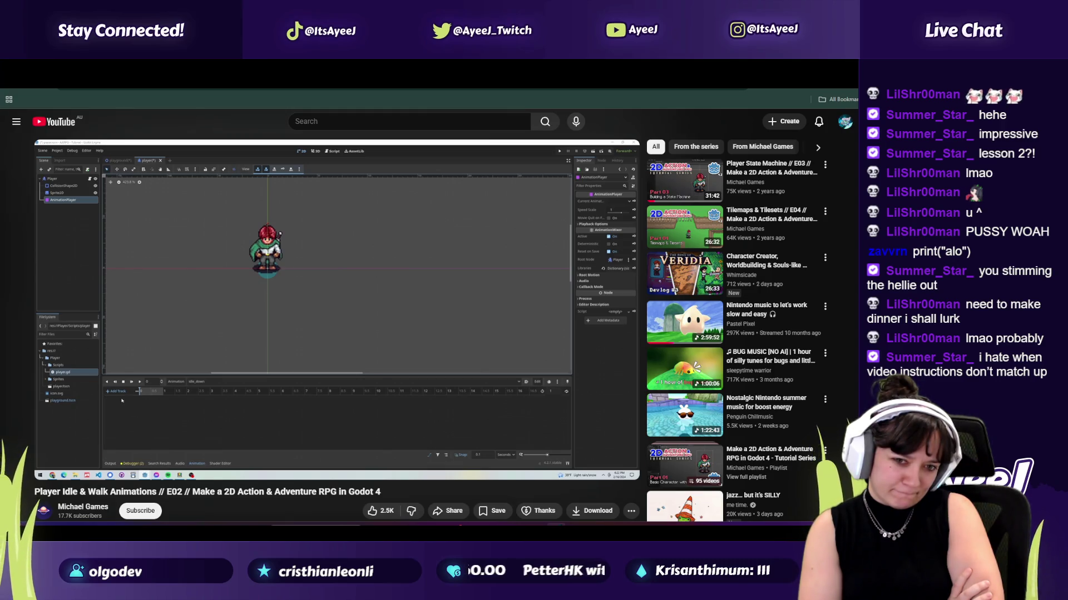
Step: Pause the tutorial video and return to the Godot editor showing the empty idle_down animation
{"action": "left_click", "coordinate": [281, 293]}
{"action": "key", "text": "alt+Tab"}
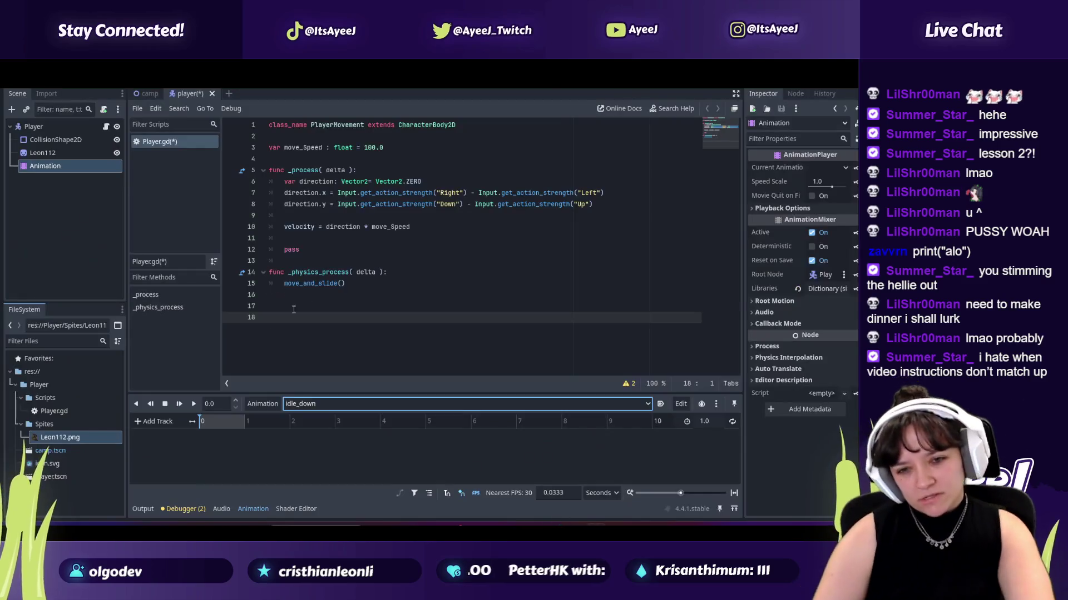
Step: Begin a Property Track on idle_down and choose Leon112 as the animated node
{"action": "left_click", "coordinate": [164, 428]}
{"action": "key", "text": "Escape"}
{"action": "key", "text": "alt+Tab"}
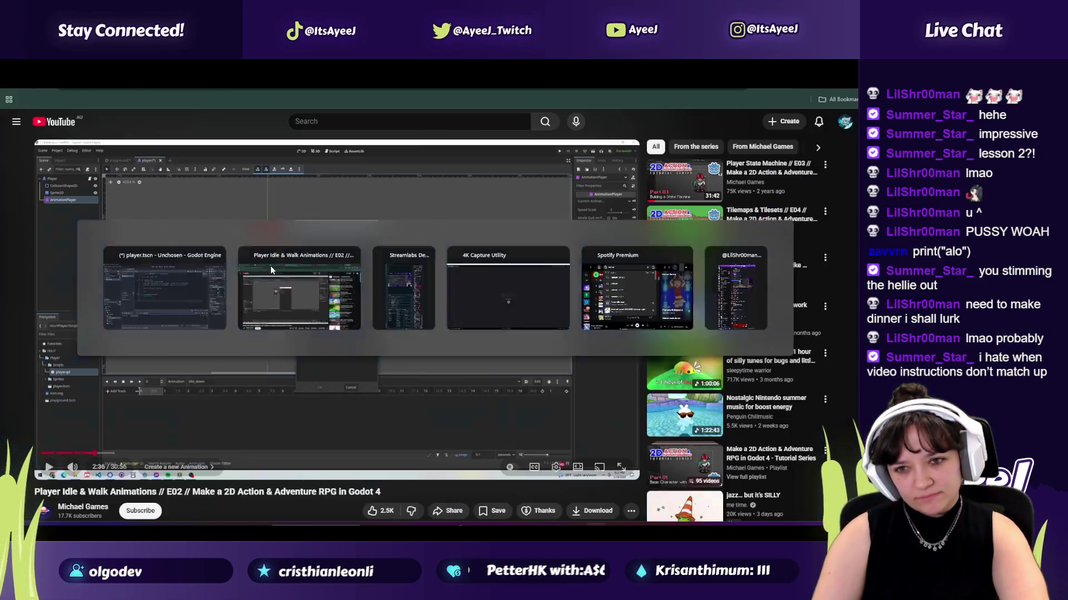
{"action": "left_click", "coordinate": [225, 312]}
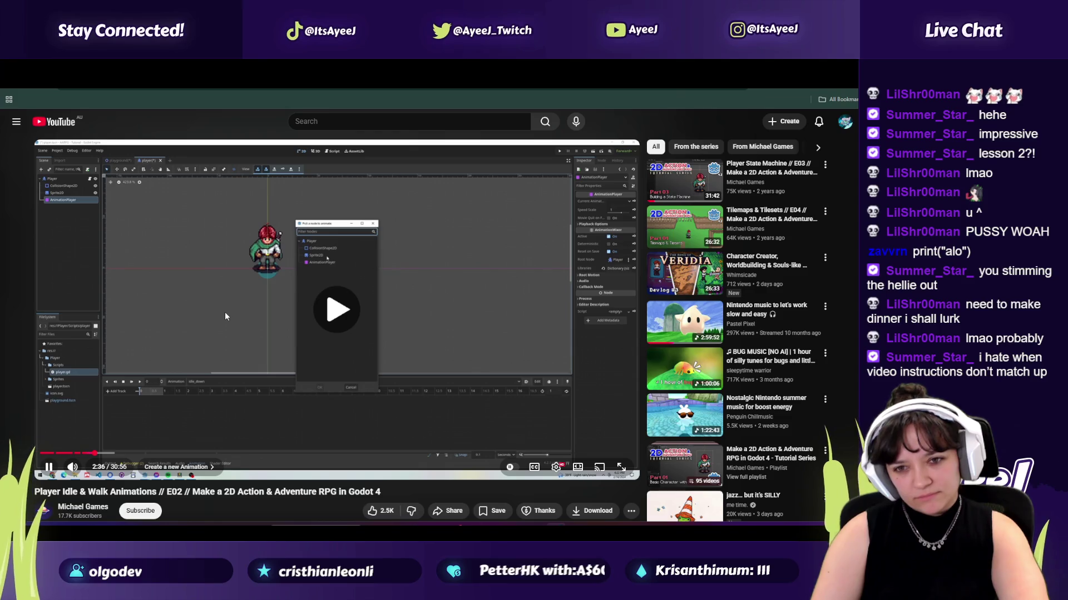
{"action": "key", "text": "alt+Tab"}
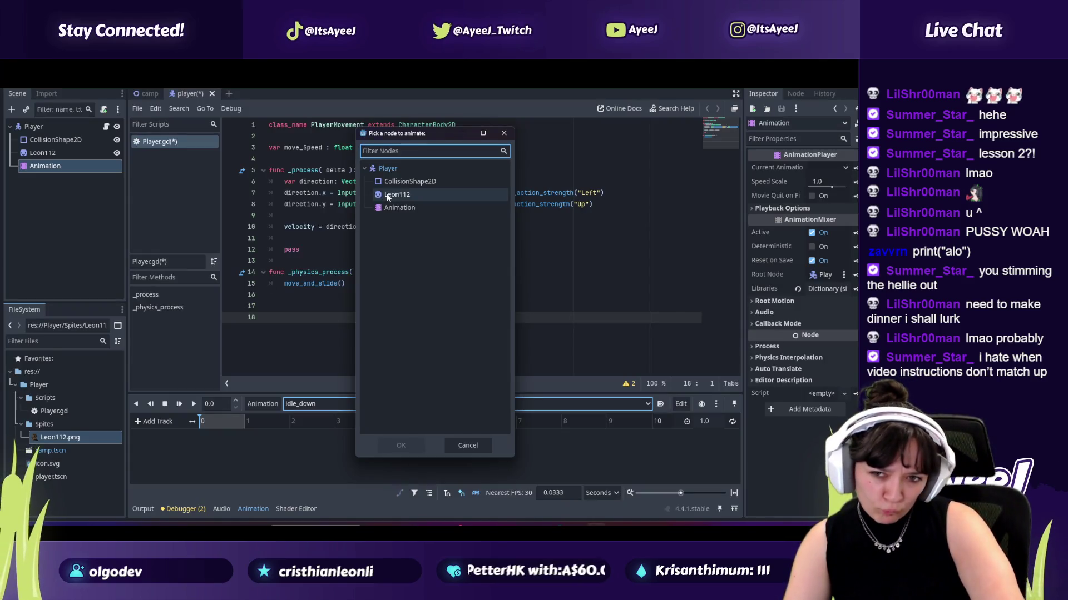
{"action": "left_click", "coordinate": [388, 194]}
{"action": "left_click", "coordinate": [423, 445]}
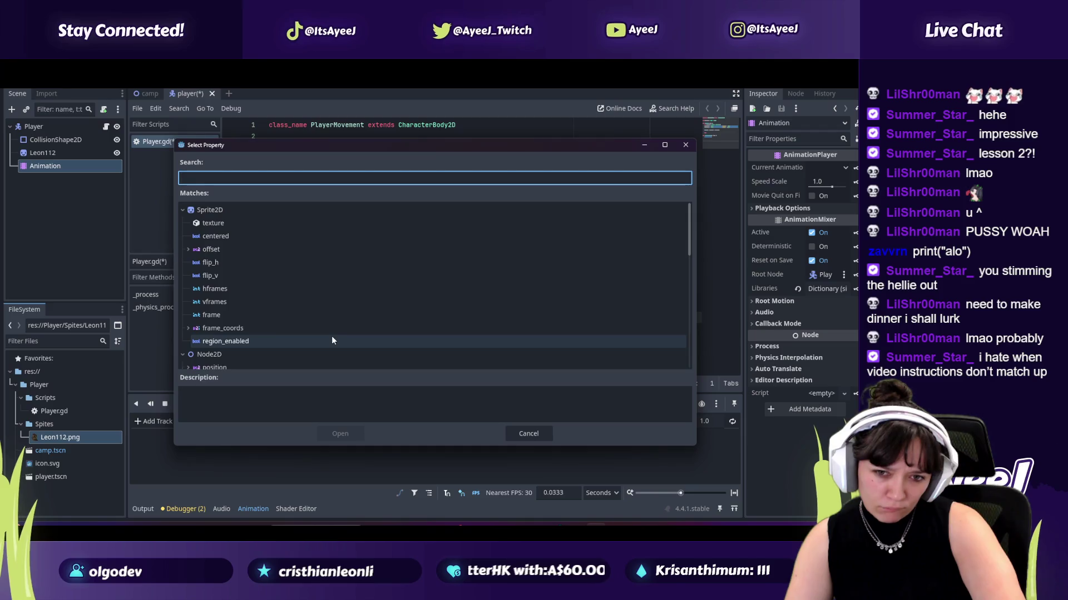
Step: Pick Leon112's frame property for the track, checking the tutorial for which property to use
{"action": "key", "text": "alt+Tab"}
{"action": "left_click", "coordinate": [275, 312]}
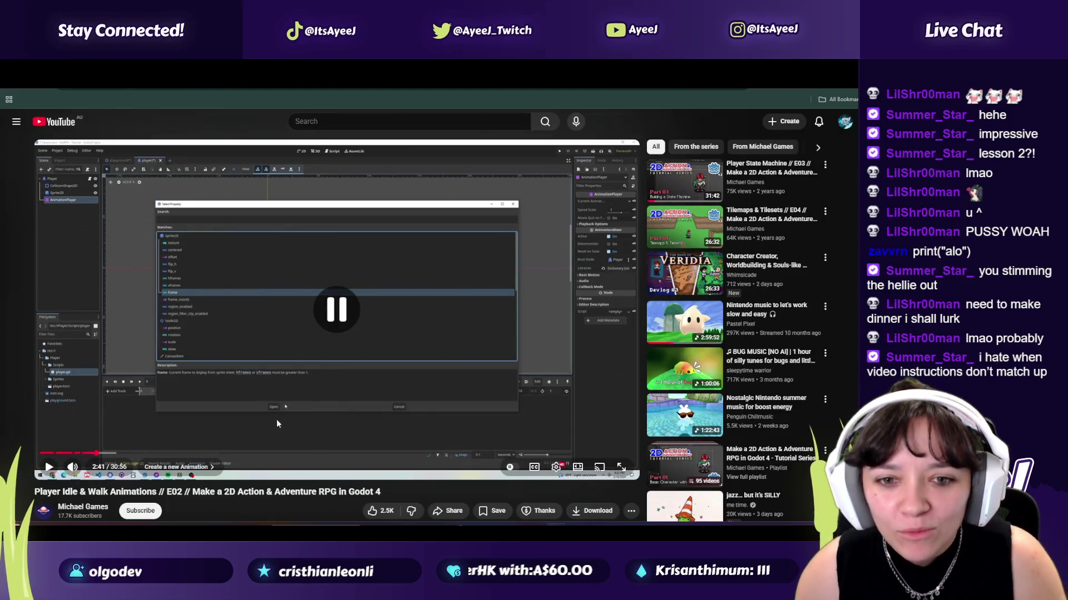
{"action": "key", "text": "alt+Tab"}
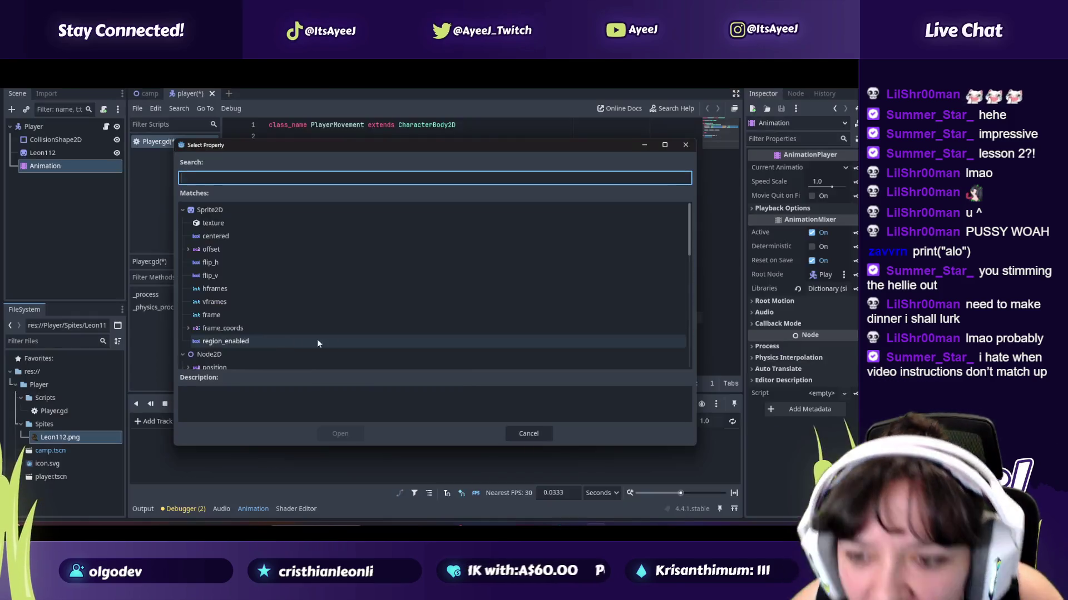
{"action": "left_click", "coordinate": [242, 315]}
{"action": "key", "text": "alt+Tab"}
{"action": "left_click", "coordinate": [322, 322]}
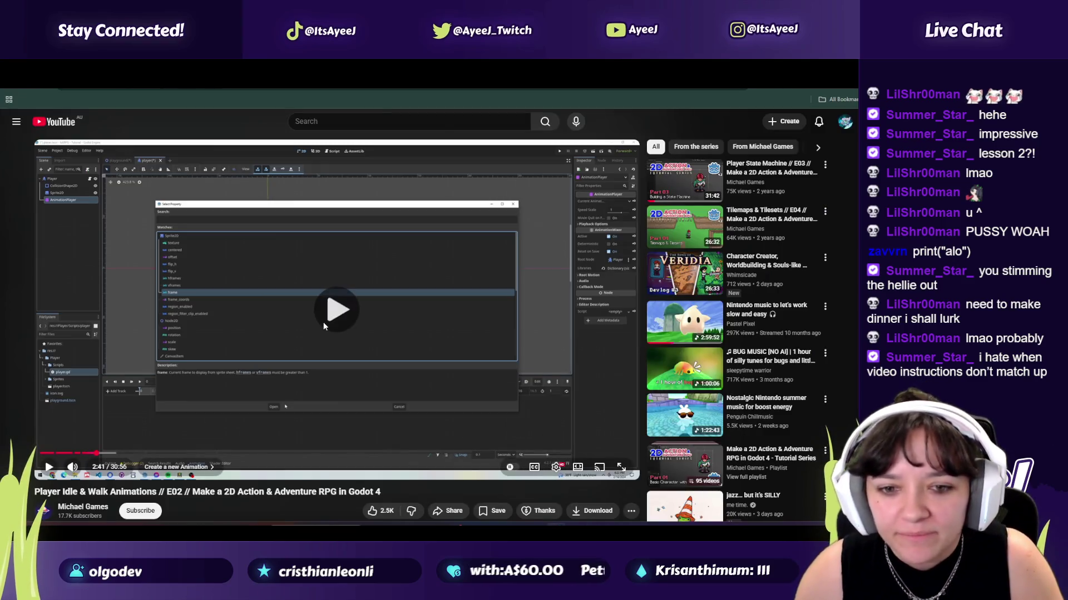
{"action": "key", "text": "alt+Tab"}
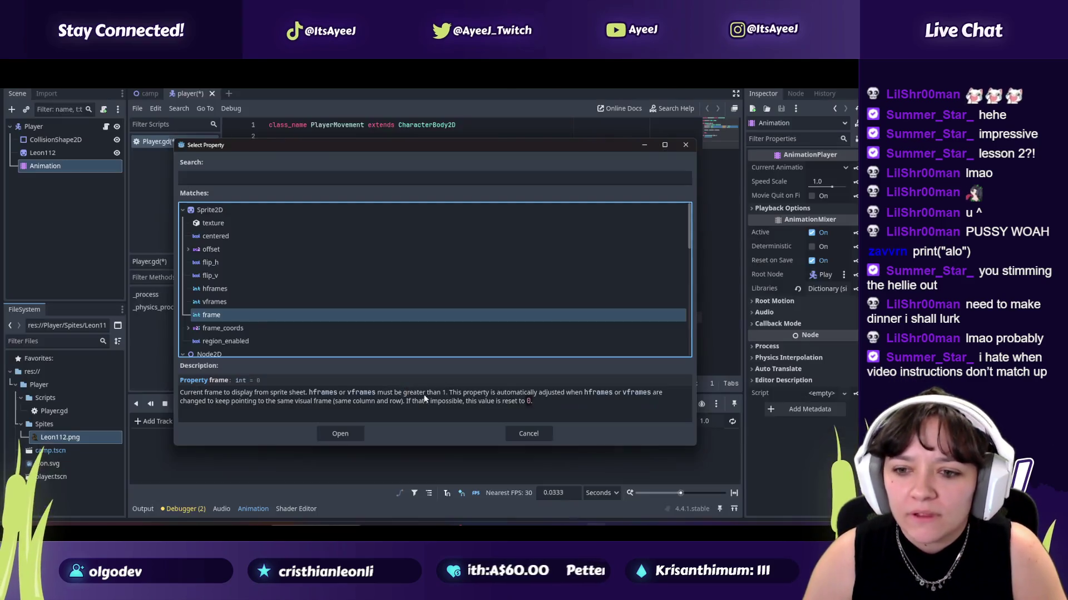
{"action": "left_click", "coordinate": [341, 432]}
{"action": "key", "text": "alt+Tab"}
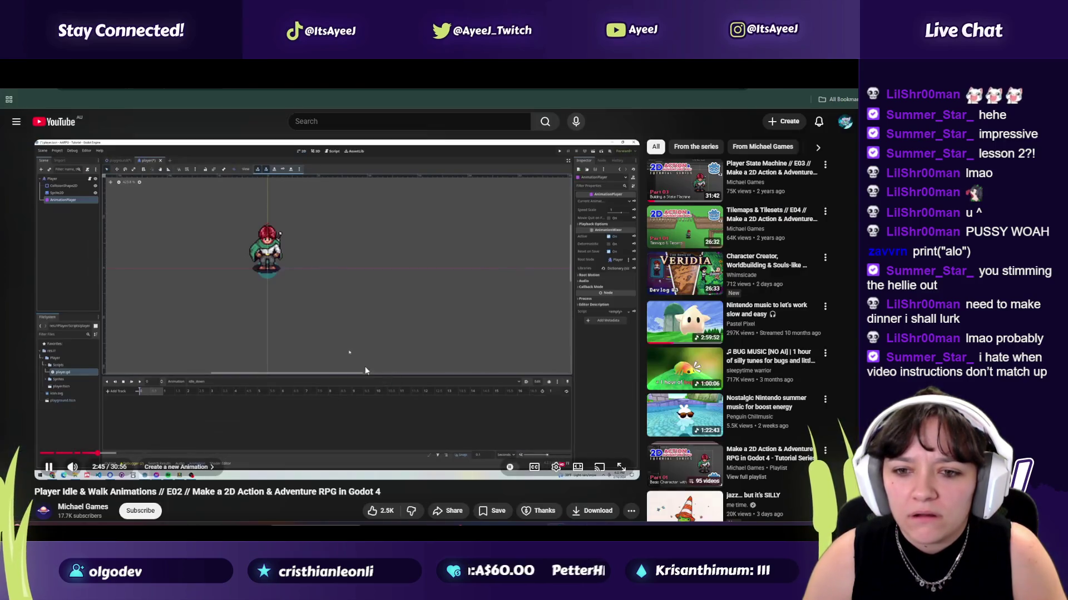
Step: Rewatch the tutorial from about 2:51, pause it at 3:09, and return to Godot
{"action": "left_click", "coordinate": [300, 325]}
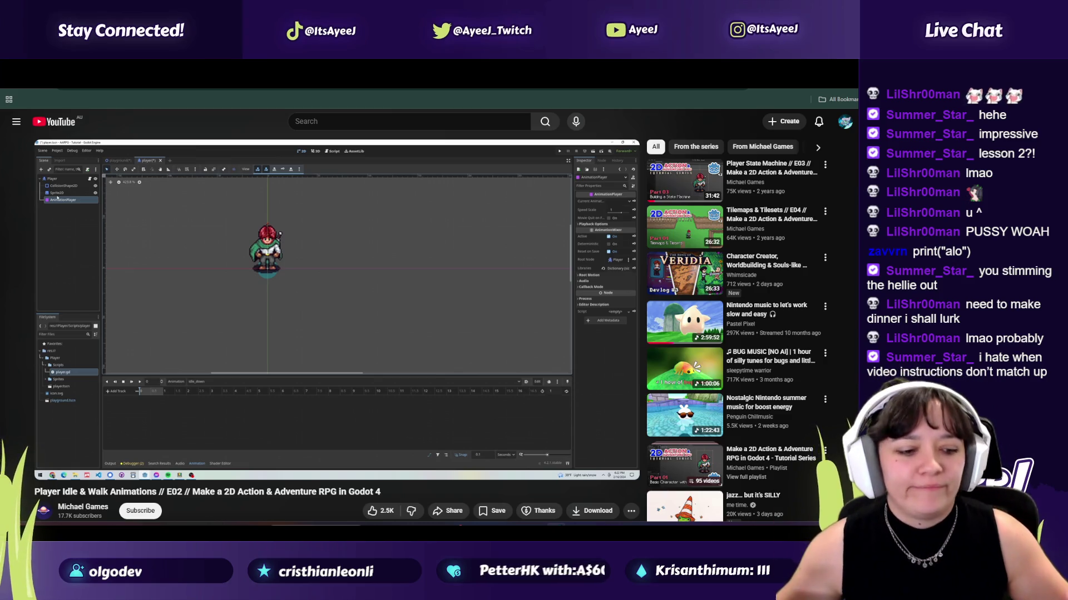
{"action": "left_click", "coordinate": [300, 325]}
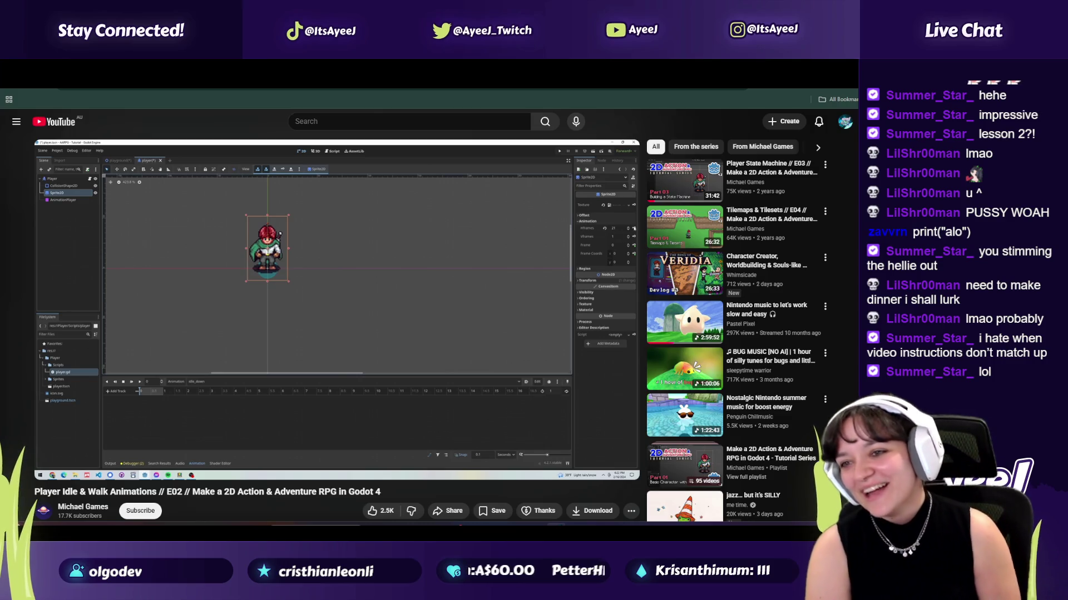
{"action": "left_click", "coordinate": [300, 323]}
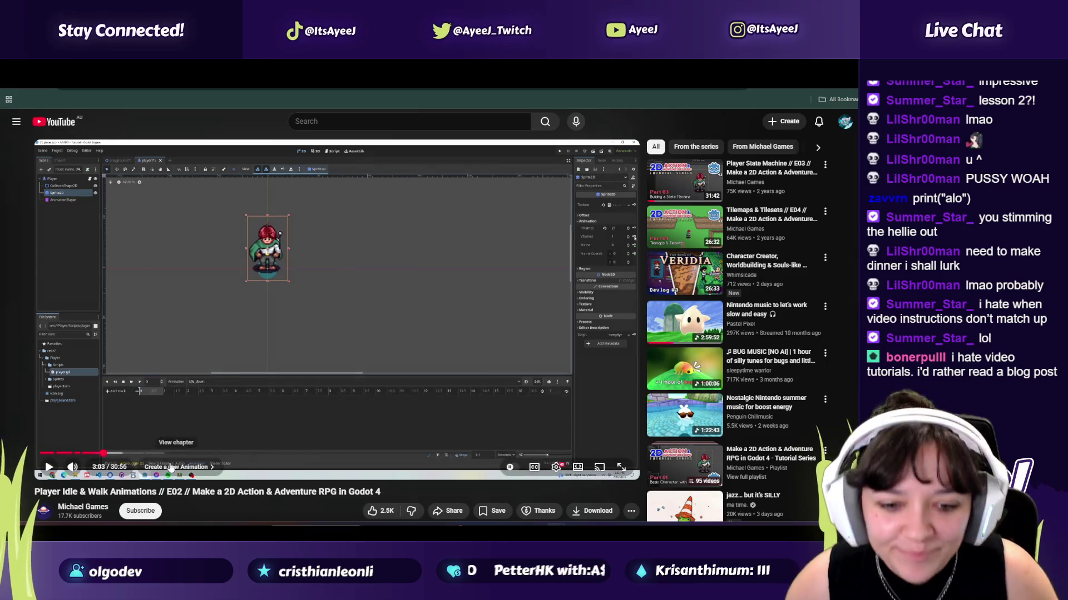
{"action": "left_click", "coordinate": [346, 313]}
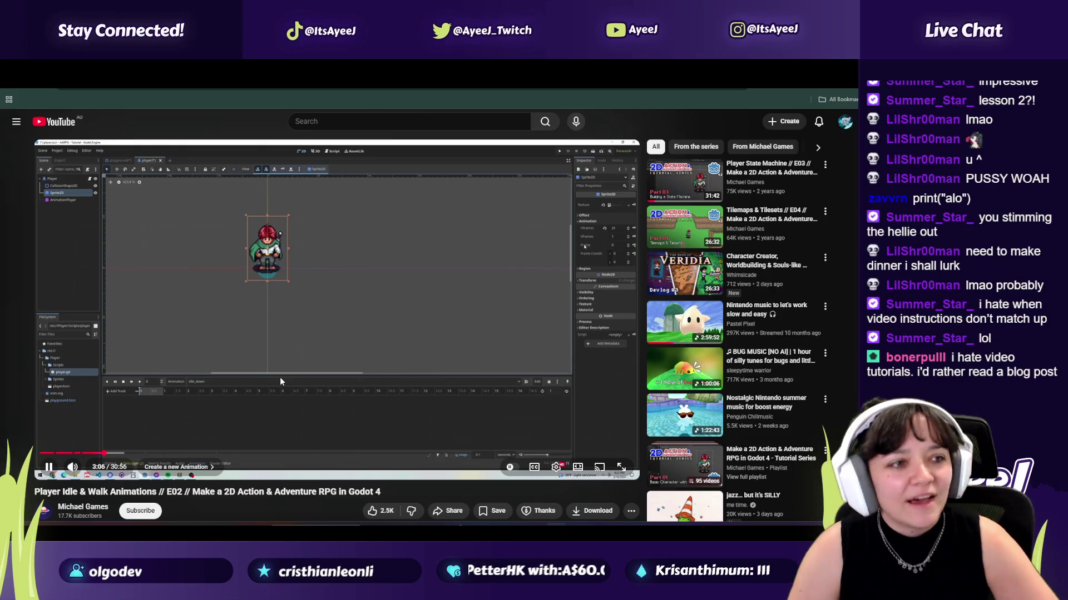
{"action": "left_click", "coordinate": [370, 316]}
{"action": "left_click", "coordinate": [102, 454]}
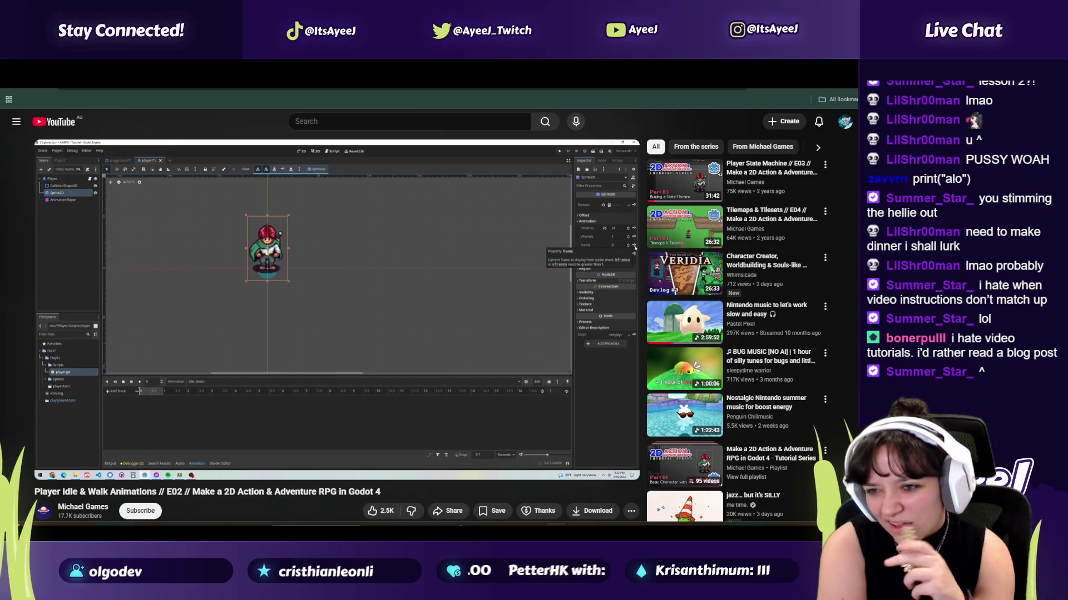
{"action": "left_click", "coordinate": [181, 375]}
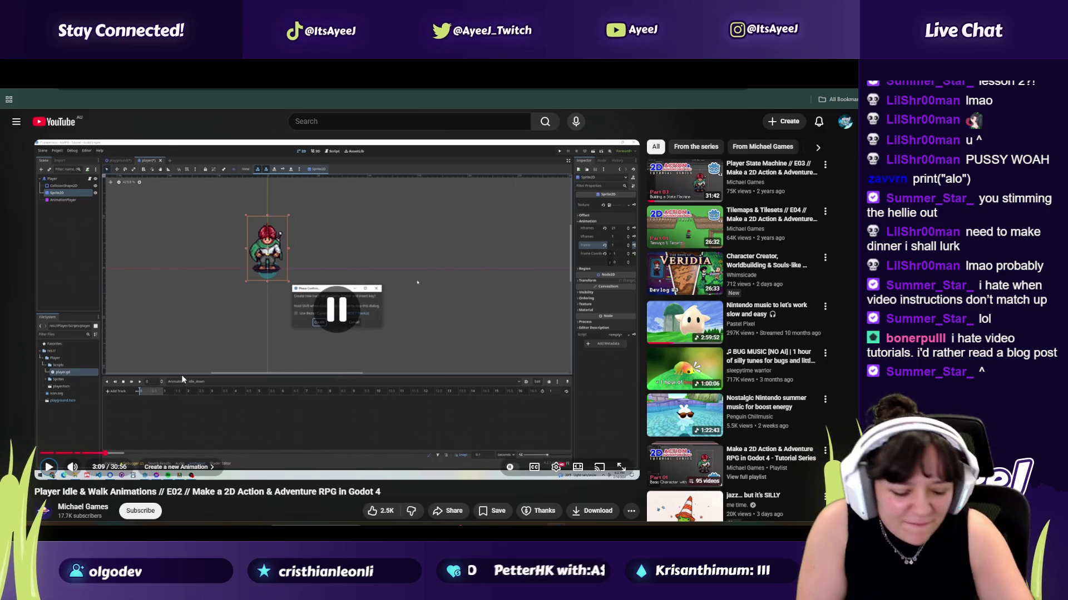
{"action": "key", "text": "alt+Tab"}
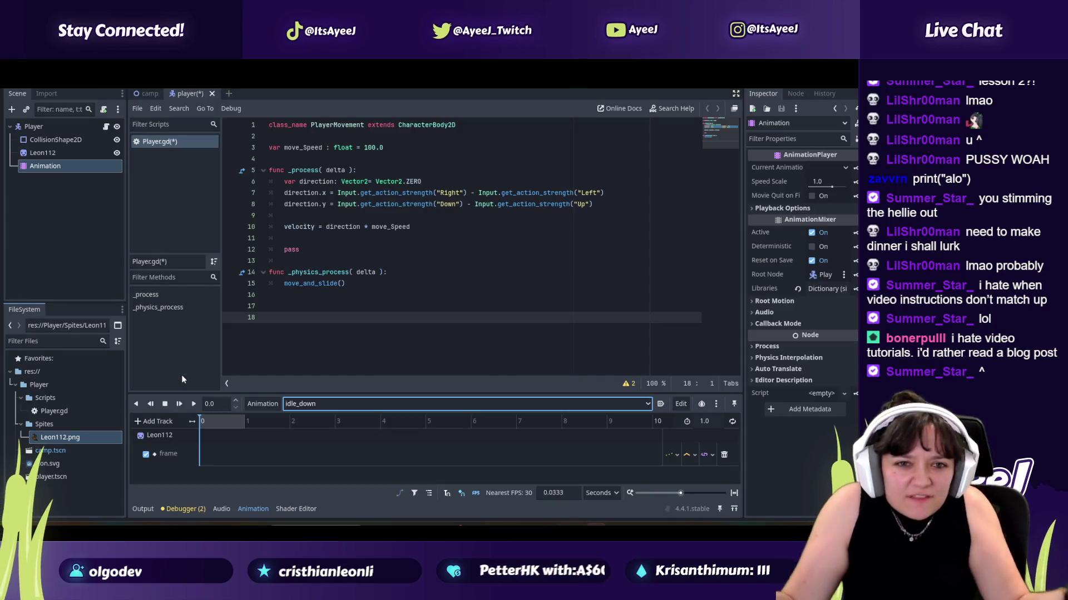
Step: Expand Leon112's Animation section and key its Frame value at time 0 on idle_down
{"action": "double_click", "coordinate": [84, 154]}
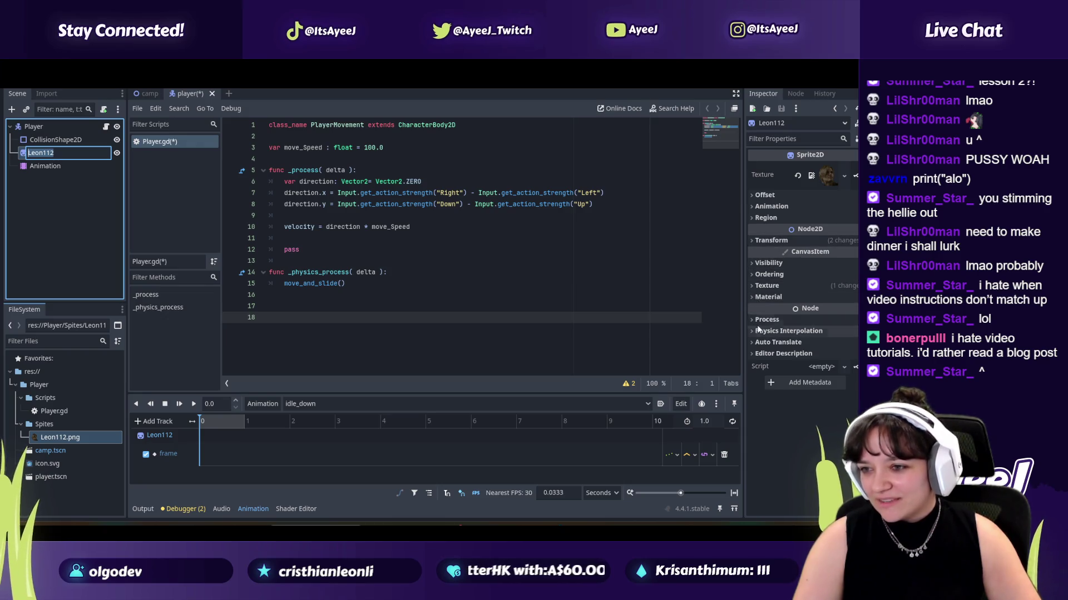
{"action": "left_click", "coordinate": [757, 206]}
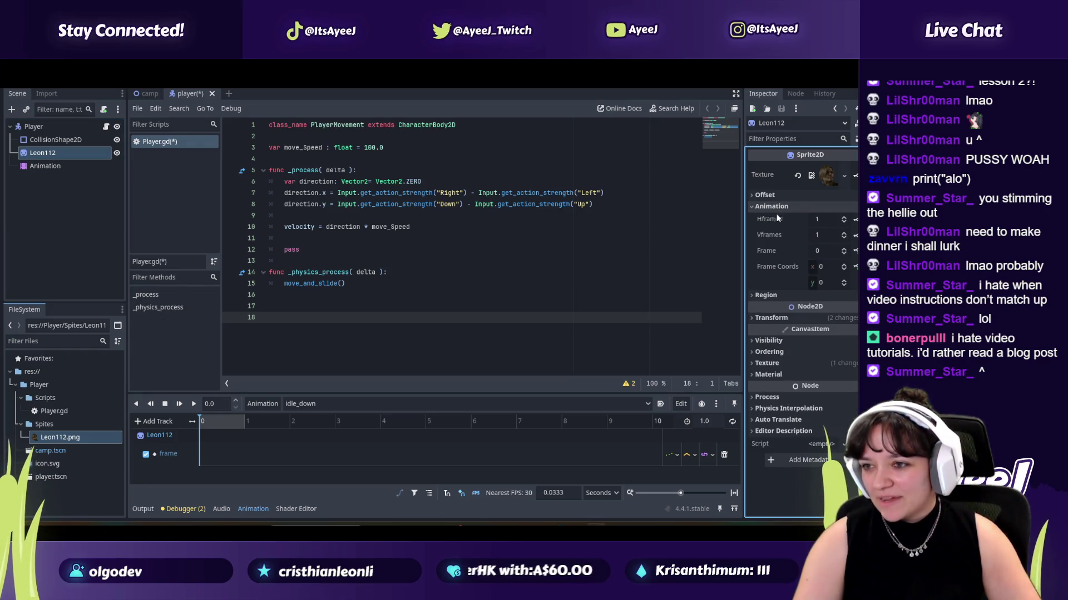
{"action": "left_click", "coordinate": [855, 251]}
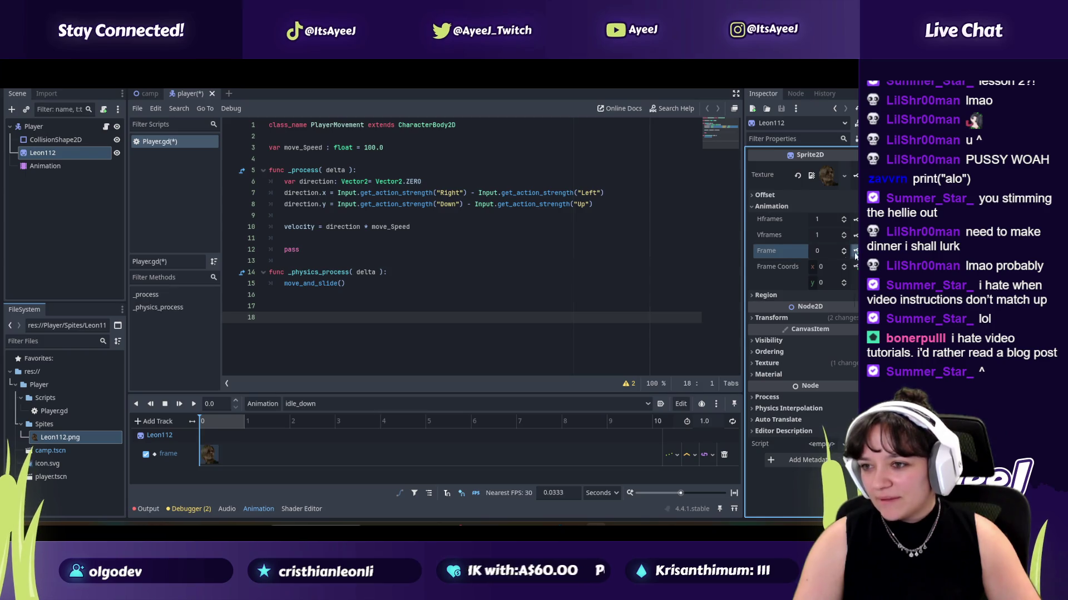
{"action": "key", "text": "alt+Tab"}
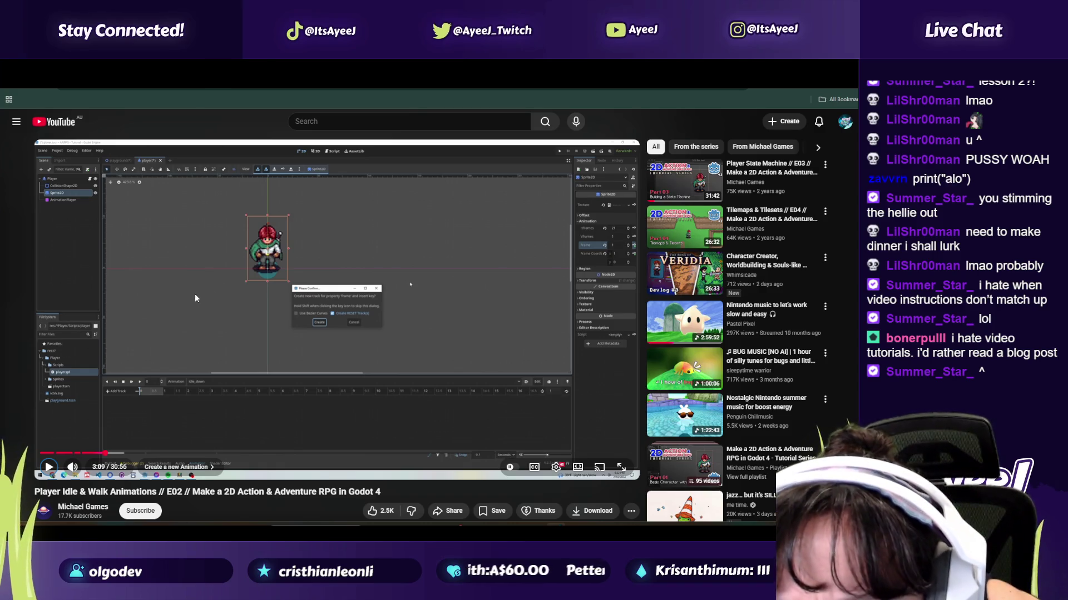
{"action": "left_click", "coordinate": [212, 292]}
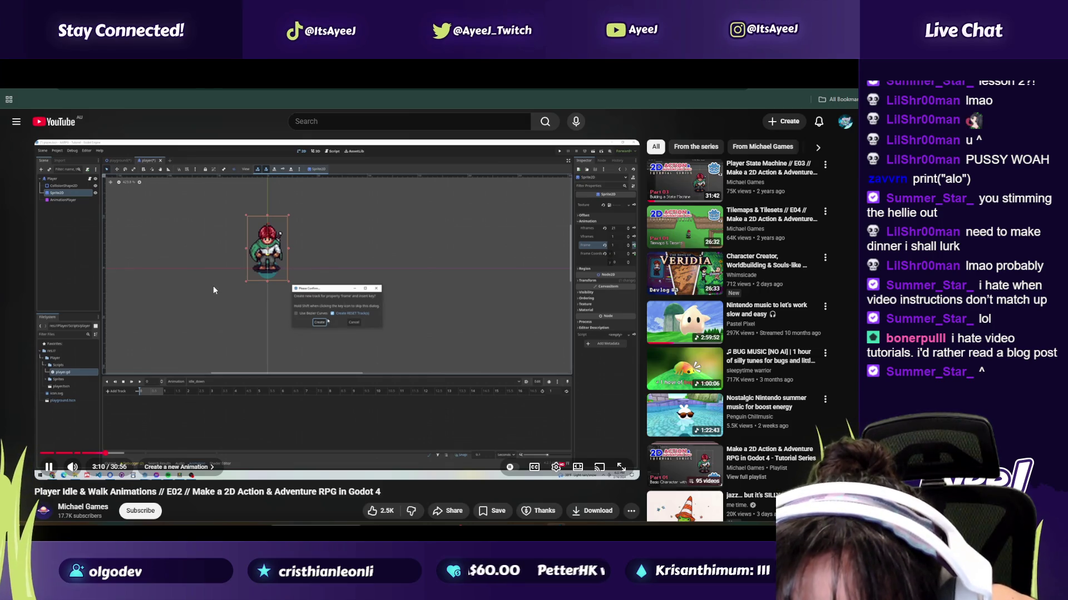
{"action": "left_click", "coordinate": [213, 283]}
{"action": "key", "text": "alt+Tab"}
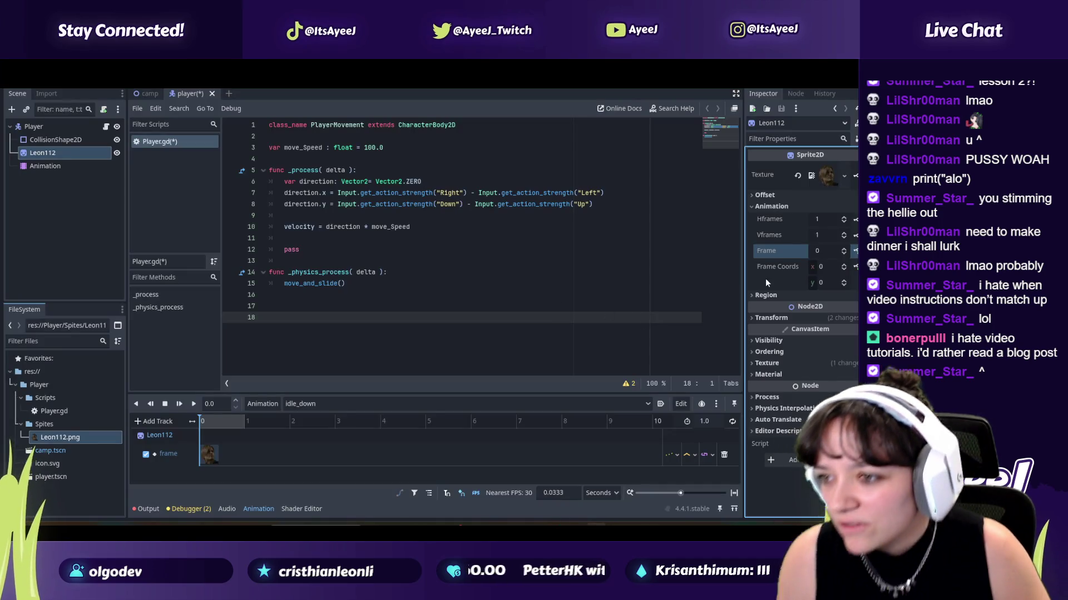
Step: Insert further Frame keys on the track, then rewind the tutorial a few seconds and replay it
{"action": "left_click", "coordinate": [855, 252]}
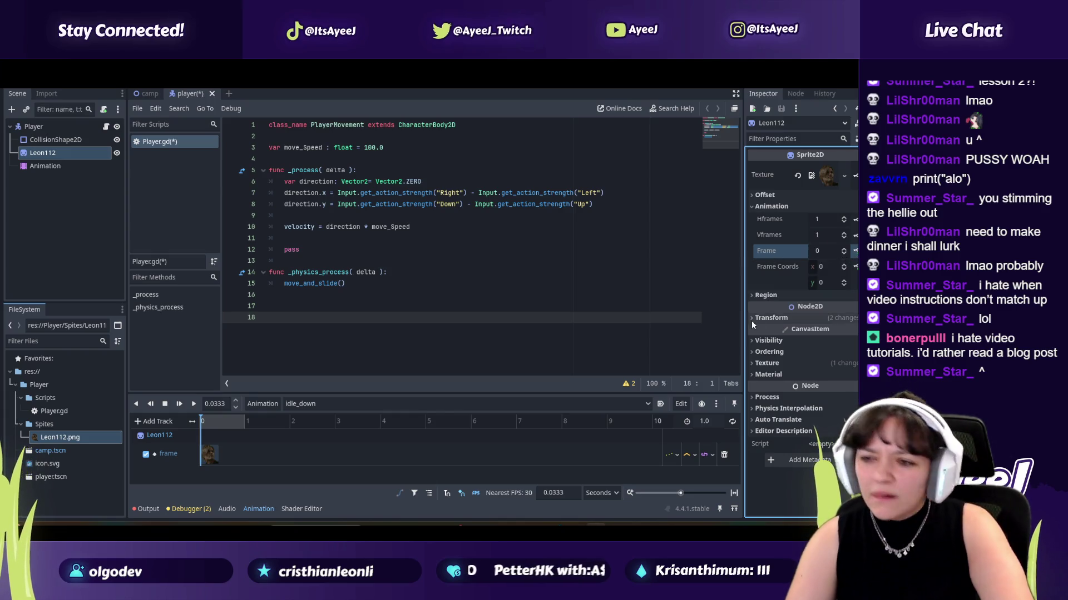
{"action": "left_click", "coordinate": [855, 251]}
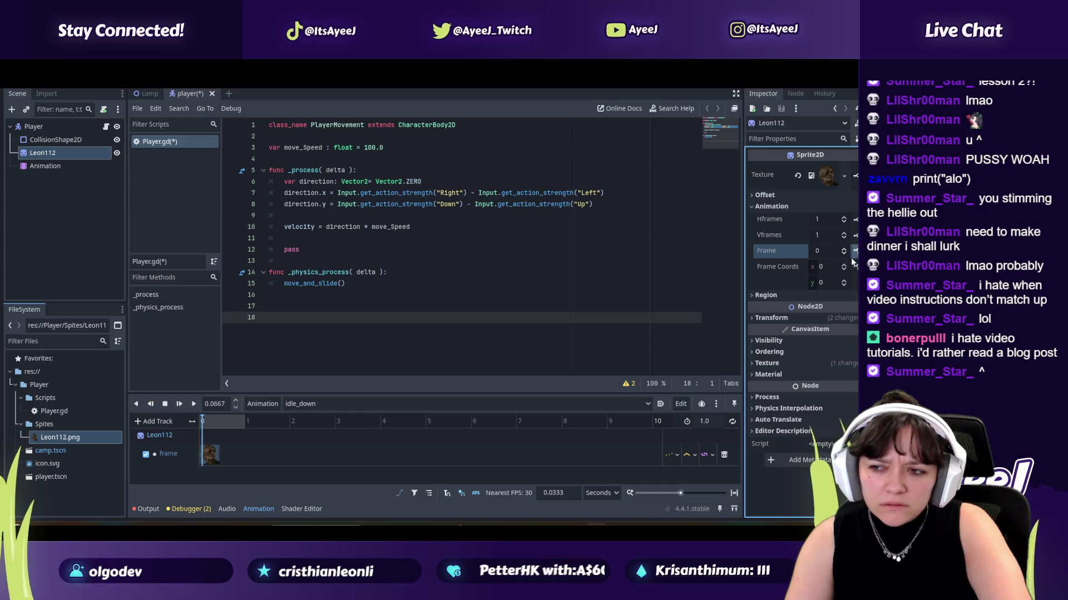
{"action": "left_click", "coordinate": [468, 323]}
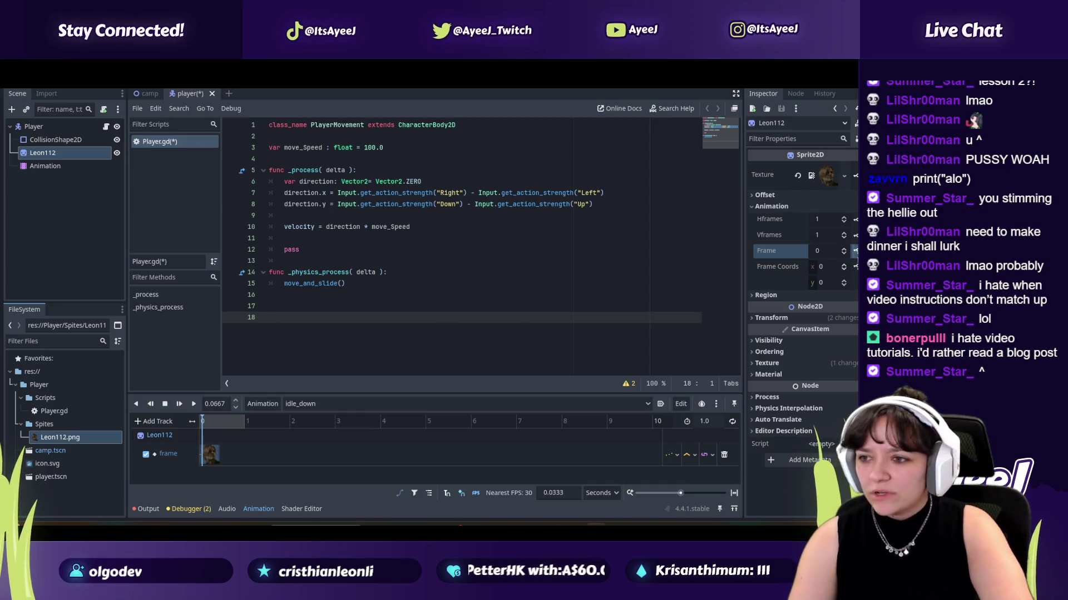
{"action": "key", "text": "alt+Tab"}
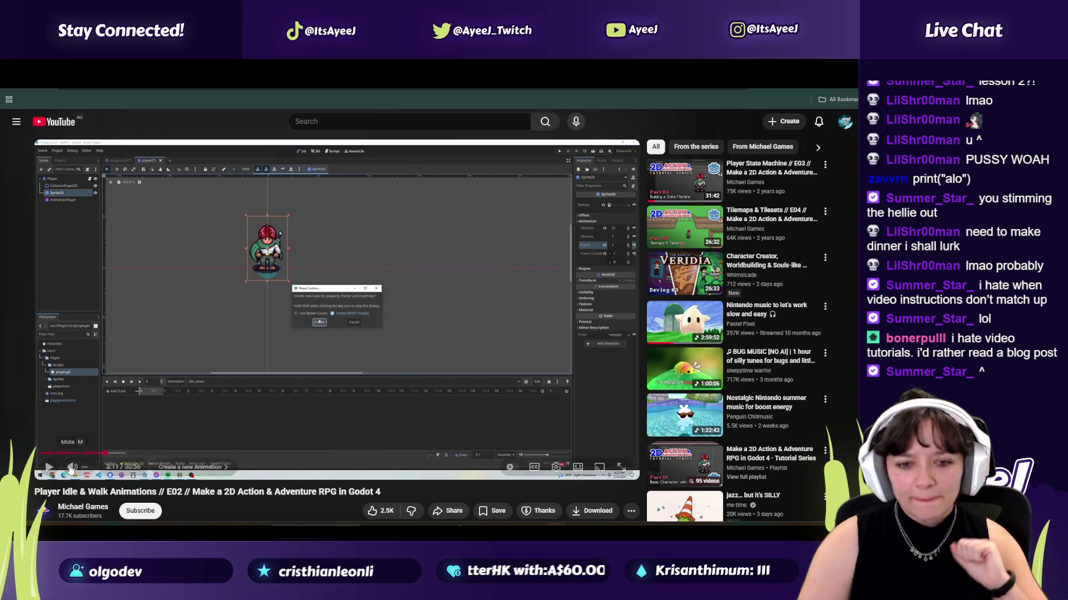
{"action": "left_click", "coordinate": [100, 453]}
{"action": "left_click", "coordinate": [47, 470]}
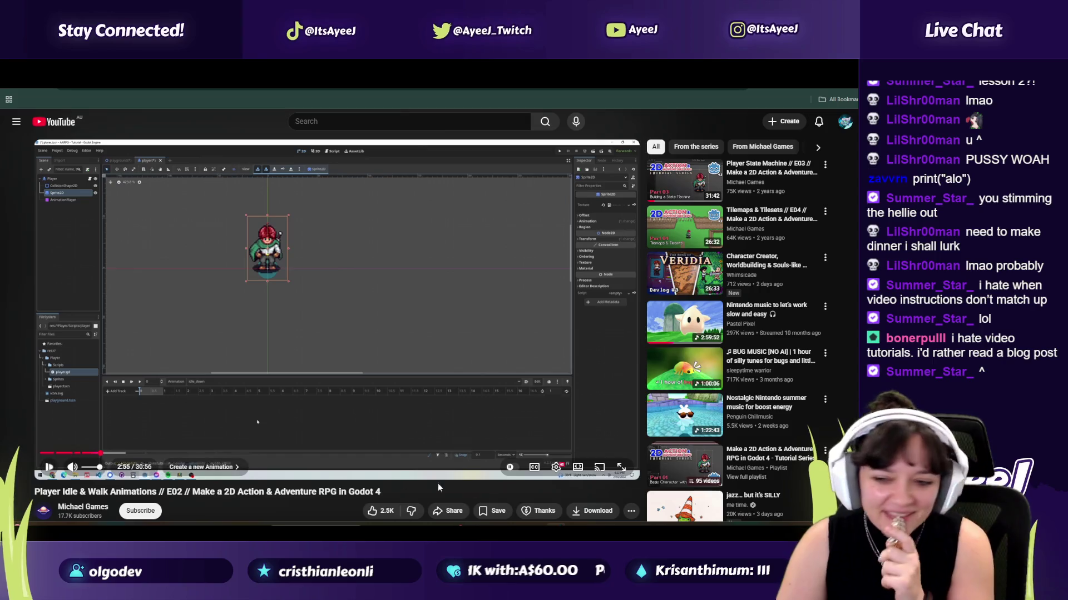
{"action": "key", "text": "alt+Tab"}
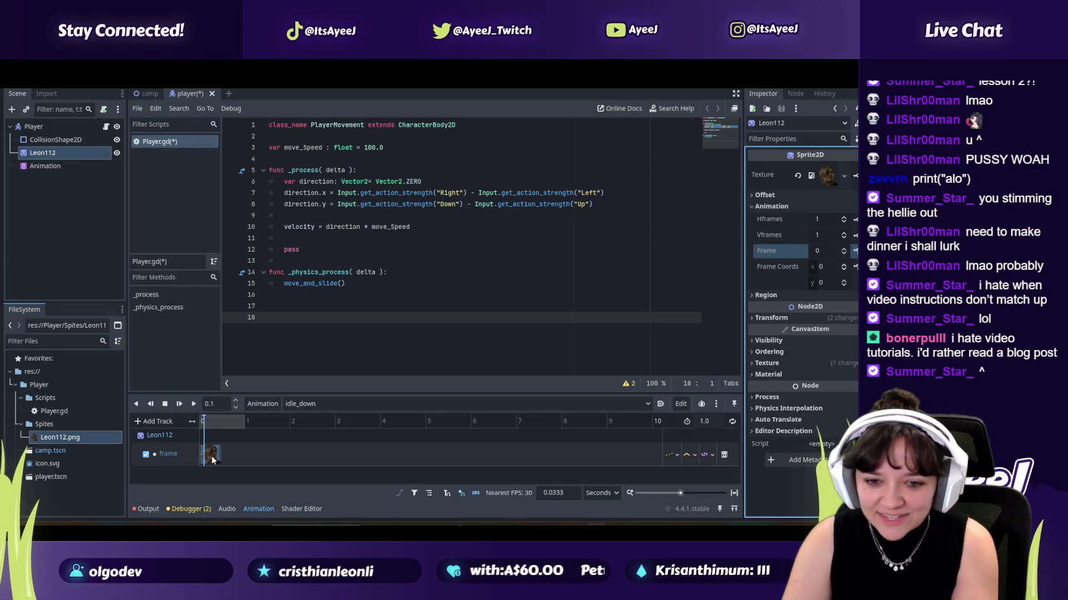
Step: Select the frame track's keyframe at 0 and watch the tutorial's next part
{"action": "left_click", "coordinate": [212, 455]}
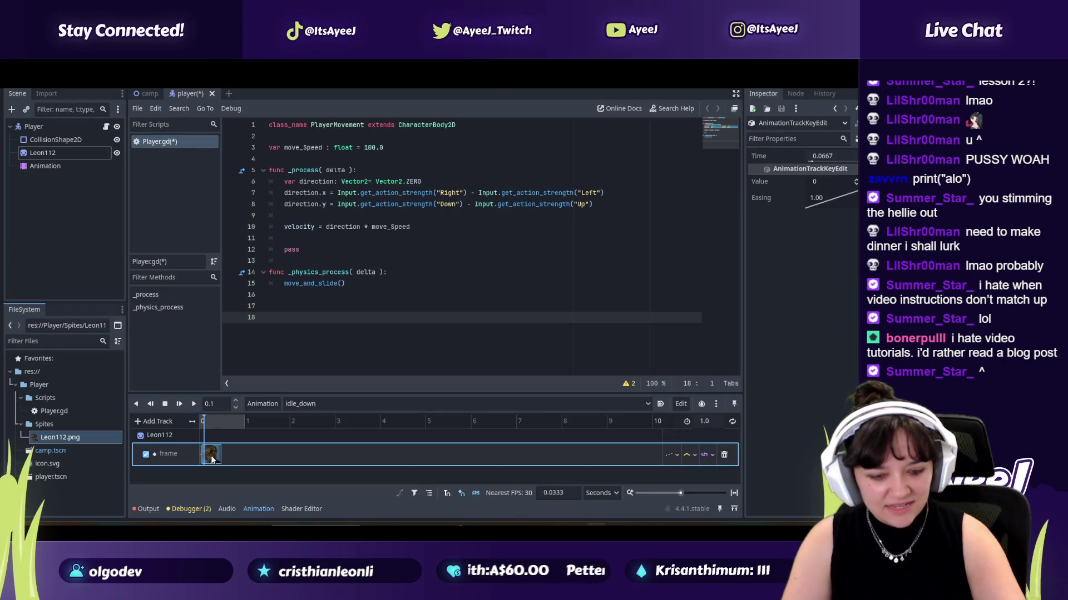
{"action": "key", "text": "alt+Tab"}
{"action": "left_click", "coordinate": [185, 259]}
{"action": "left_click", "coordinate": [182, 262]}
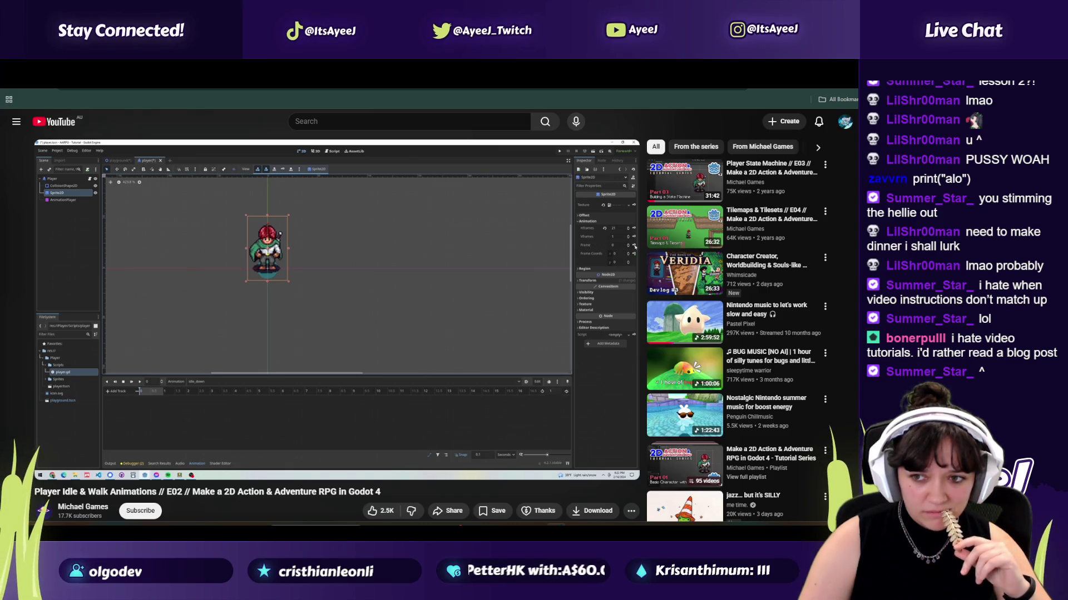
{"action": "left_click", "coordinate": [225, 316]}
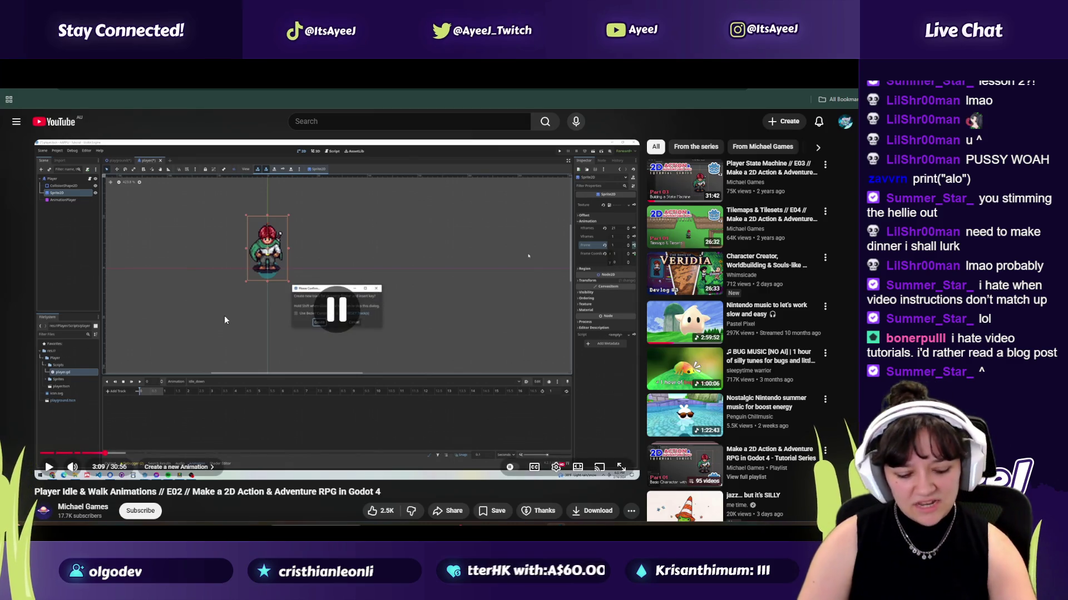
{"action": "key", "text": "alt+Tab"}
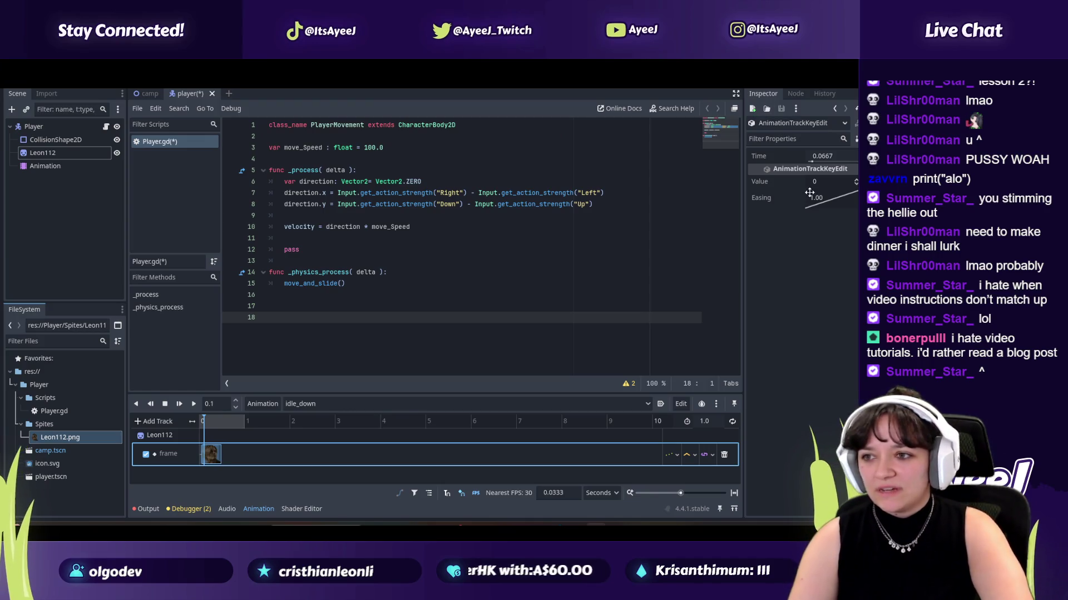
Step: Adjust the keyframe's Easing curve, reselect Leon112 to check its Frame property, then resume the tutorial
{"action": "mouse_move", "coordinate": [836, 201]}
{"action": "left_mouse_down"}
{"action": "mouse_move", "coordinate": [856, 216]}
{"action": "mouse_move", "coordinate": [806, 185]}
{"action": "mouse_move", "coordinate": [837, 201]}
{"action": "left_mouse_up"}
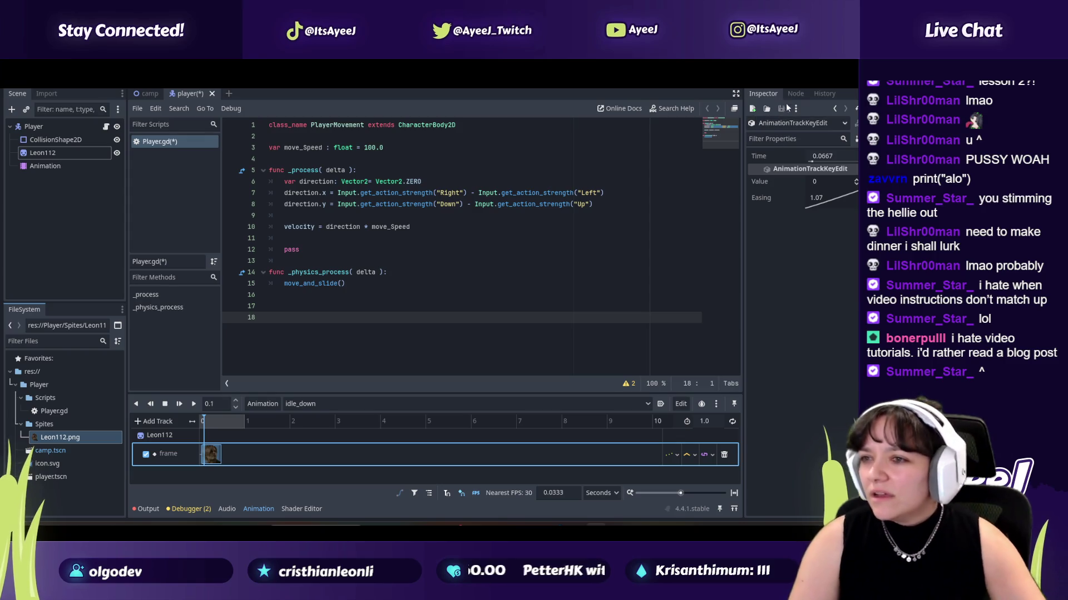
{"action": "left_click", "coordinate": [50, 154]}
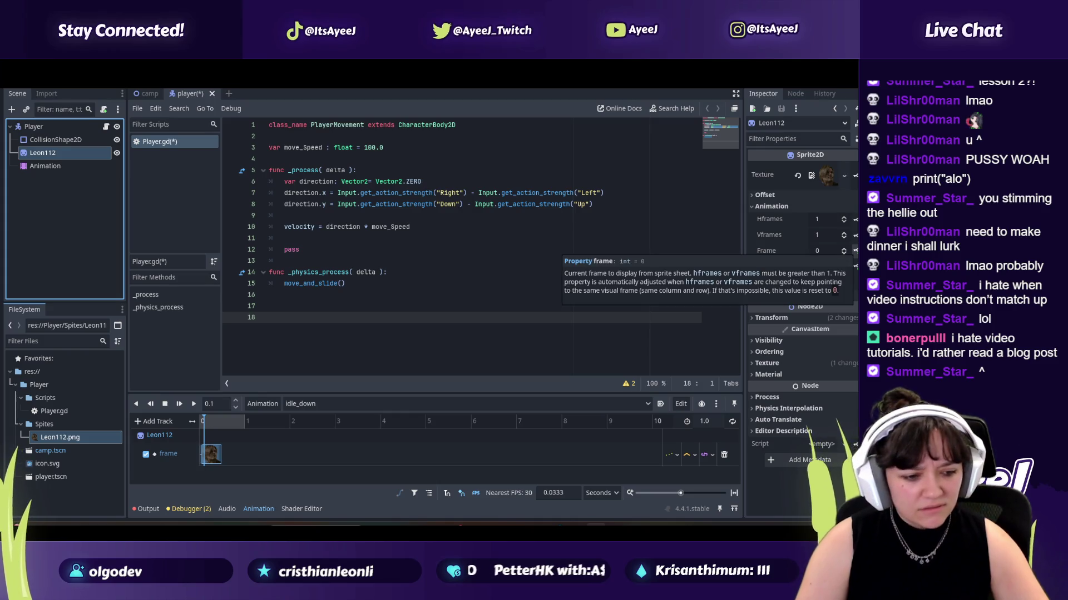
{"action": "left_click", "coordinate": [842, 252]}
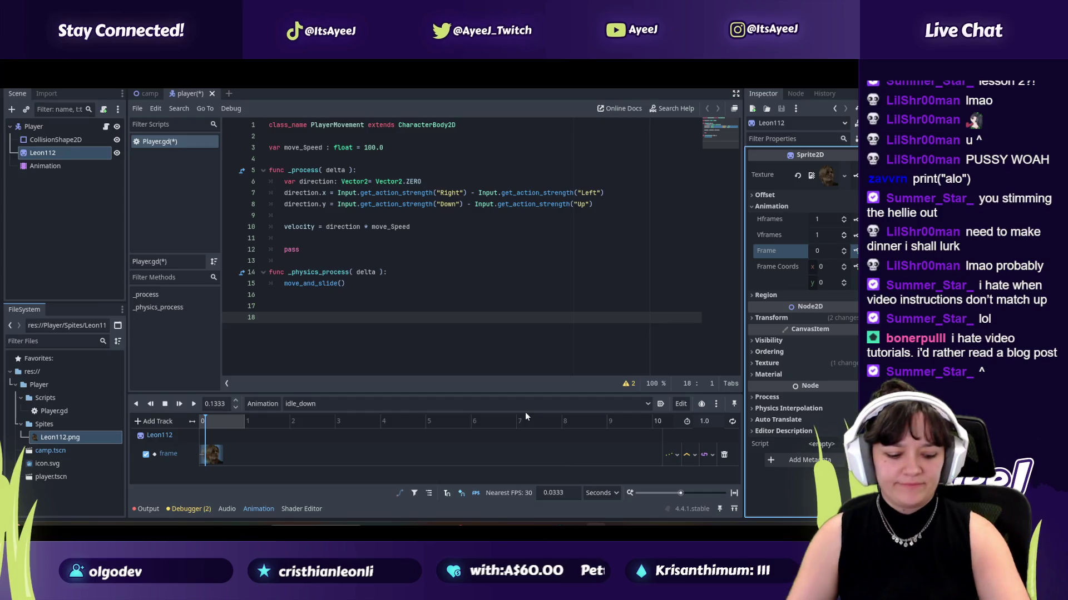
{"action": "key", "text": "alt+Tab"}
{"action": "key", "text": "space"}
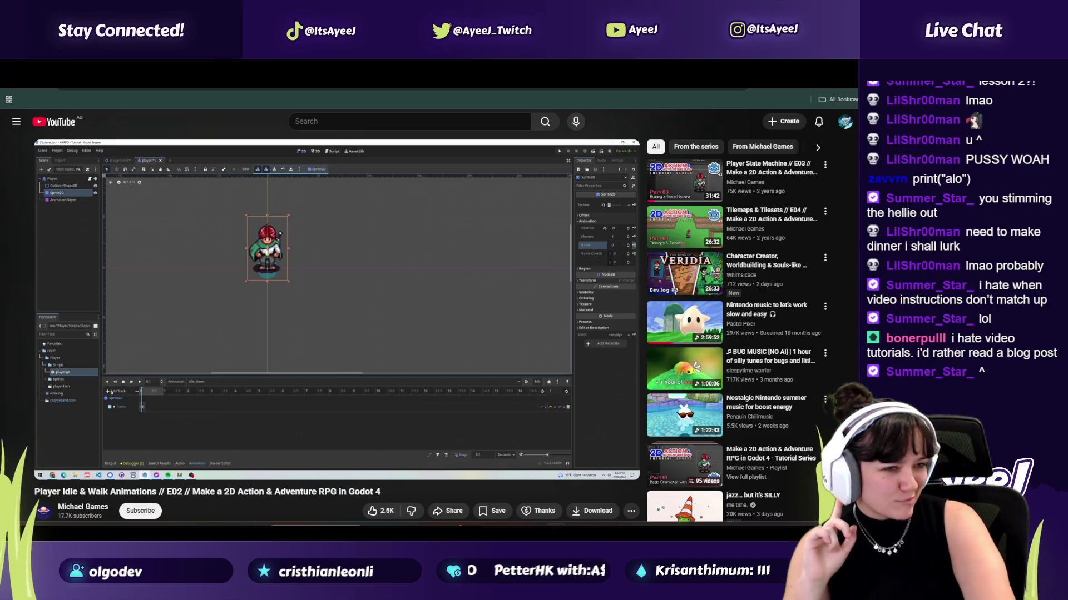
Step: Watch the tutorial up to 3:42, pause it, and return to Godot
{"action": "left_click", "coordinate": [303, 409]}
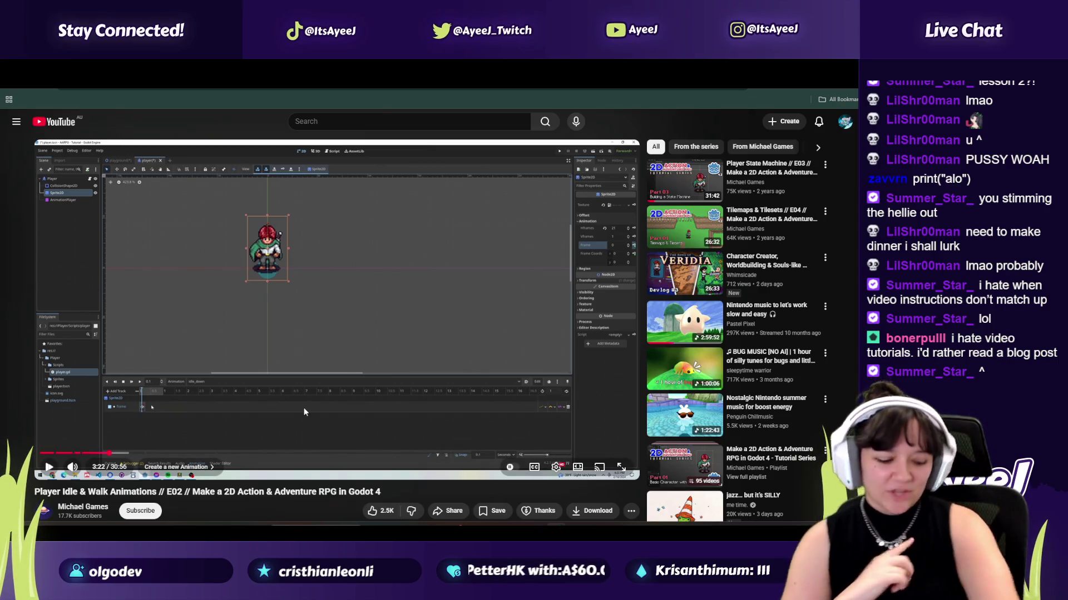
{"action": "left_click", "coordinate": [303, 411]}
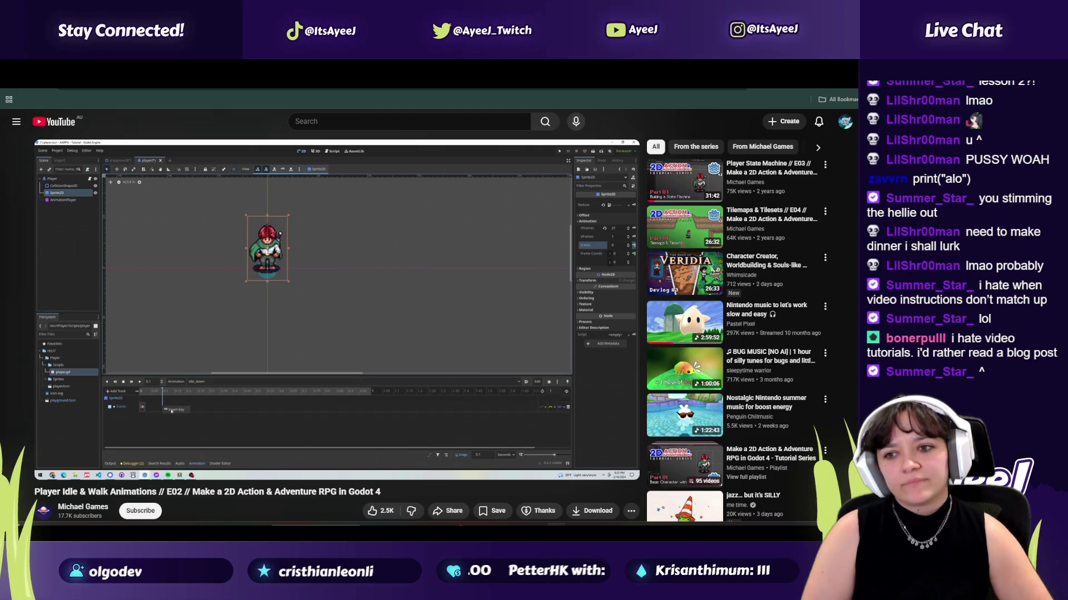
{"action": "left_click", "coordinate": [304, 408]}
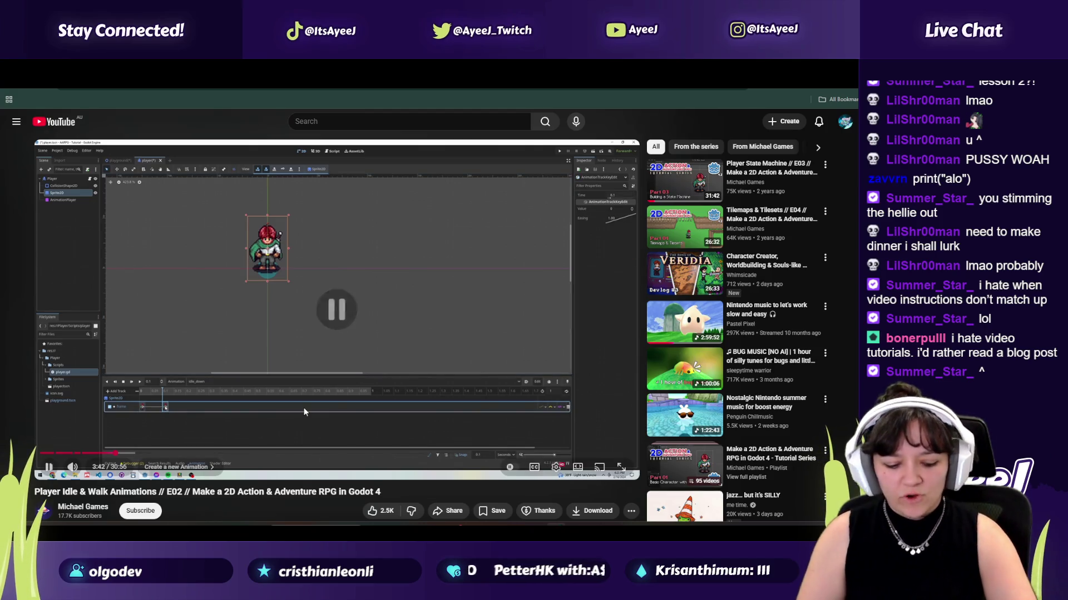
{"action": "key", "text": "alt+Tab"}
Step: Insert a second keyframe at 1.6 s on the idle_down frame track and select it
{"action": "right_click", "coordinate": [273, 455]}
{"action": "left_click", "coordinate": [278, 460]}
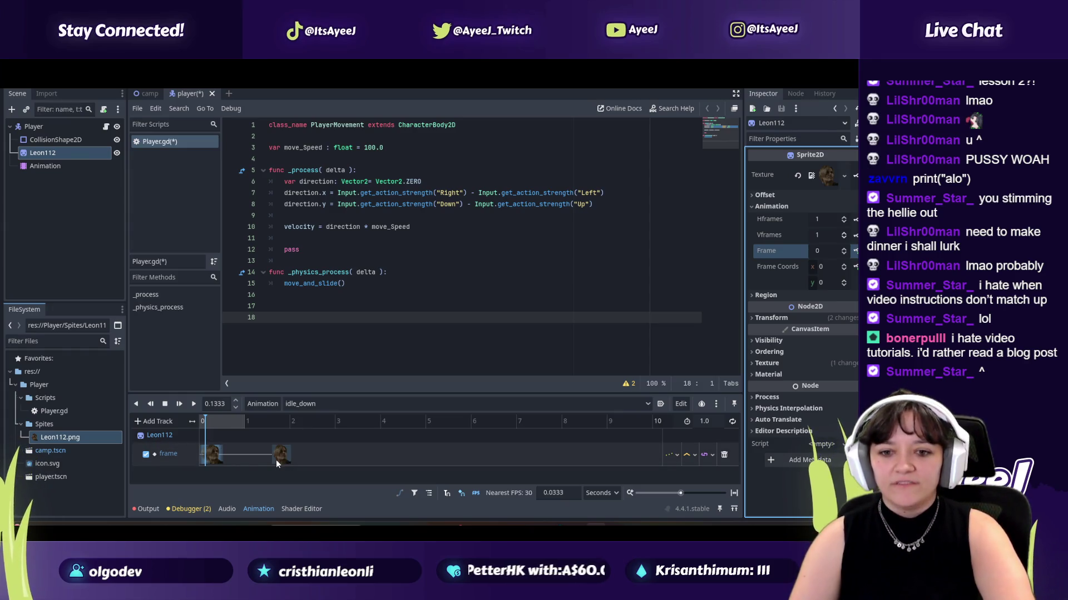
{"action": "left_click", "coordinate": [276, 460]}
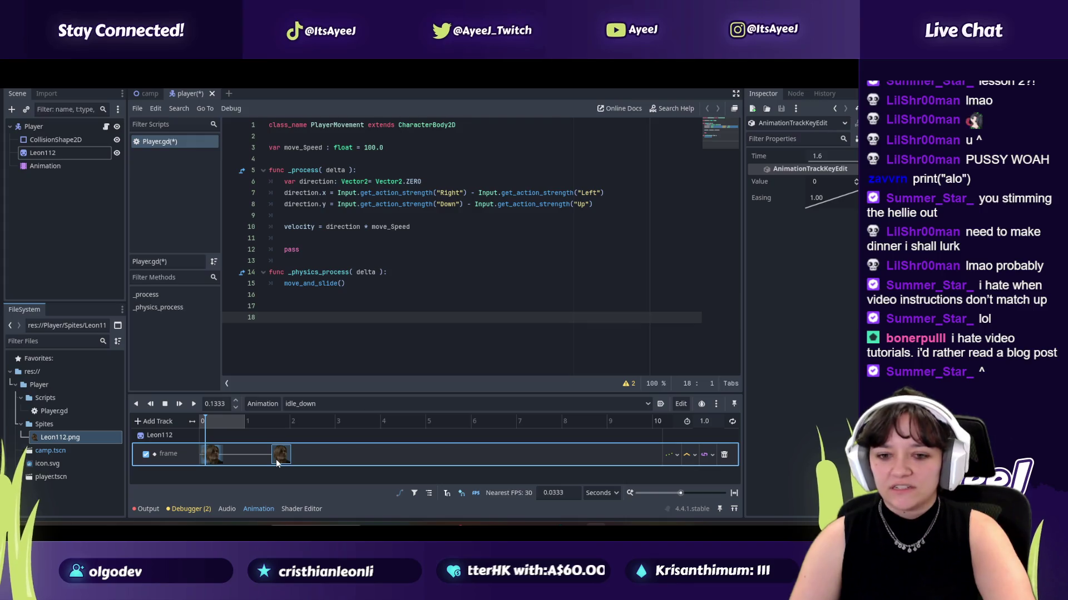
{"action": "key", "text": "alt+Tab"}
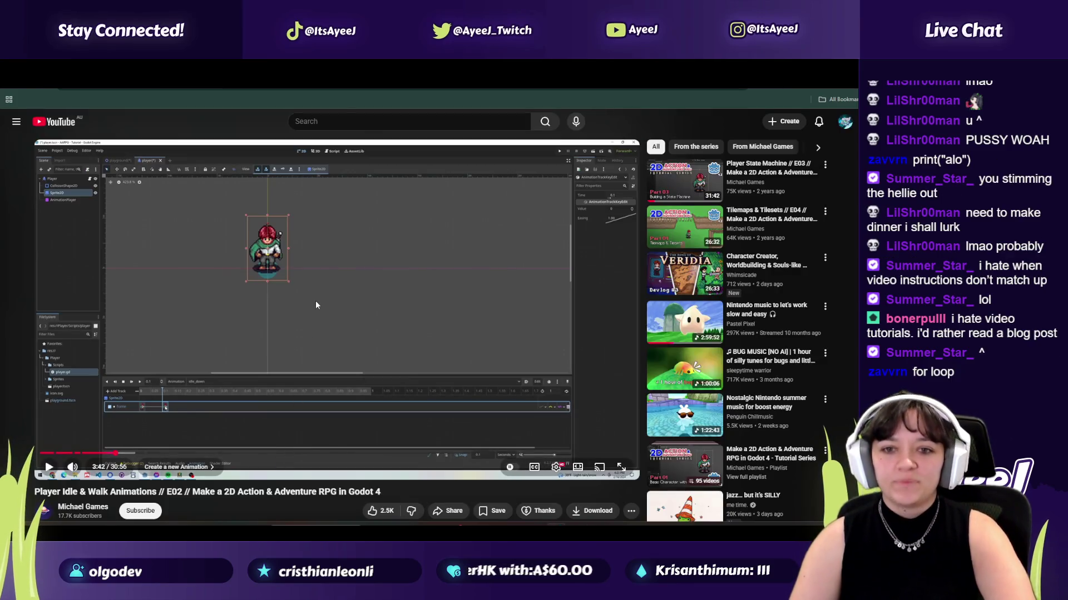
Step: Play the tutorial until its idle_down frame track holds three keyframes, then pause
{"action": "left_click", "coordinate": [315, 304]}
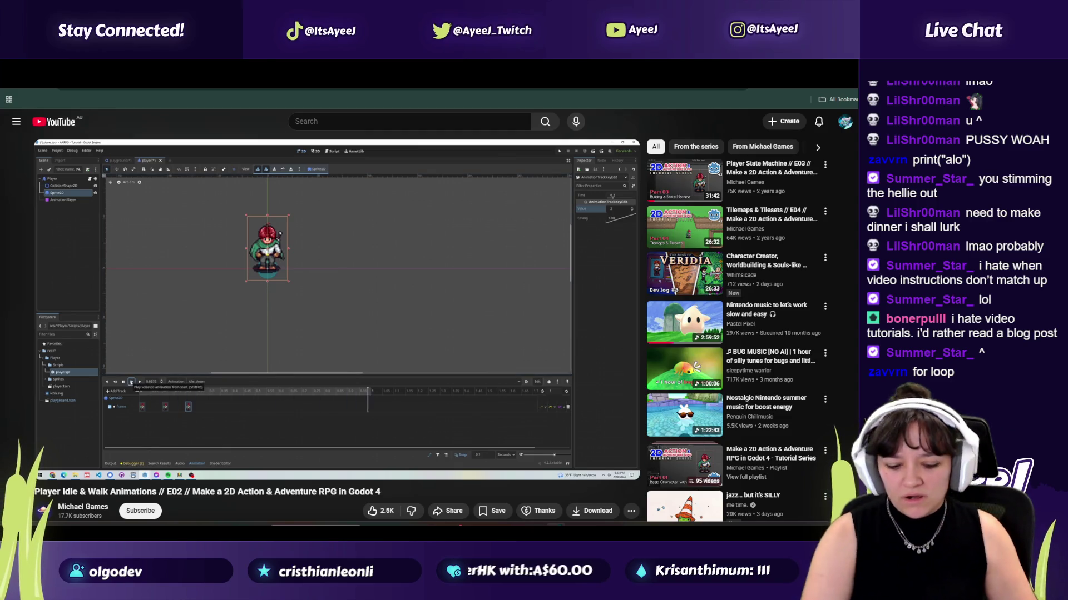
{"action": "left_click", "coordinate": [304, 305]}
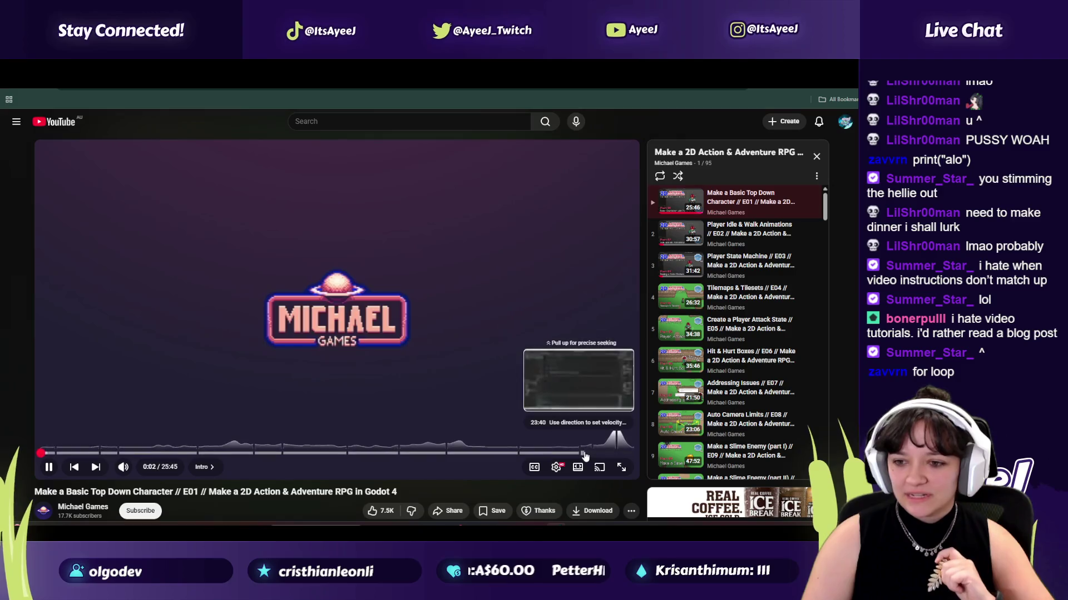
Step: Scrub near the video's end, then start episode 2 'Player Idle & Walk Animations' past its intro
{"action": "left_click_drag", "start_coordinate": [592, 457], "coordinate": [617, 455]}
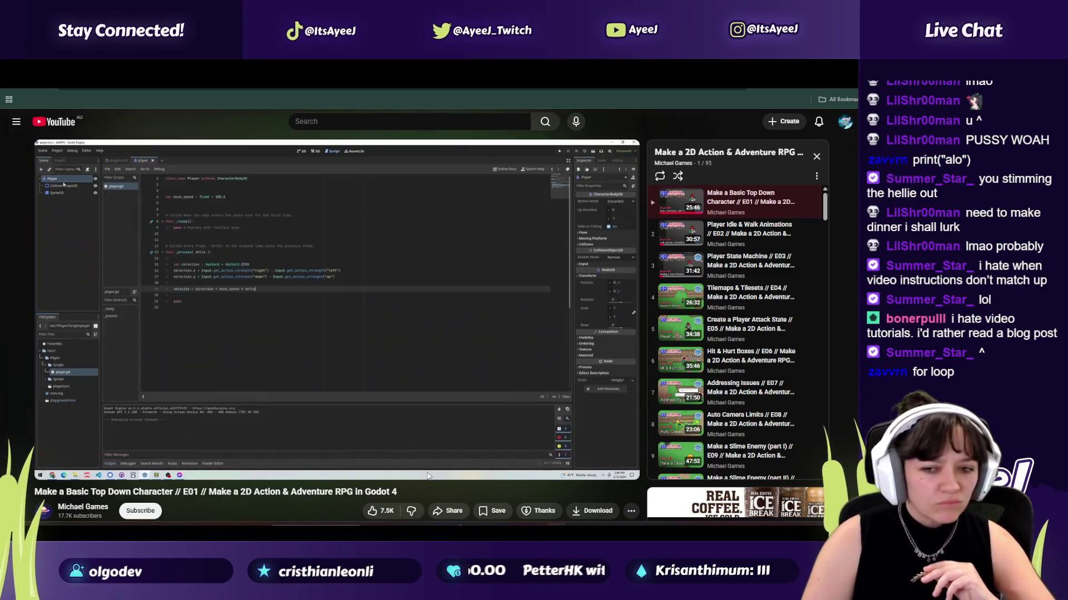
{"action": "left_click", "coordinate": [624, 455]}
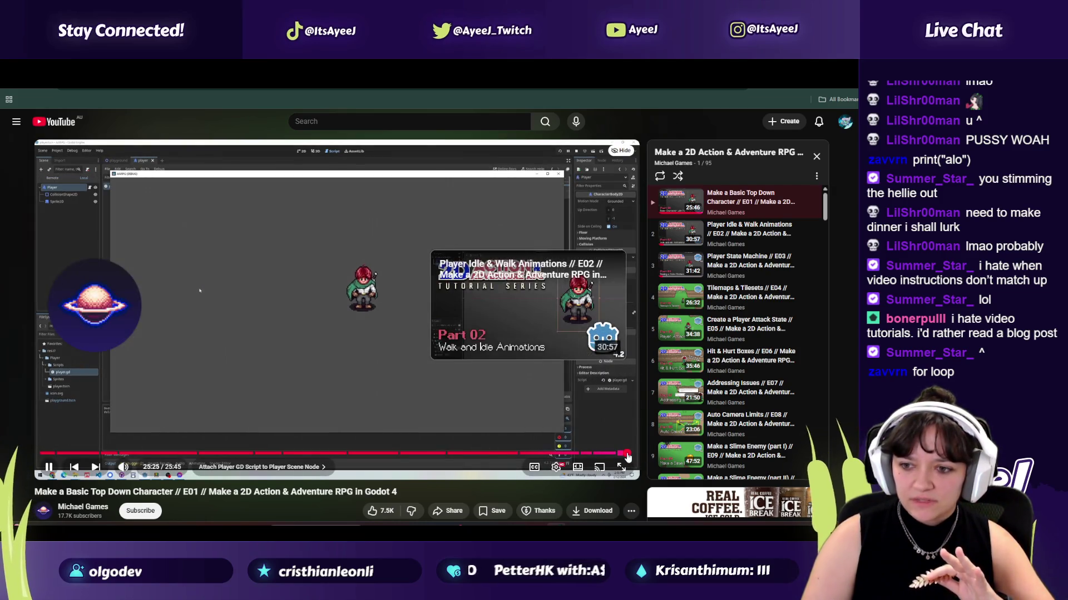
{"action": "left_click", "coordinate": [759, 237]}
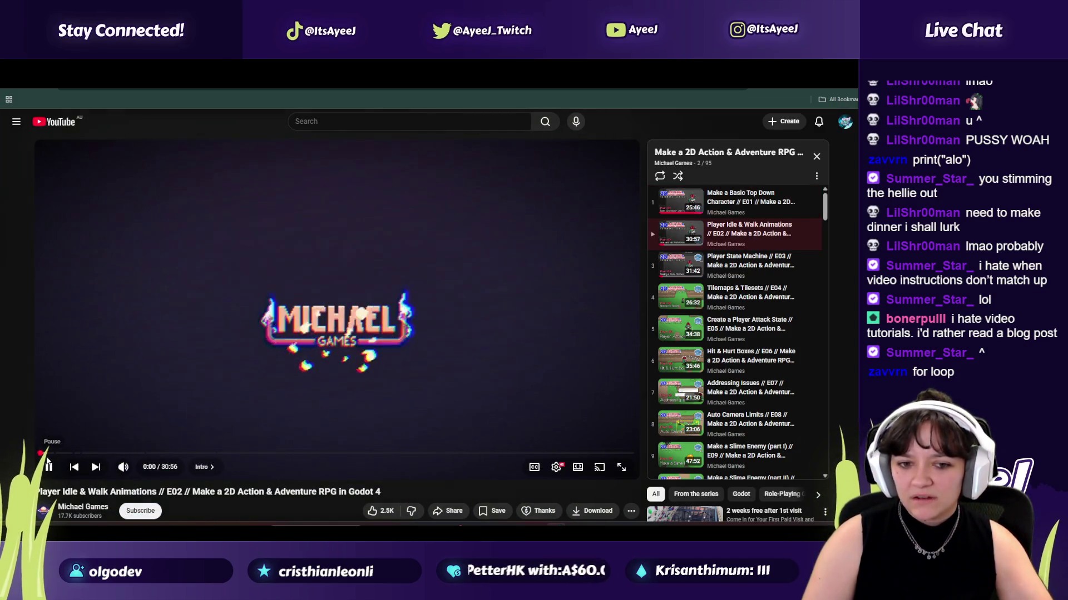
{"action": "left_click", "coordinate": [47, 454]}
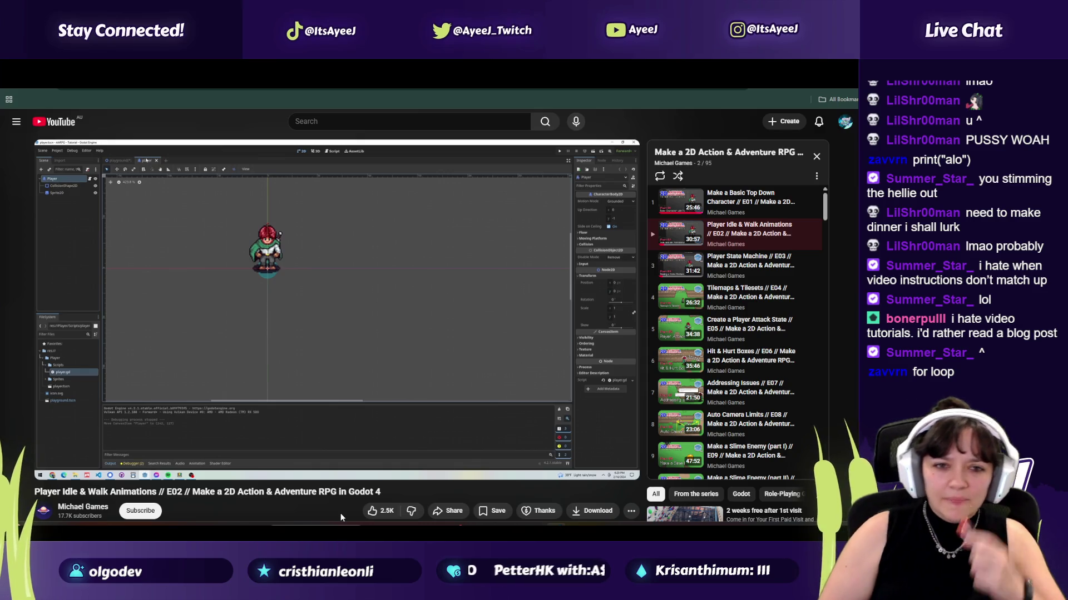
{"action": "key", "text": "space"}
{"action": "key", "text": "alt+Tab"}
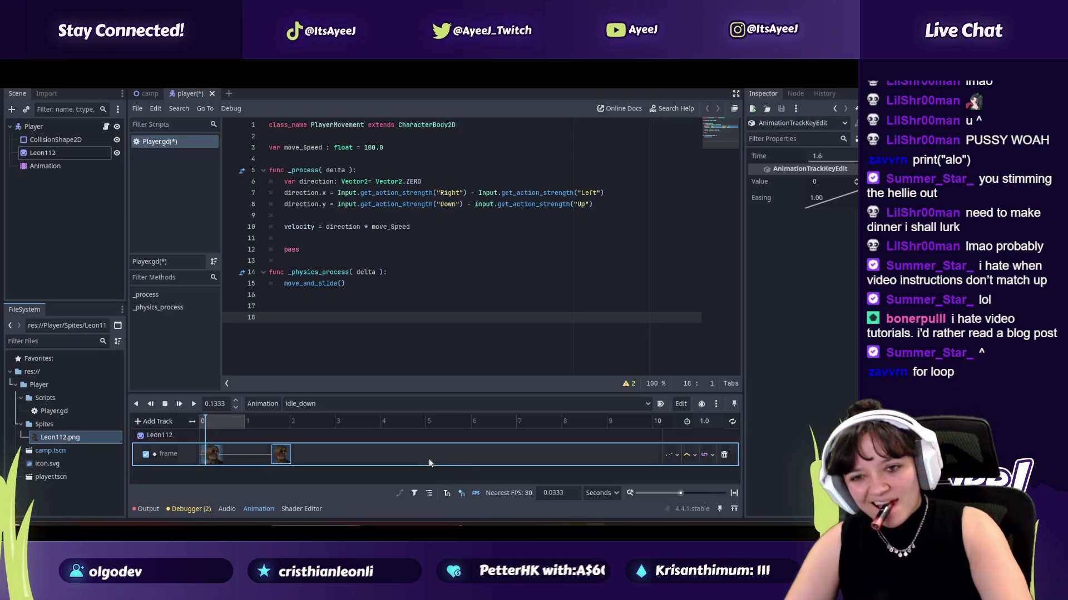
{"action": "left_click", "coordinate": [117, 154]}
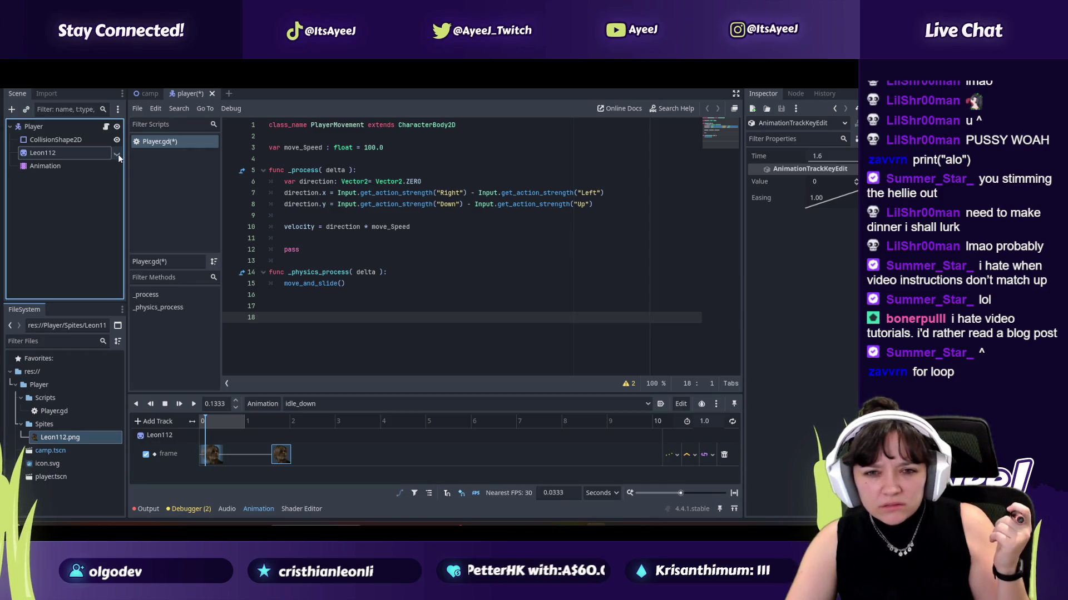
{"action": "left_click", "coordinate": [93, 153]}
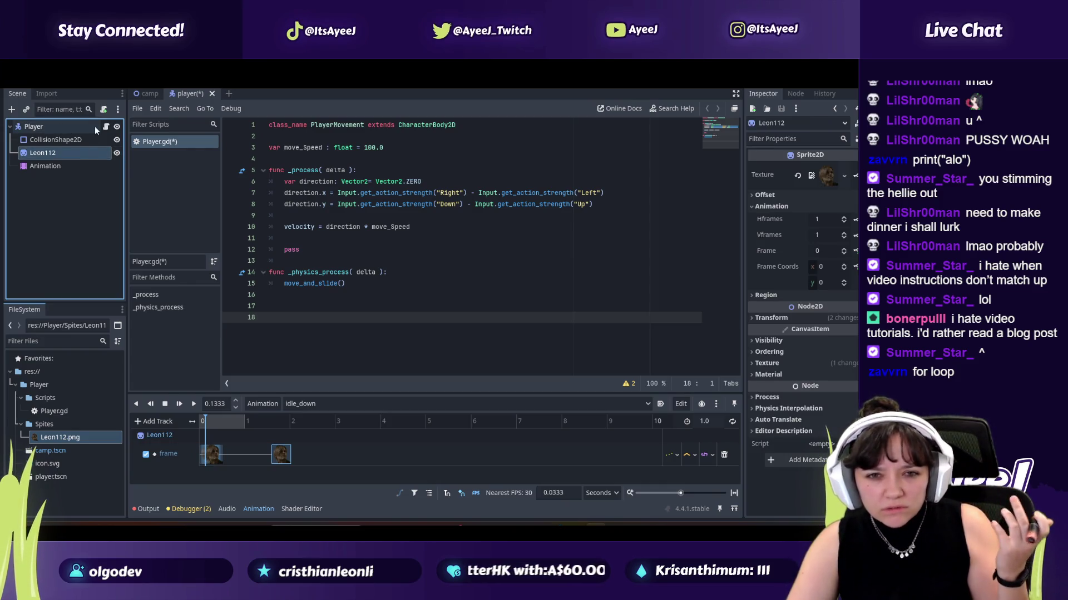
{"action": "left_click", "coordinate": [153, 93]}
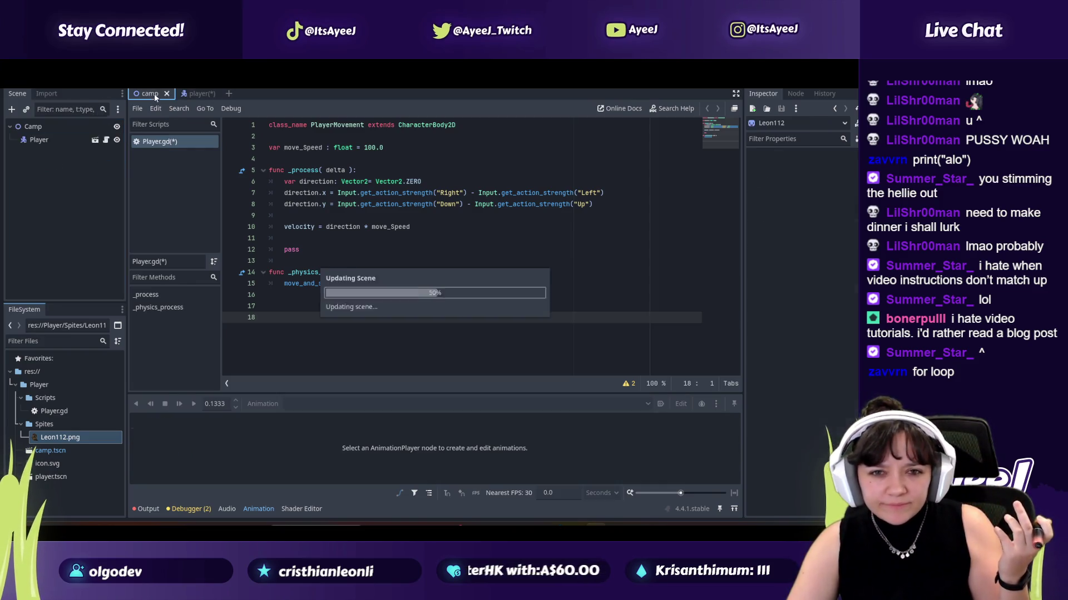
{"action": "left_click", "coordinate": [97, 140]}
{"action": "key", "text": "alt+Tab"}
{"action": "left_click", "coordinate": [345, 214]}
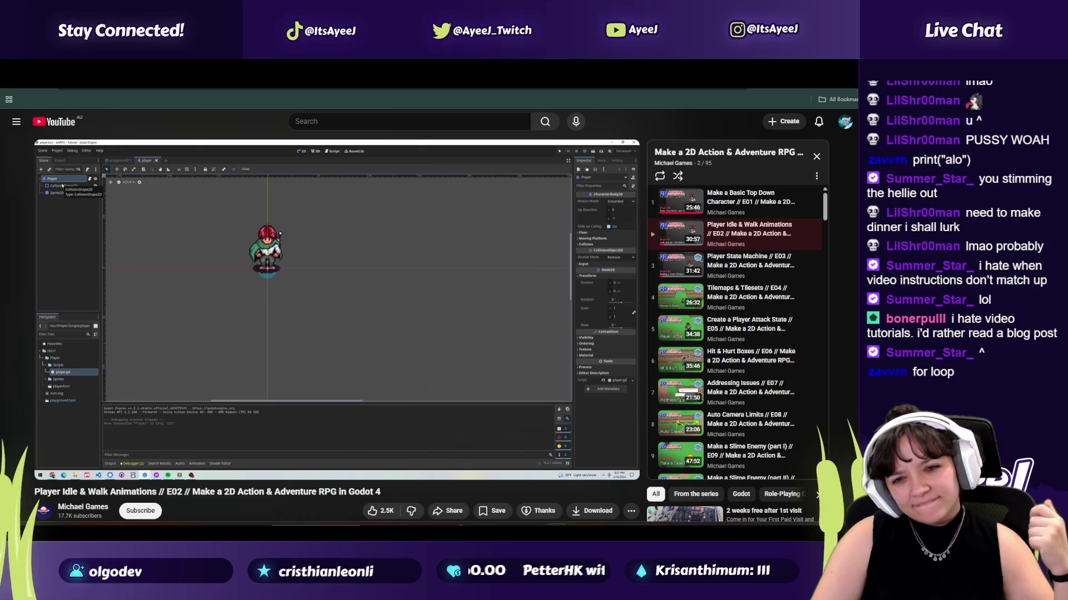
Step: Toggle playback with K, then jump back to episode 1, Make a Basic Top Down Character, with Shift+P
{"action": "mouse_move", "coordinate": [357, 246]}
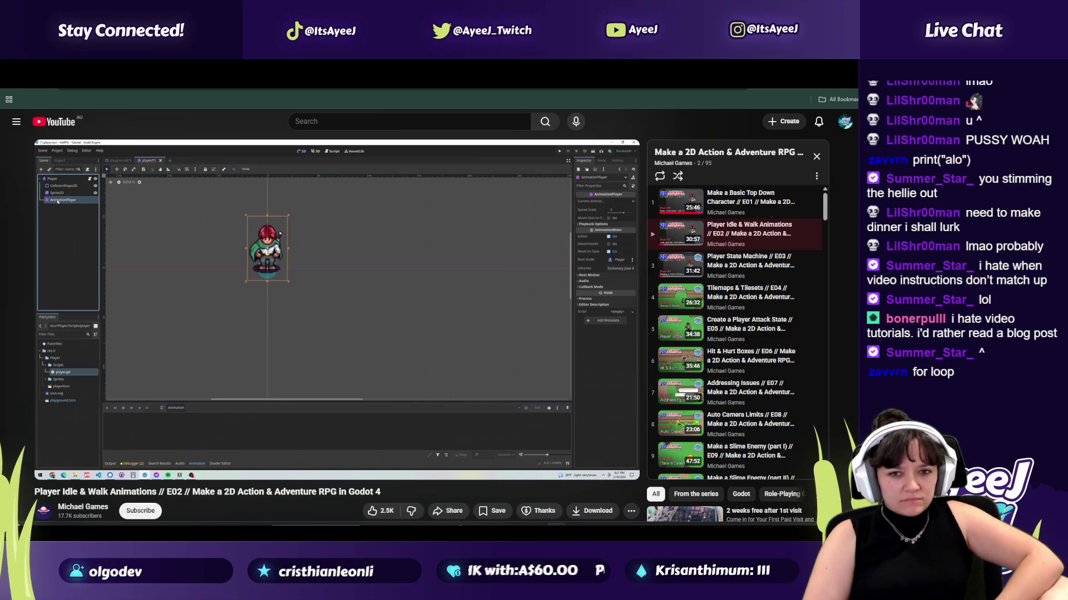
{"action": "key", "text": "k"}
{"action": "key", "text": "k"}
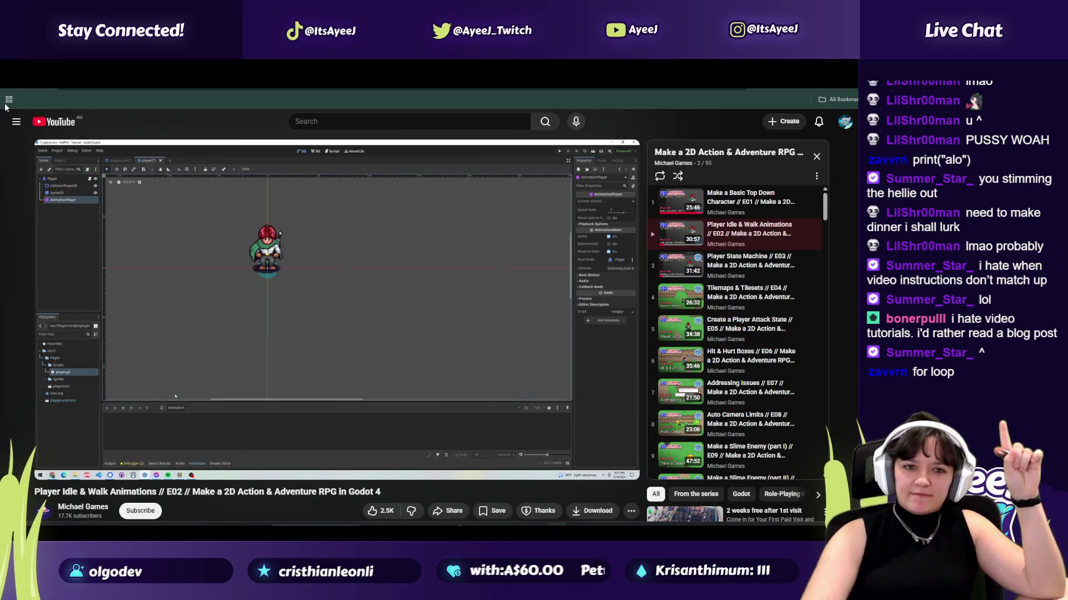
{"action": "key", "text": "shift+p"}
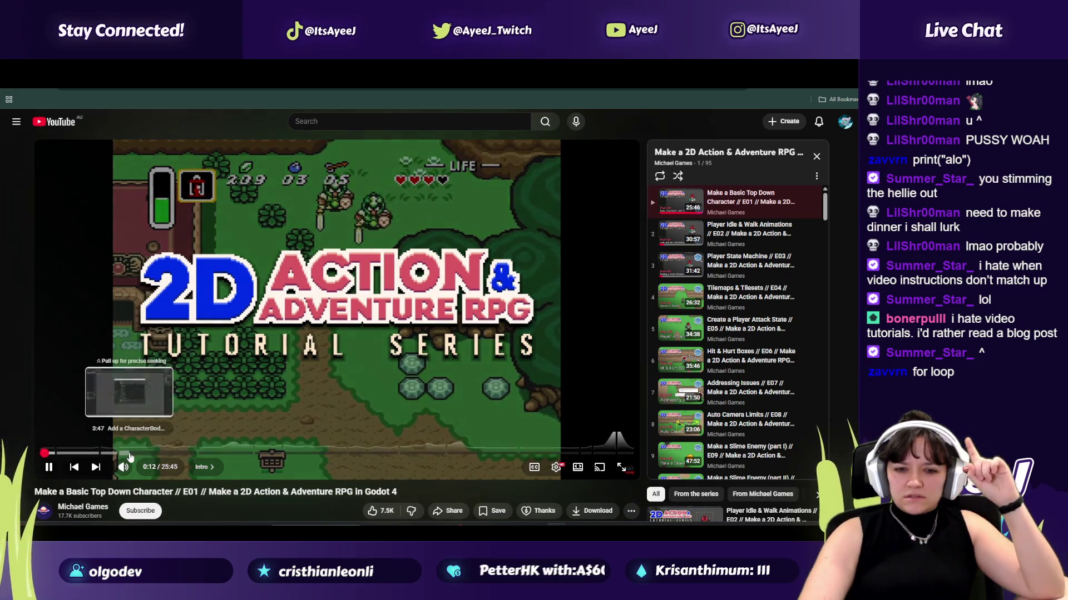
Step: Jump to the CharacterBody2D part and set the playback speed to 2x
{"action": "left_click", "coordinate": [132, 453]}
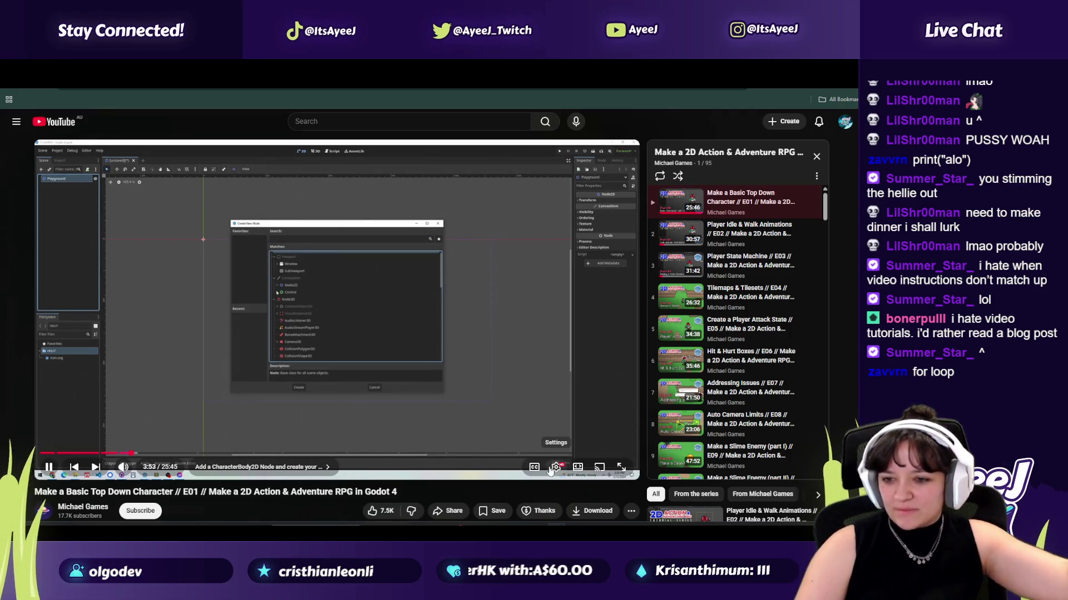
{"action": "left_click", "coordinate": [556, 467]}
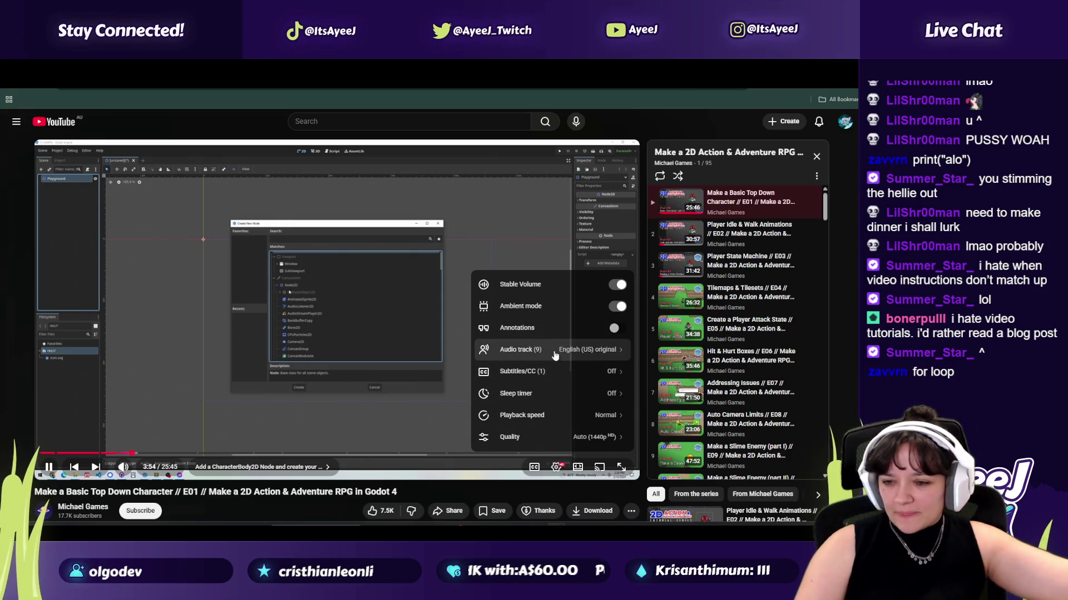
{"action": "left_click", "coordinate": [552, 372]}
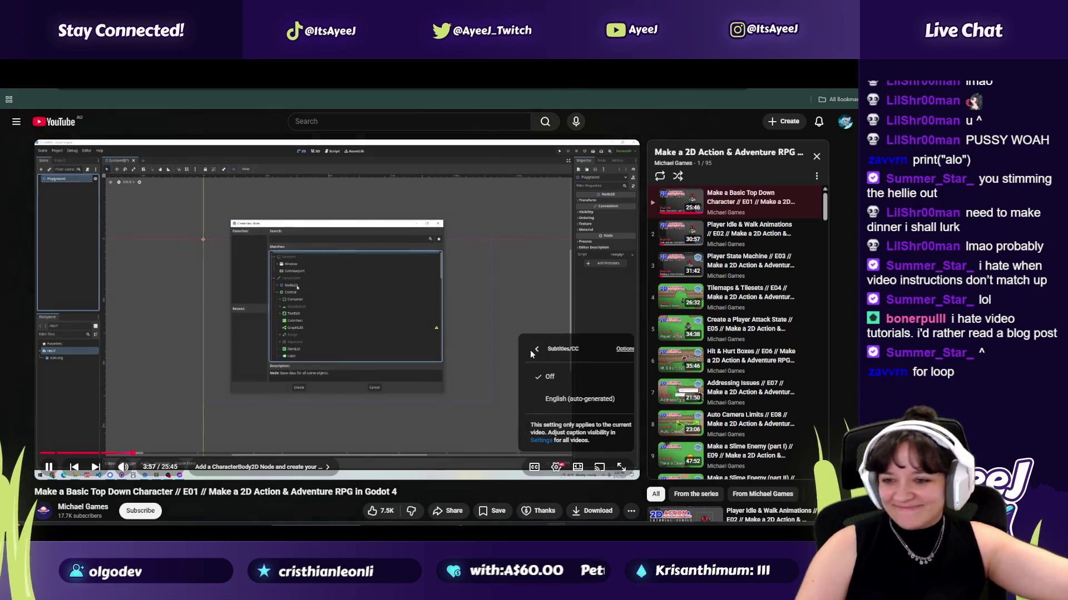
{"action": "left_click", "coordinate": [532, 351]}
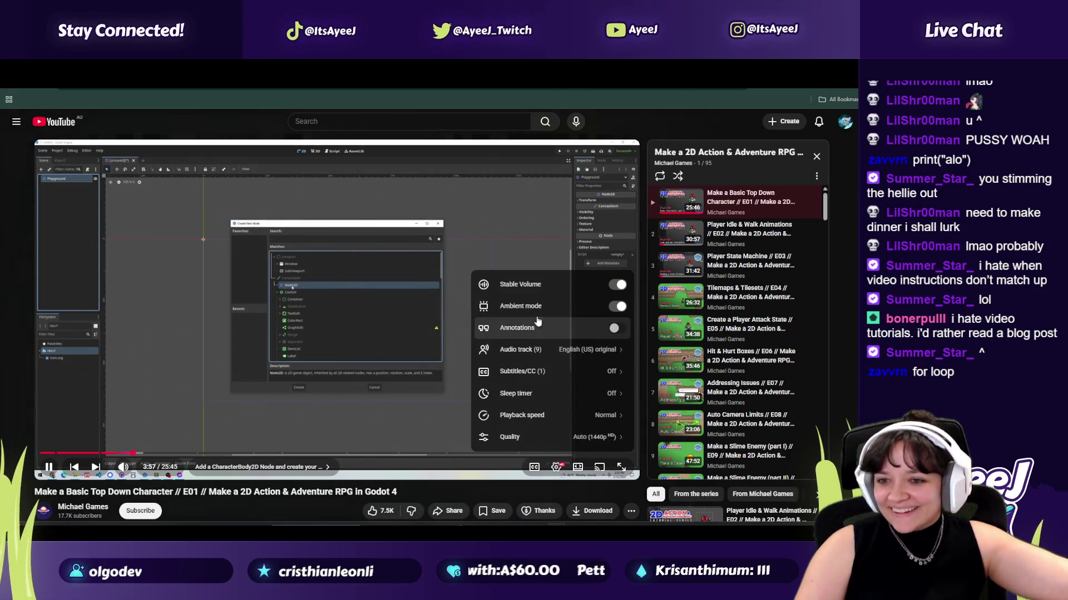
{"action": "left_click", "coordinate": [552, 414]}
{"action": "left_click", "coordinate": [586, 428]}
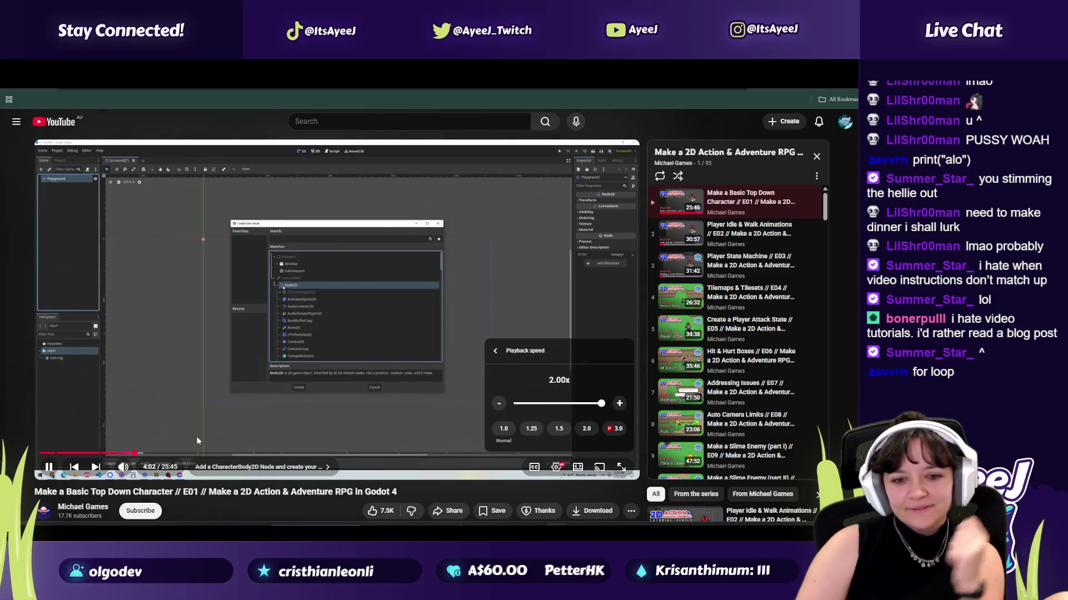
Step: Skim ahead to the Sprite2D and PNG import chapter at 8:38 and pause
{"action": "left_click", "coordinate": [152, 454]}
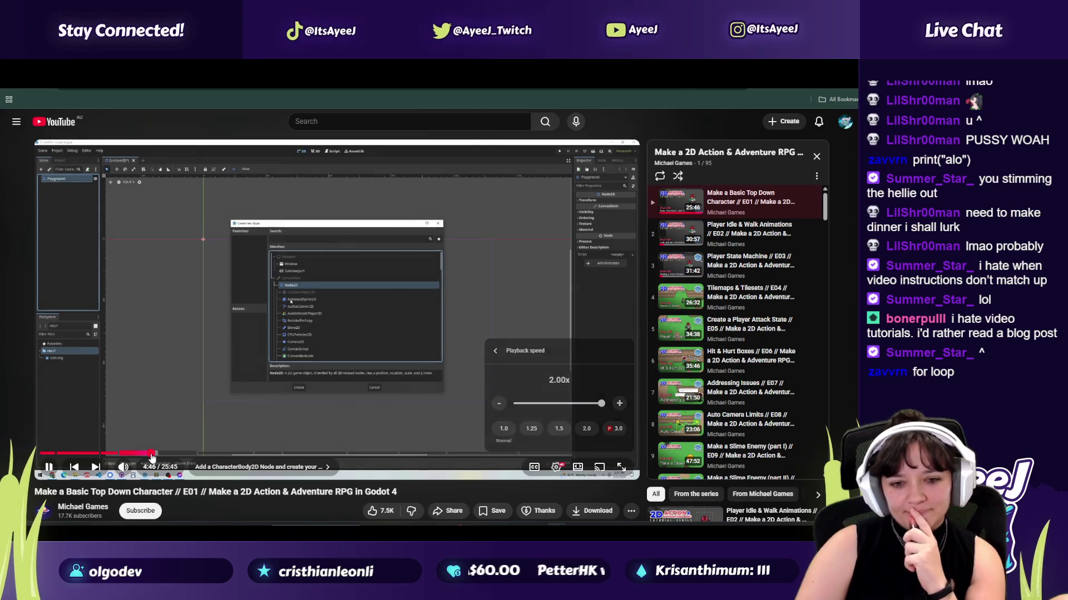
{"action": "left_click", "coordinate": [179, 455]}
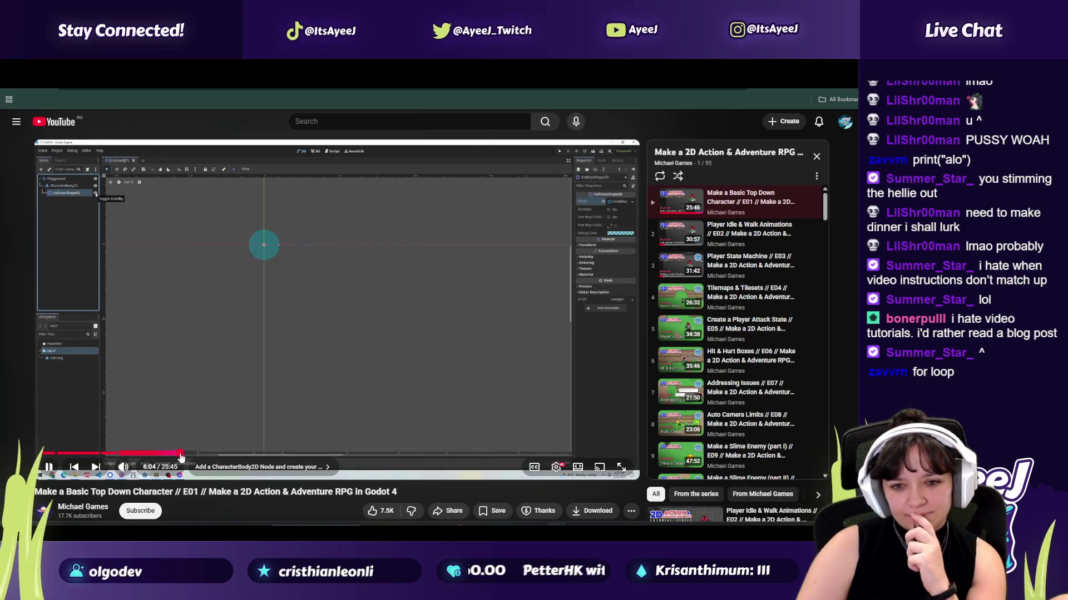
{"action": "left_click", "coordinate": [203, 455]}
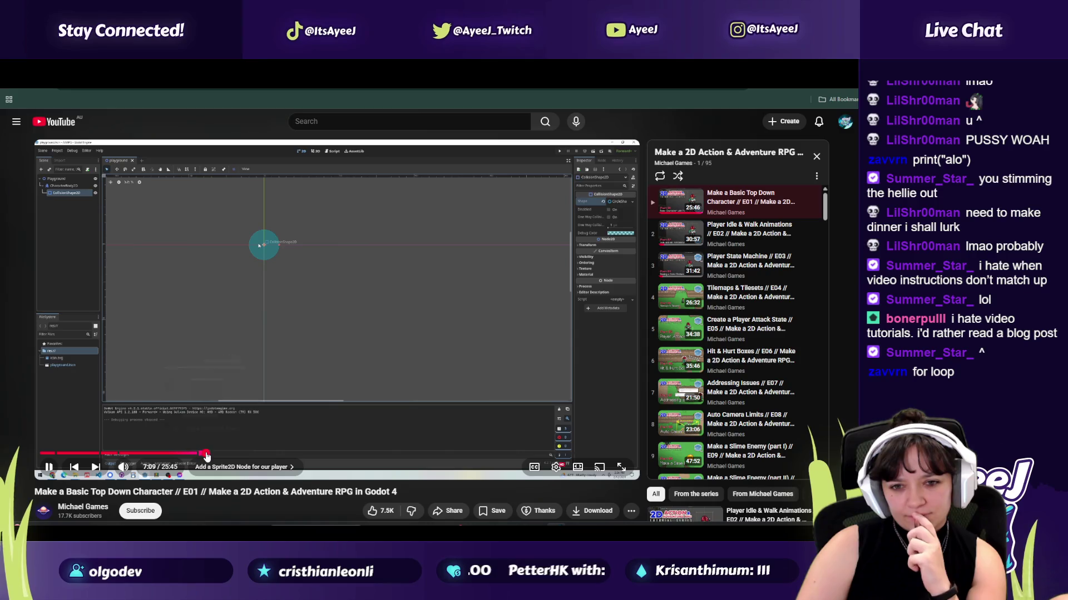
{"action": "left_click", "coordinate": [215, 455]}
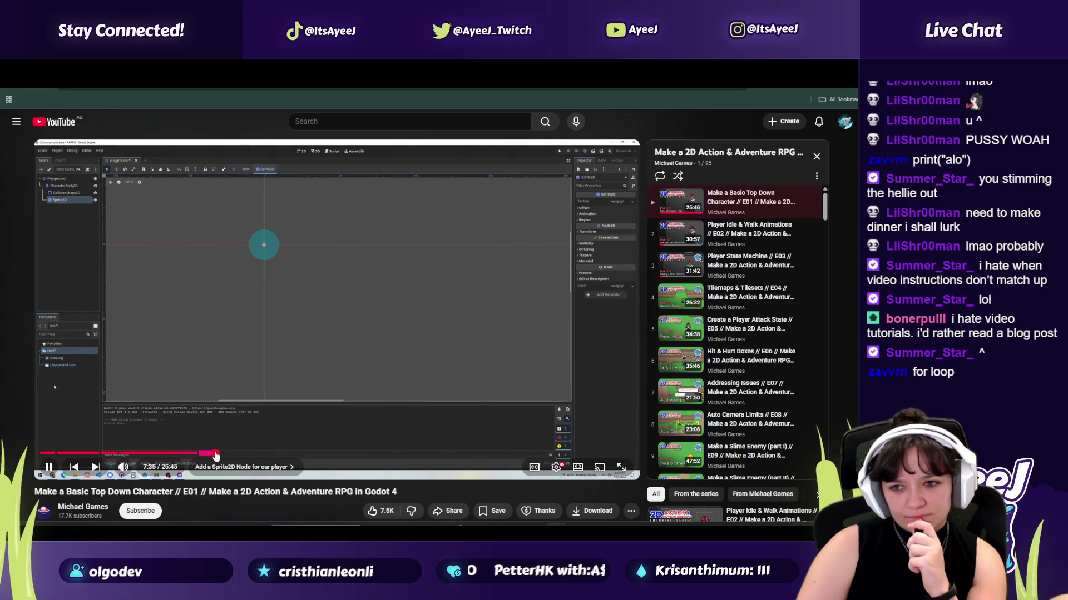
{"action": "left_click", "coordinate": [230, 454]}
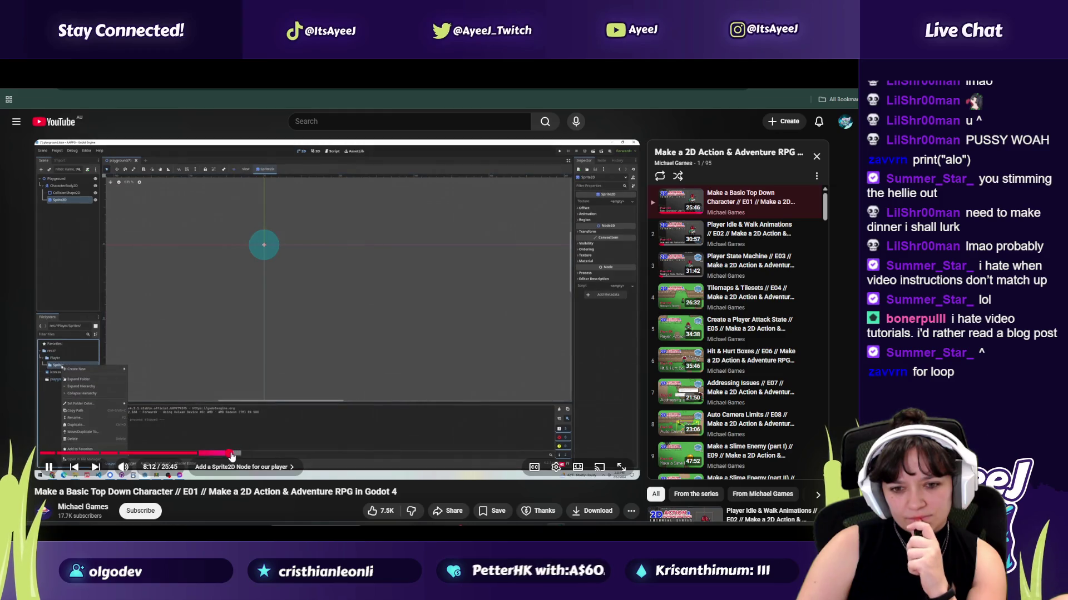
{"action": "left_click", "coordinate": [233, 454]}
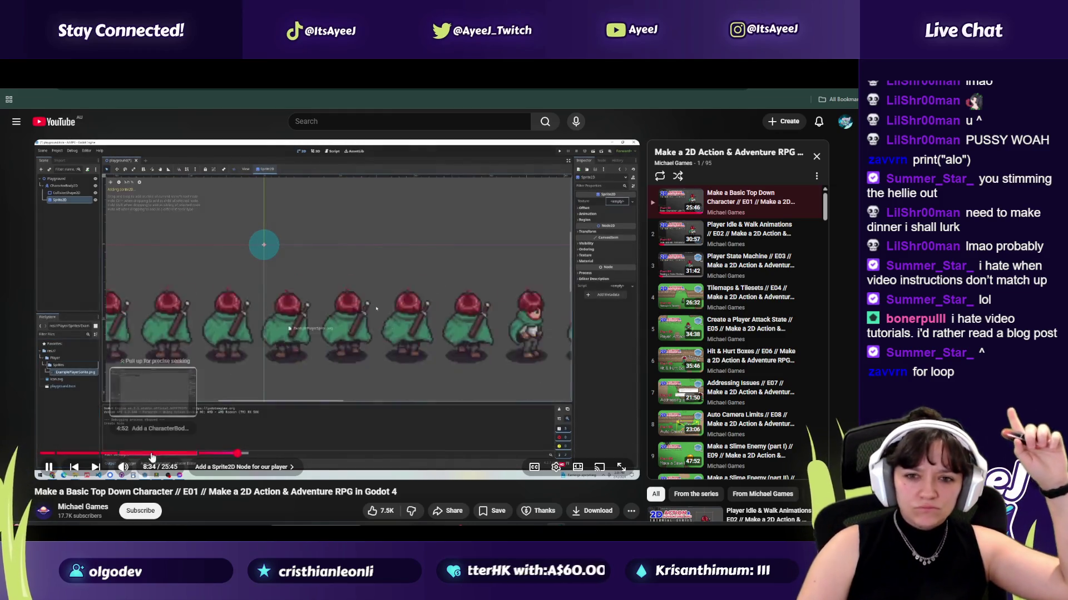
{"action": "left_click", "coordinate": [48, 466]}
Step: Reset playback speed to Normal, resume the video, and switch to the Godot editor
{"action": "left_click", "coordinate": [556, 467]}
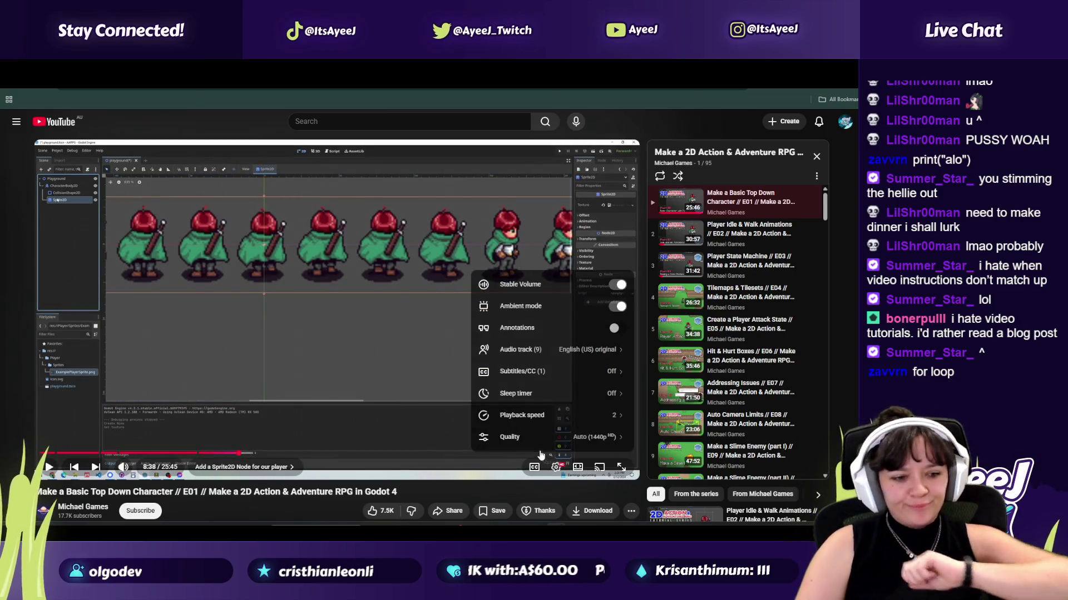
{"action": "left_click", "coordinate": [583, 415]}
{"action": "left_click", "coordinate": [551, 404]}
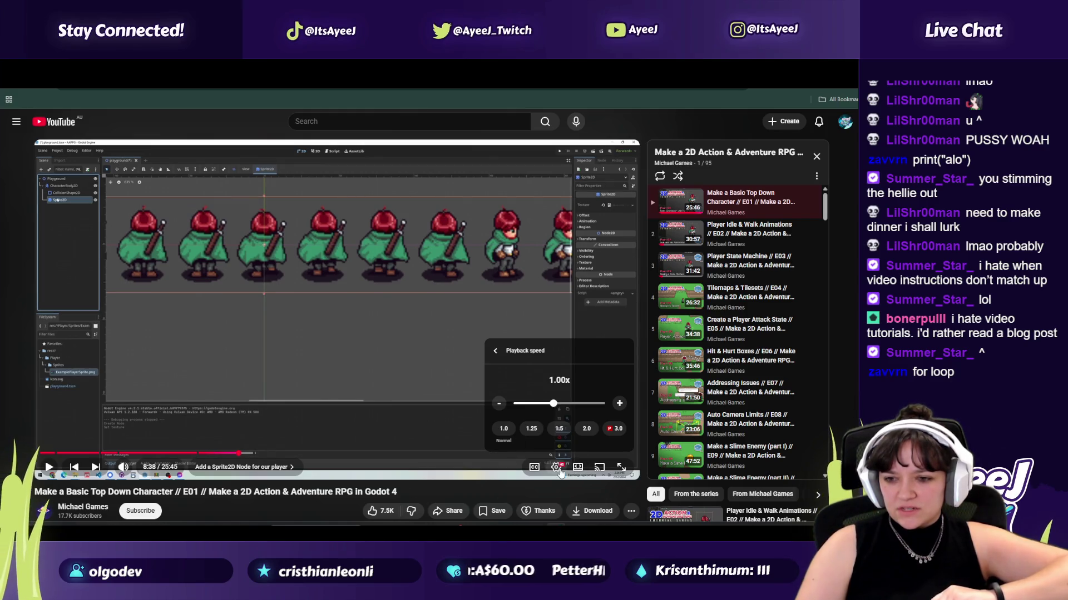
{"action": "left_click", "coordinate": [496, 350]}
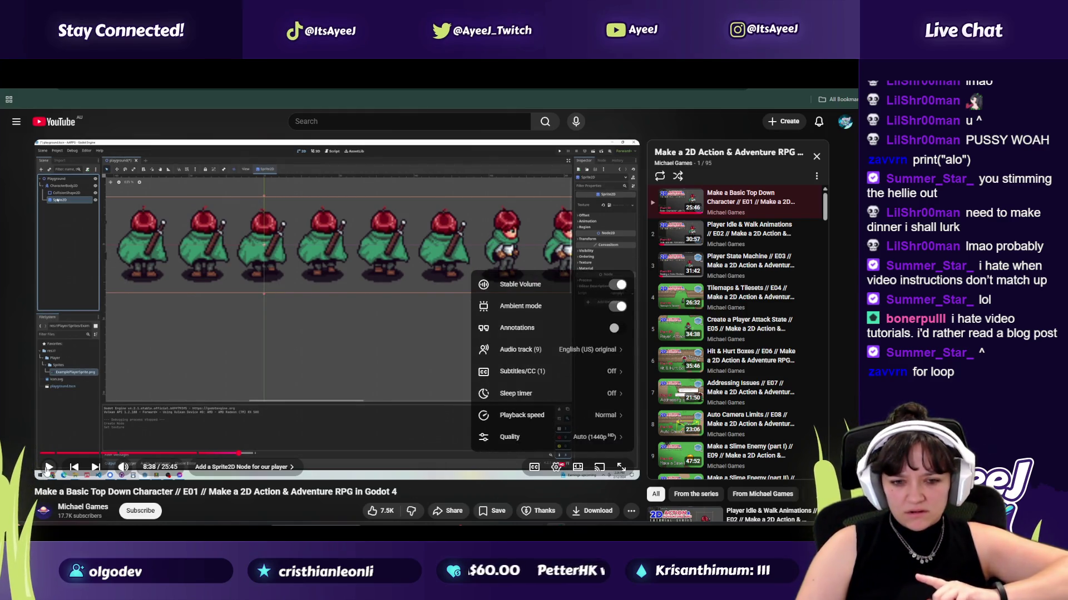
{"action": "left_click", "coordinate": [49, 469]}
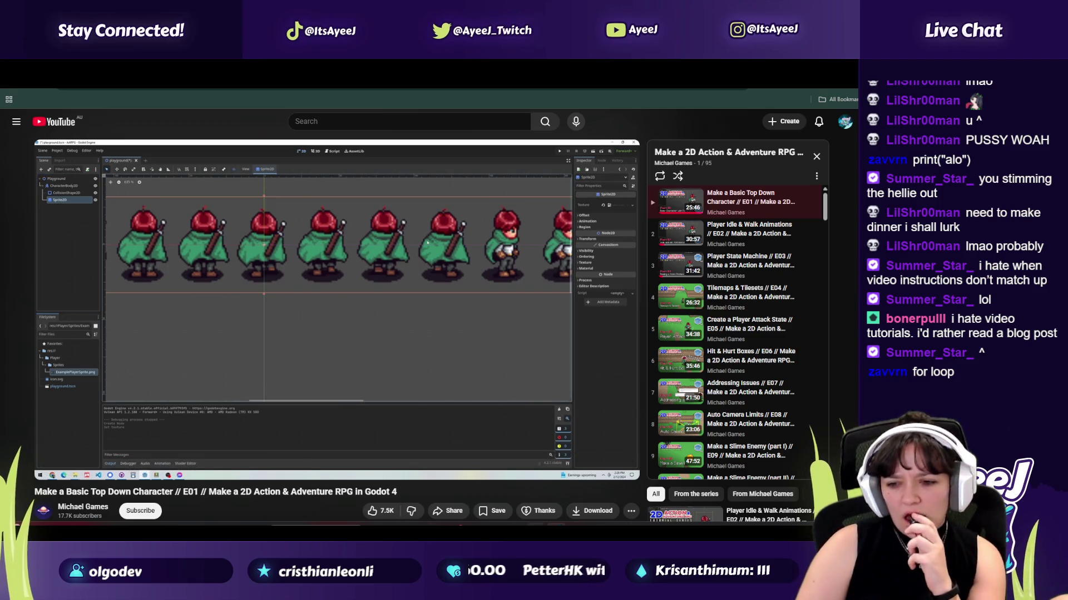
{"action": "left_click", "coordinate": [611, 525]}
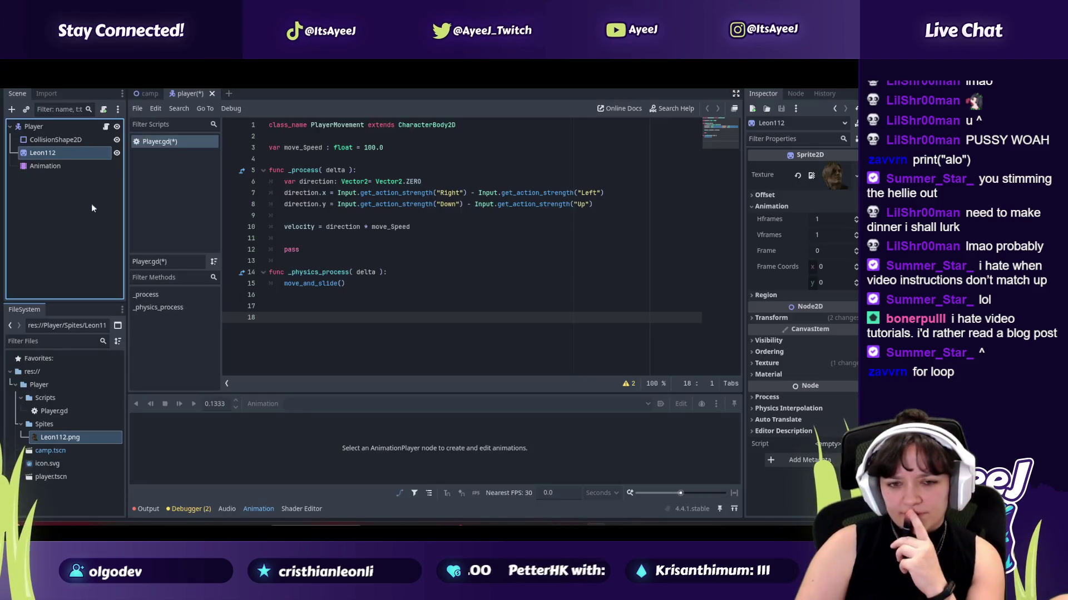
Step: Open and dismiss the Leon112 node's context menu, then restore the editor's side panels
{"action": "right_click", "coordinate": [42, 156]}
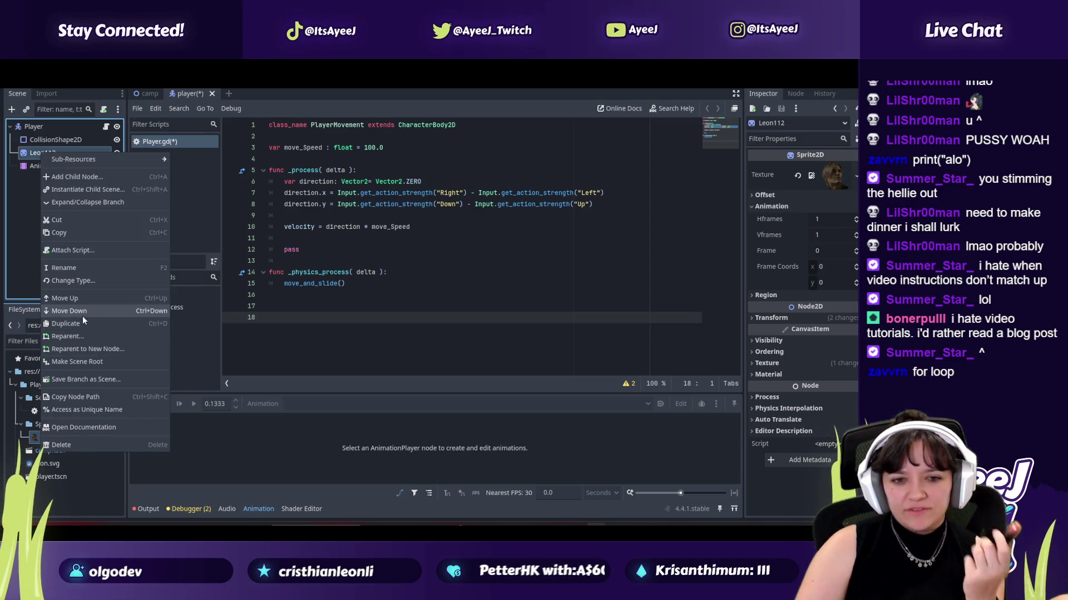
{"action": "left_click", "coordinate": [160, 92]}
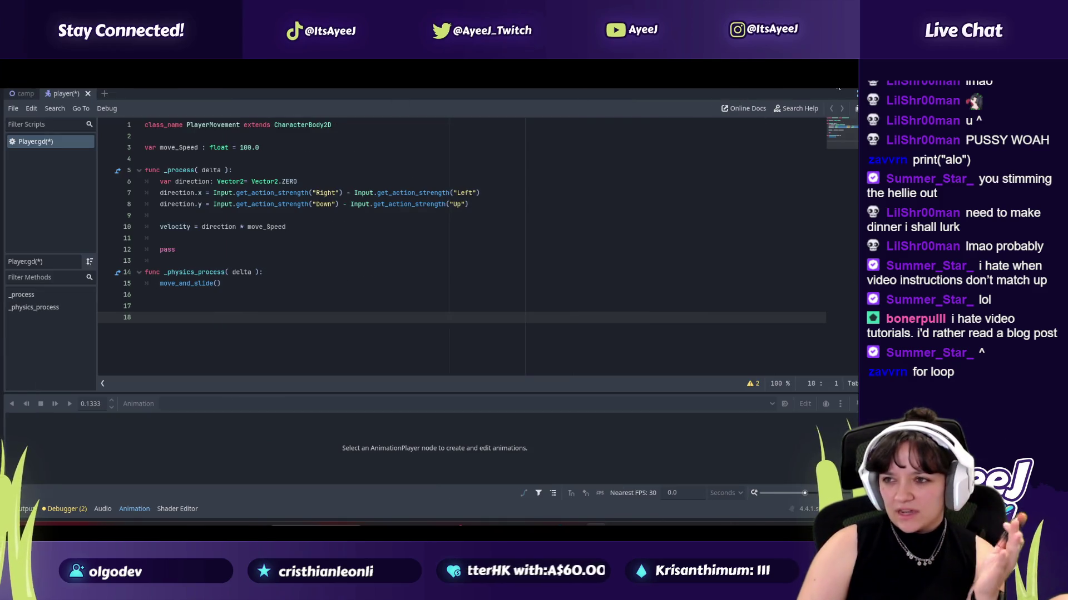
{"action": "left_click", "coordinate": [855, 108]}
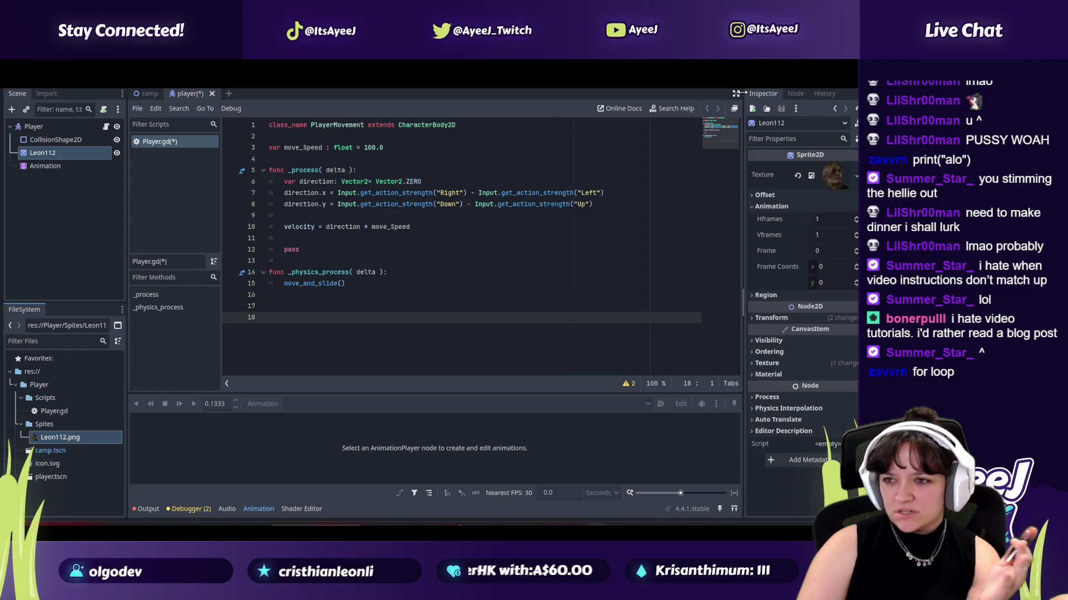
Step: Select lines 5–17 in Player.gd and go back to the 2D scene view
{"action": "left_click", "coordinate": [145, 108]}
{"action": "left_click", "coordinate": [378, 167]}
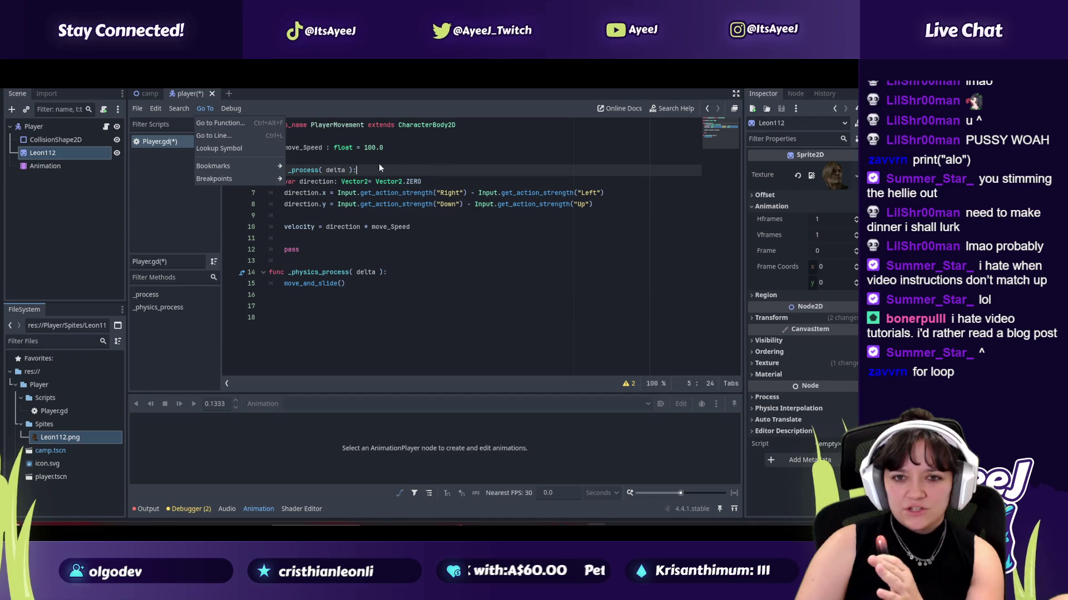
{"action": "left_click", "coordinate": [512, 308], "text": "shift"}
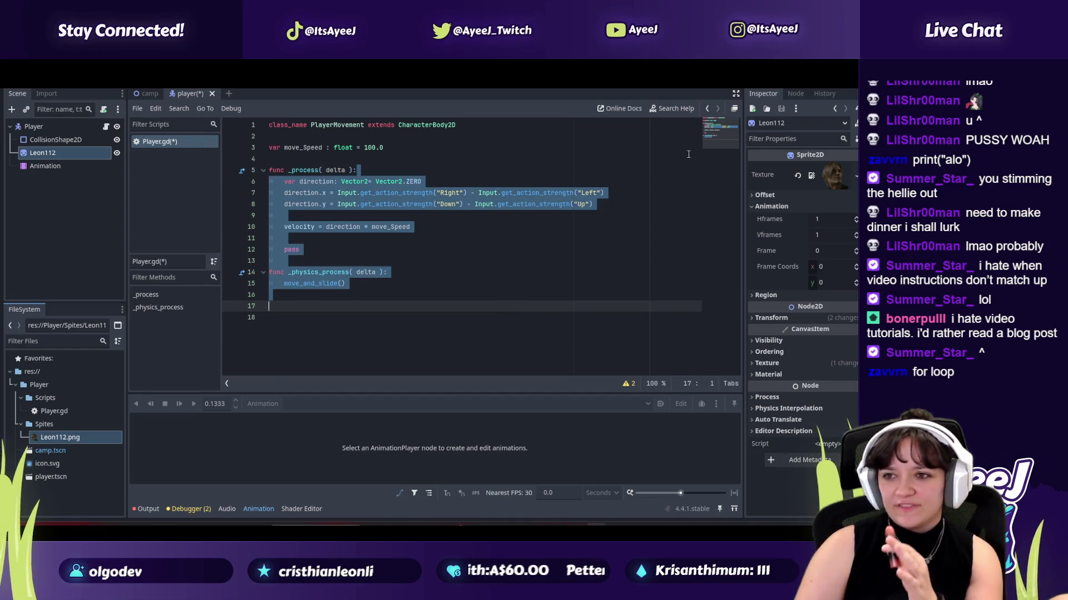
{"action": "key", "text": "ctrl+F1"}
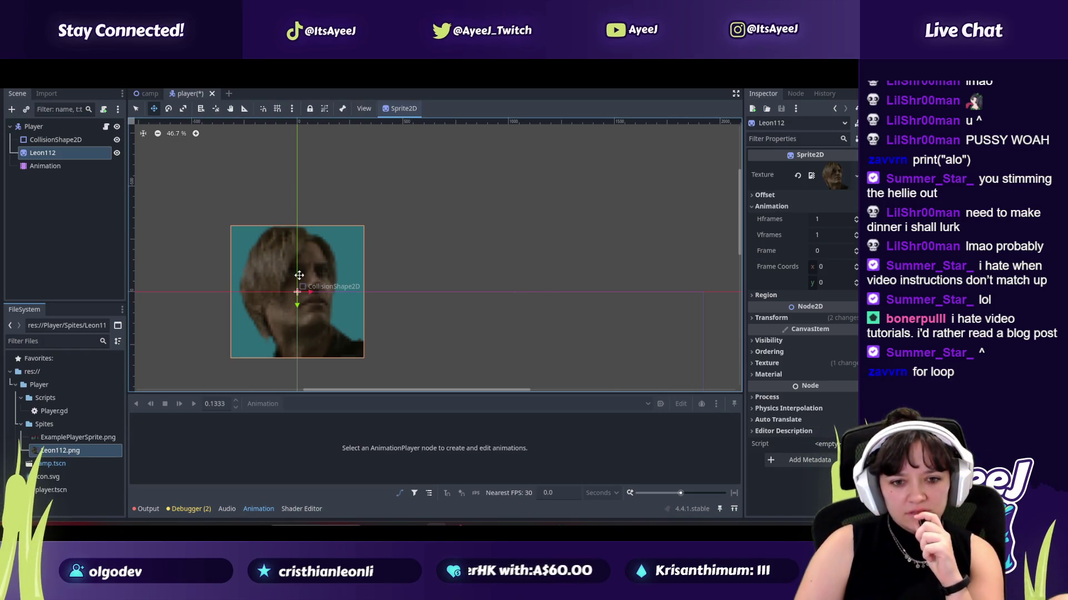
{"action": "left_click", "coordinate": [61, 437]}
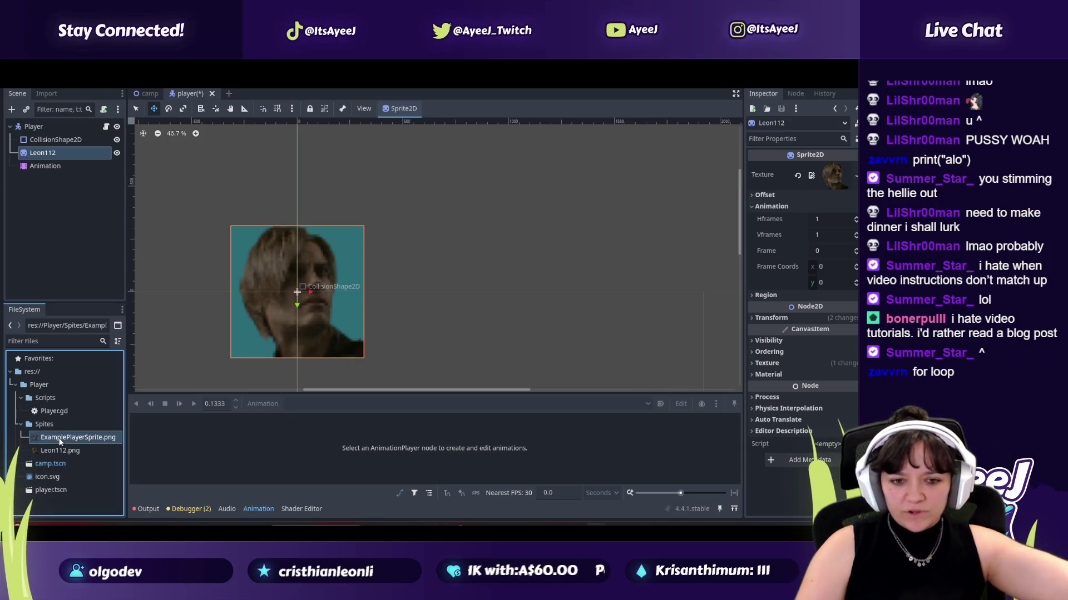
Step: Drop ExamplePlayerSprite.png onto the 2D canvas as a new sprite node
{"action": "mouse_move", "coordinate": [62, 437]}
{"action": "left_mouse_down"}
{"action": "mouse_move", "coordinate": [258, 256]}
{"action": "mouse_move", "coordinate": [281, 279]}
{"action": "left_mouse_up"}
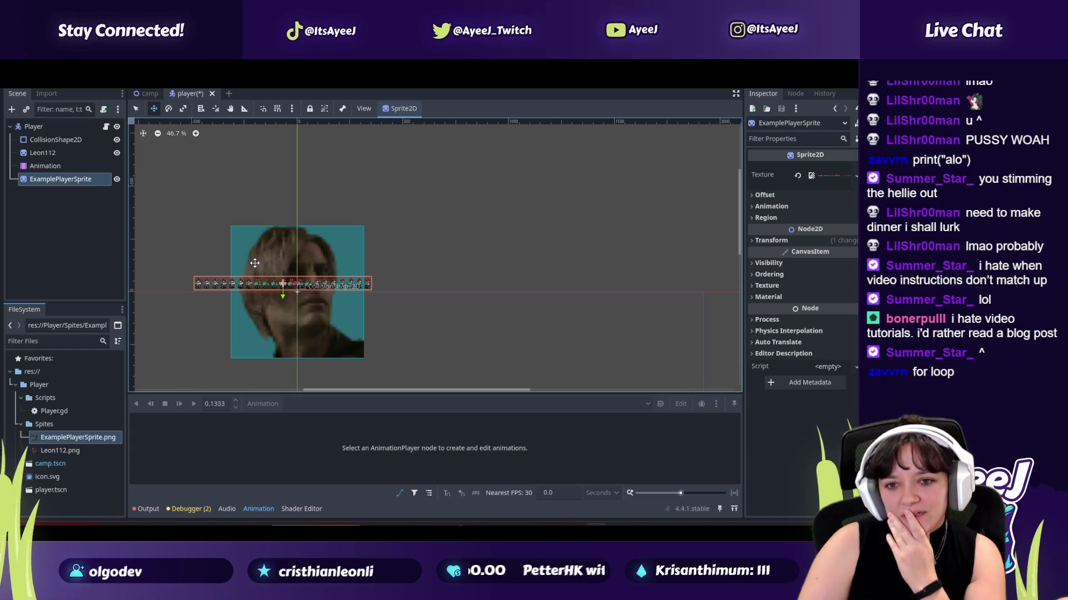
{"action": "scroll", "coordinate": [253, 283], "scroll_direction": "up", "scroll_amount": 2}
{"action": "scroll", "coordinate": [252, 292], "scroll_direction": "up", "scroll_amount": 2}
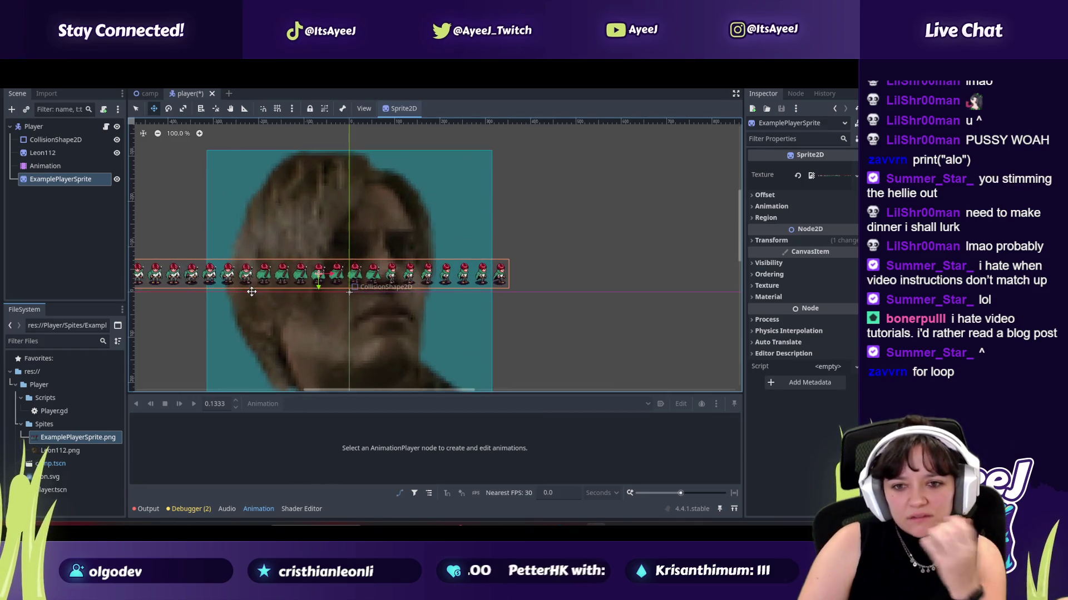
{"action": "scroll", "coordinate": [251, 292], "scroll_direction": "up", "scroll_amount": 1}
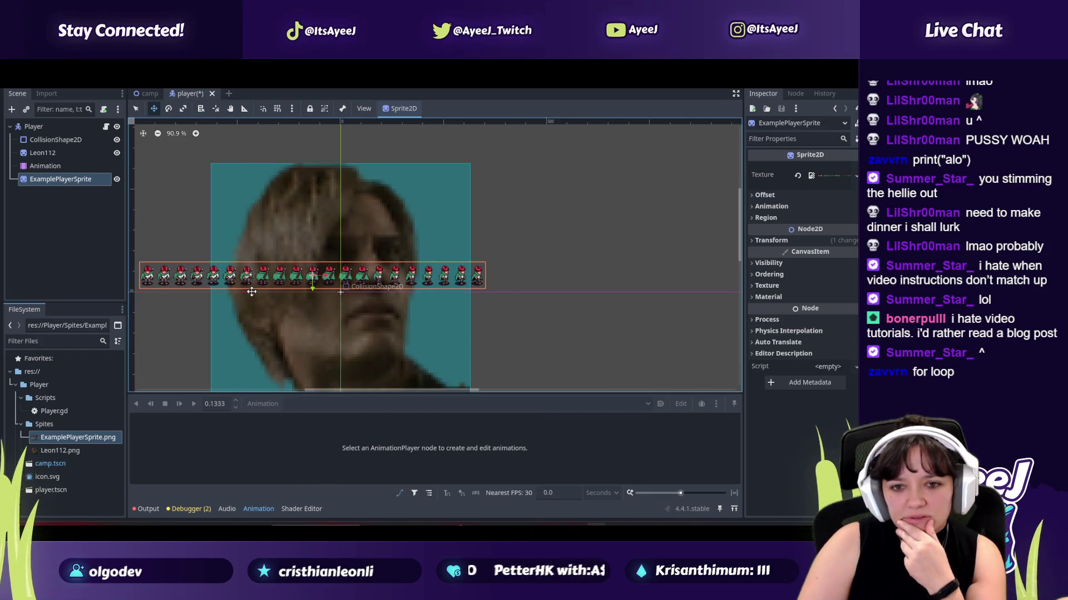
{"action": "scroll", "coordinate": [251, 291], "scroll_direction": "down", "scroll_amount": 2}
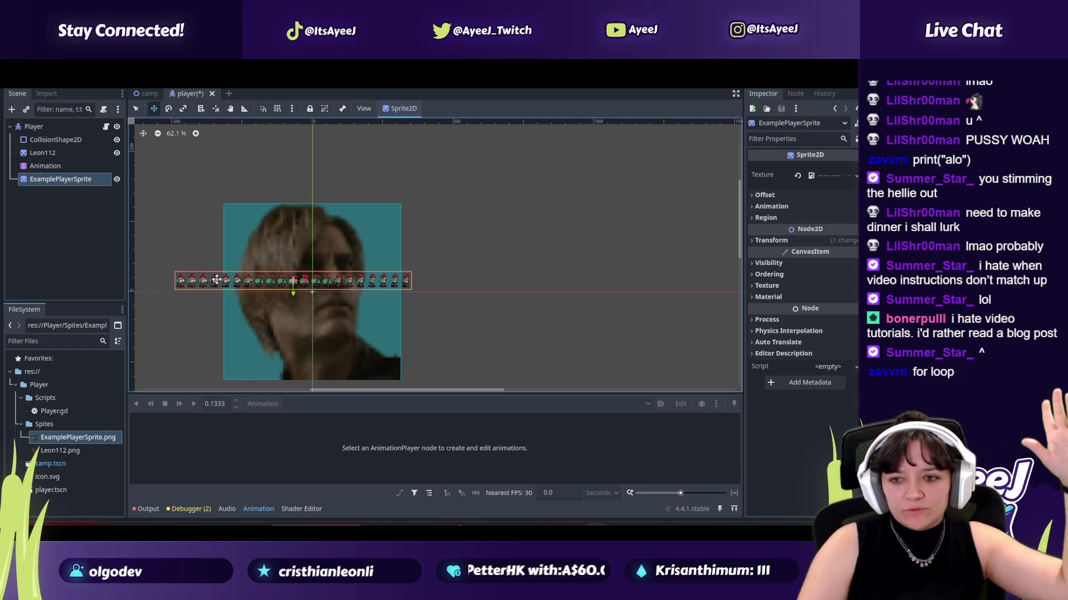
Step: Undo an accidental move of the sprite strip and reorder the node right after Leon112
{"action": "left_click_drag", "start_coordinate": [217, 280], "coordinate": [352, 279]}
{"action": "key", "text": "ctrl+z"}
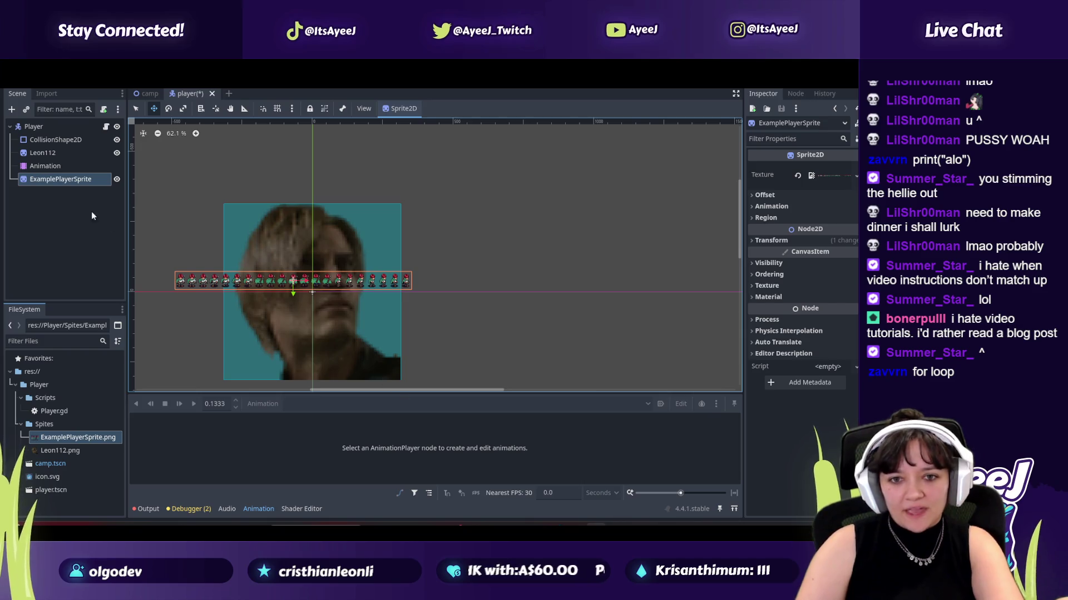
{"action": "mouse_move", "coordinate": [67, 182]}
{"action": "left_mouse_down"}
{"action": "mouse_move", "coordinate": [65, 148]}
{"action": "mouse_move", "coordinate": [58, 170]}
{"action": "left_mouse_up"}
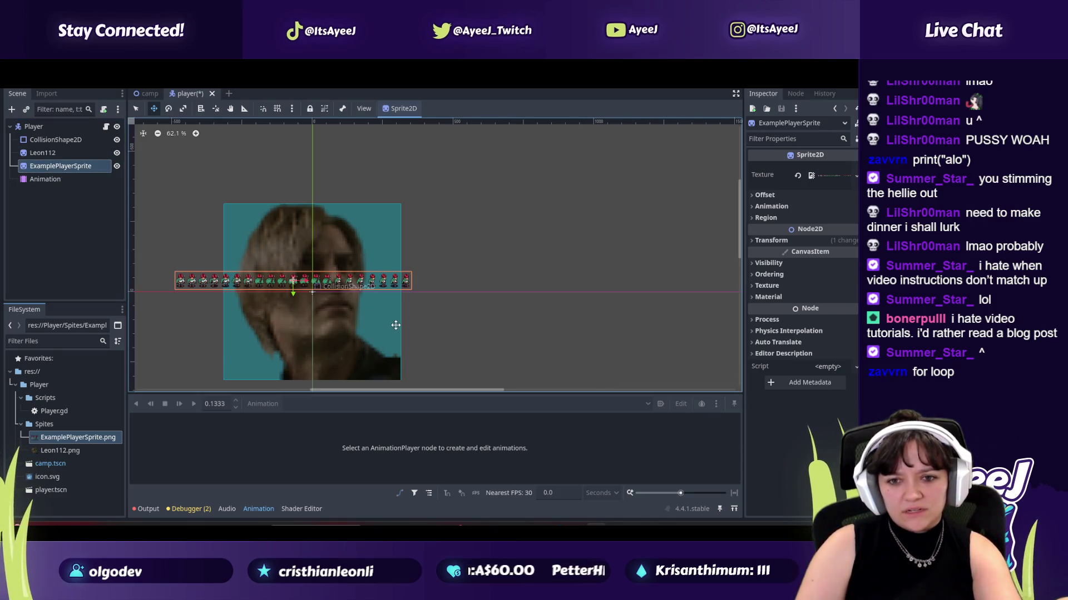
{"action": "key", "text": "alt+Tab"}
{"action": "key", "text": "Tab"}
{"action": "key", "text": "Tab"}
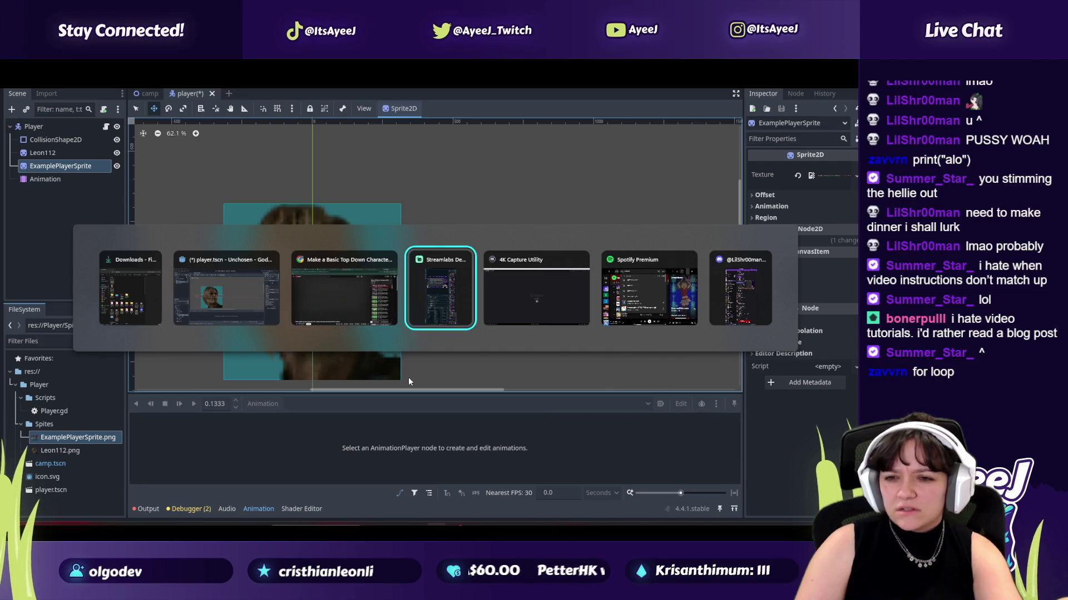
Step: Play the top-down character tutorial's Sprite2D section in the browser, pausing at 8:11
{"action": "key", "text": "alt+Tab"}
{"action": "key", "text": "alt+Tab"}
{"action": "key", "text": "Tab"}
{"action": "key", "text": "Tab"}
{"action": "key", "text": "Tab"}
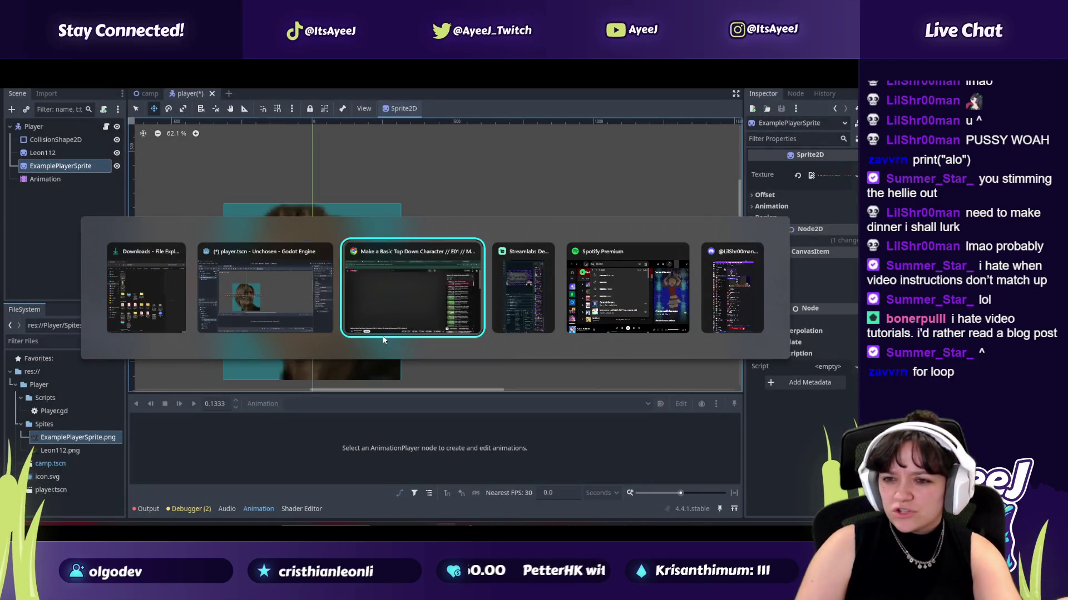
{"action": "key", "text": "alt+Tab"}
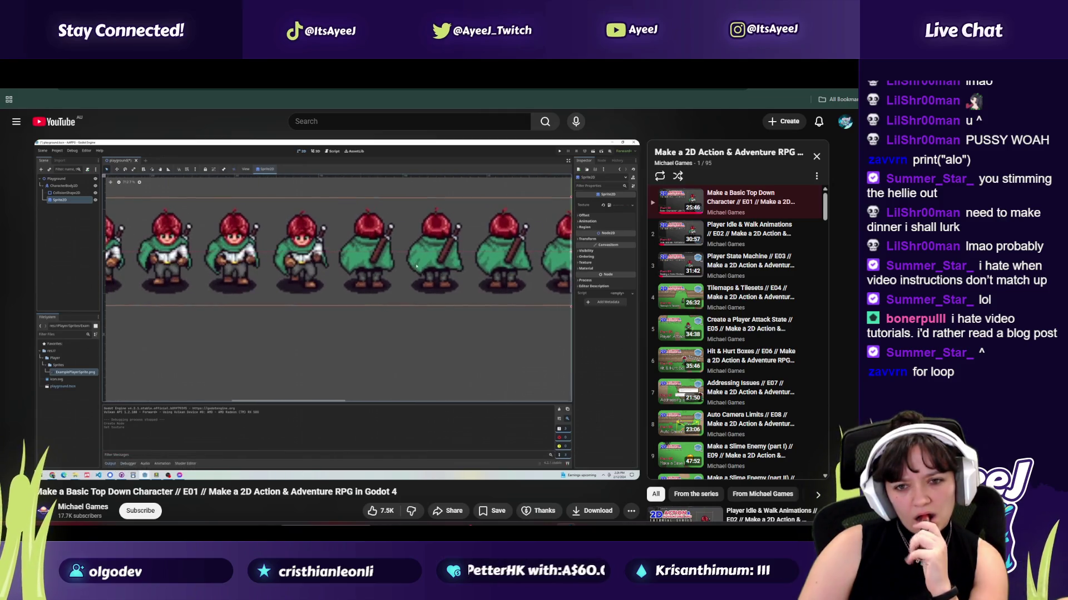
{"action": "mouse_move", "coordinate": [355, 322]}
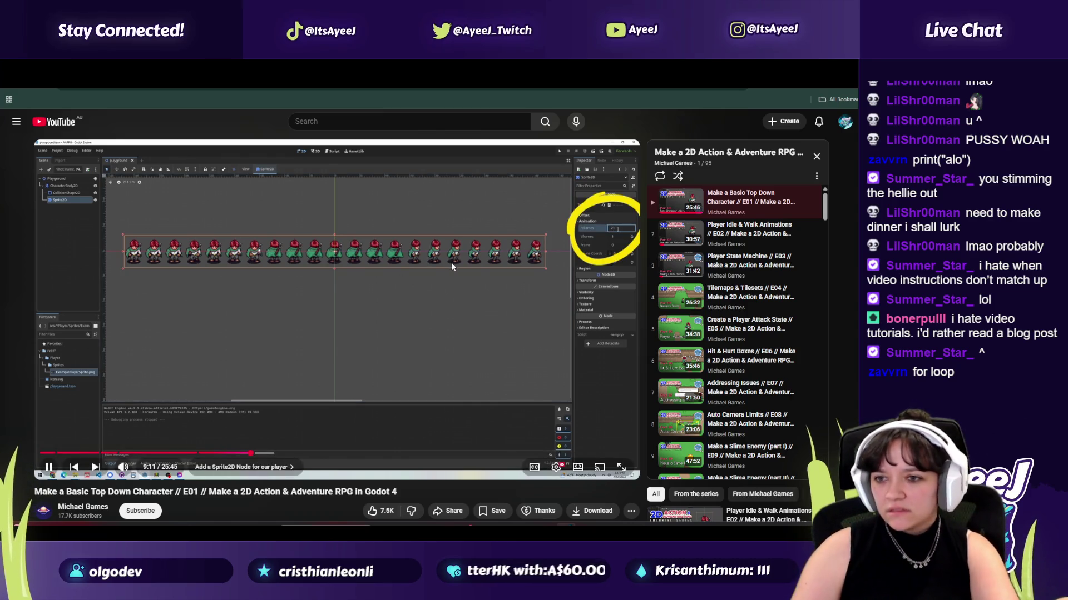
{"action": "left_click", "coordinate": [422, 318]}
Step: Expand ExamplePlayerSprite's Animation properties and set Hframes to 21, checking the tutorial for the value
{"action": "key", "text": "alt+Tab"}
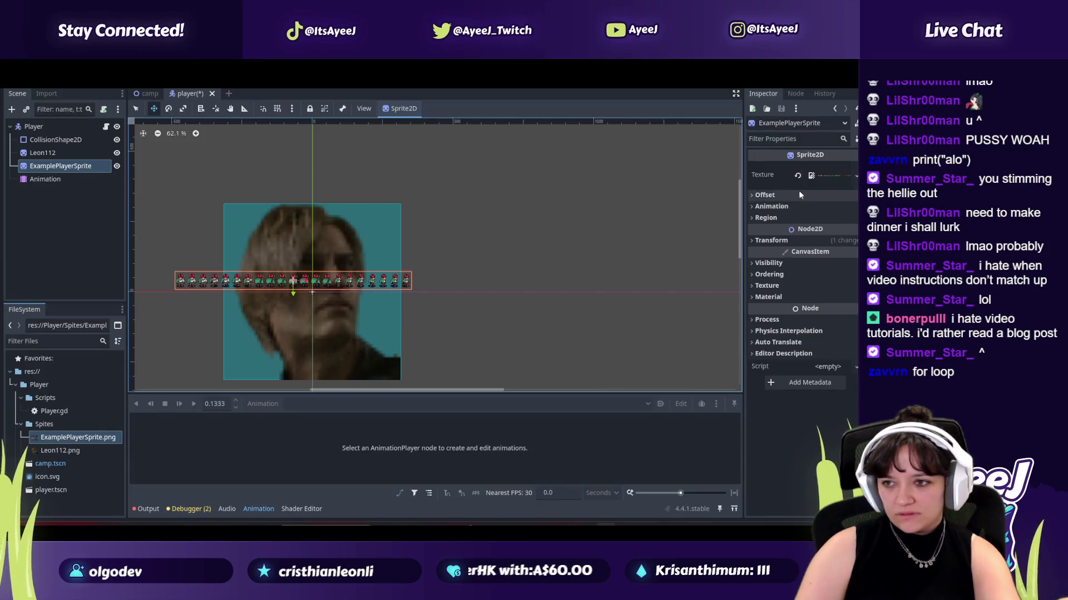
{"action": "left_click", "coordinate": [800, 207]}
{"action": "left_click", "coordinate": [831, 218]}
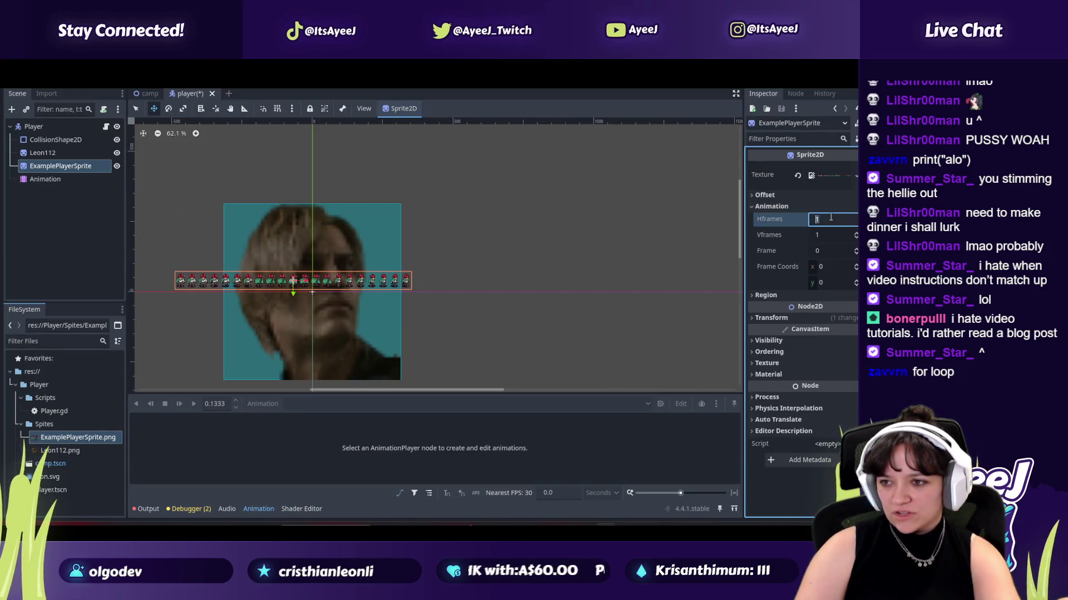
{"action": "type", "text": "21"}
{"action": "key", "text": "alt+Tab"}
{"action": "left_click", "coordinate": [325, 278]}
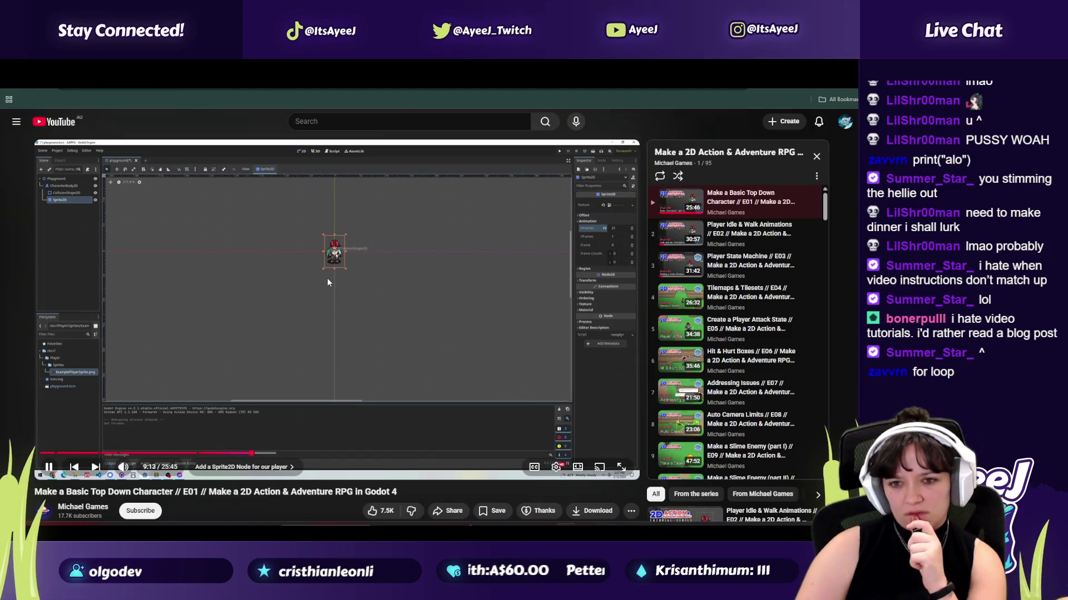
{"action": "left_click", "coordinate": [367, 289]}
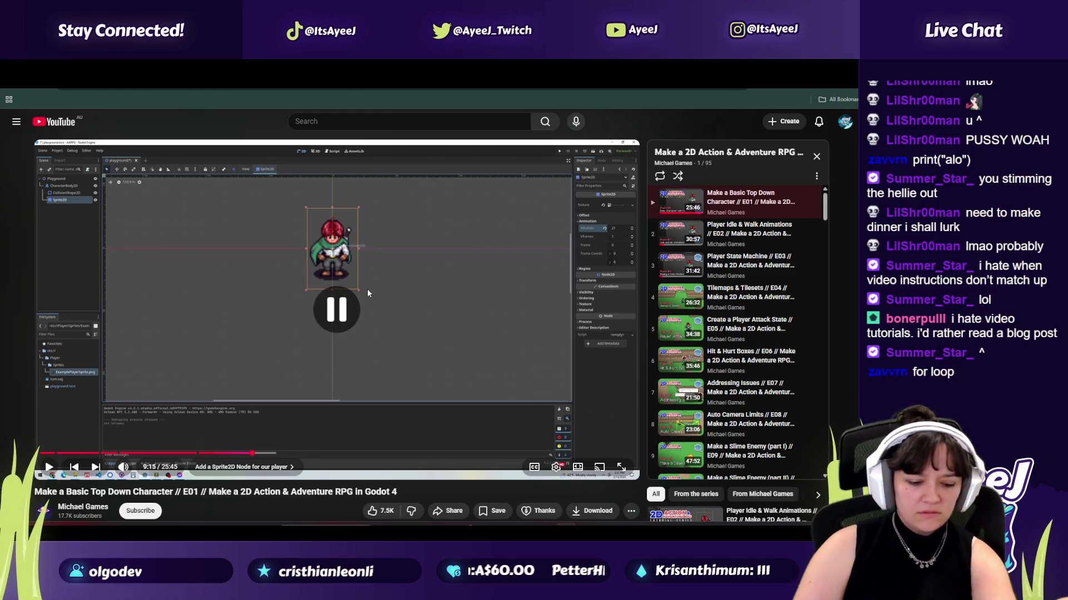
{"action": "key", "text": "alt+Tab"}
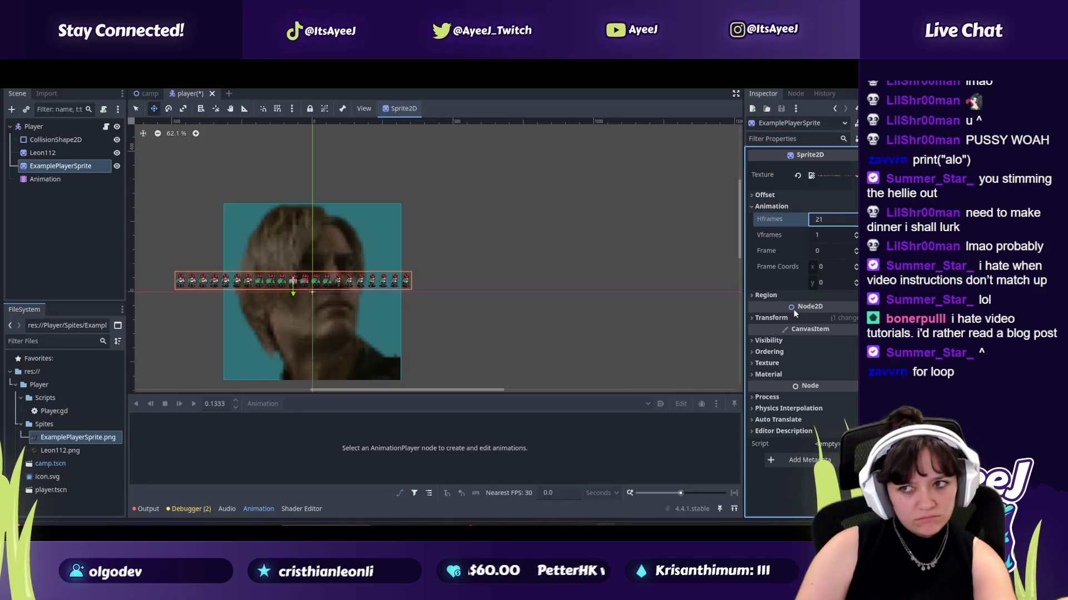
{"action": "key", "text": "Return"}
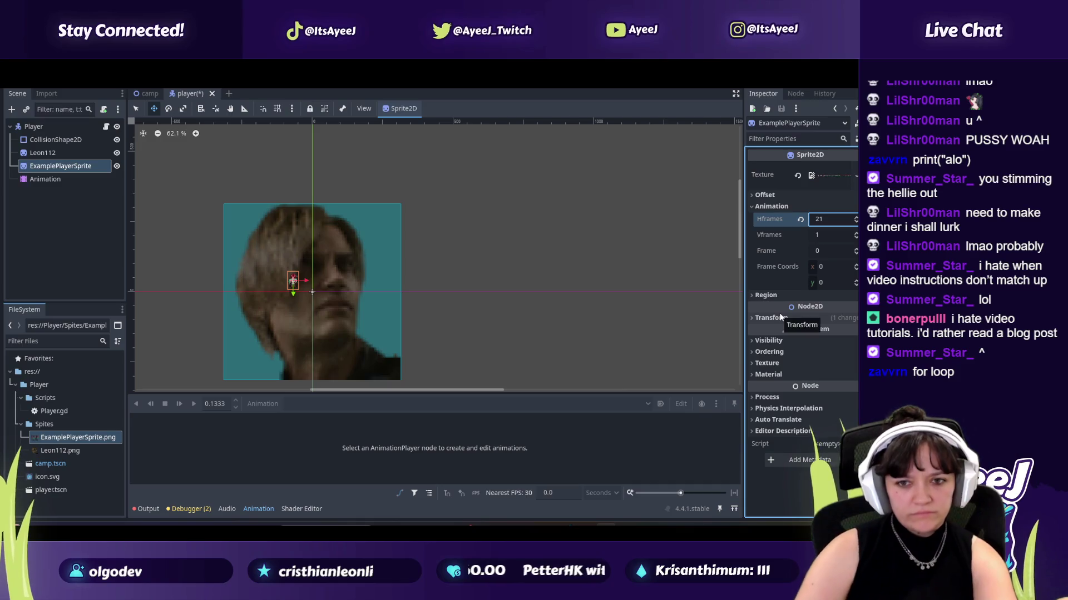
{"action": "scroll", "coordinate": [303, 311], "scroll_direction": "up", "scroll_amount": 4}
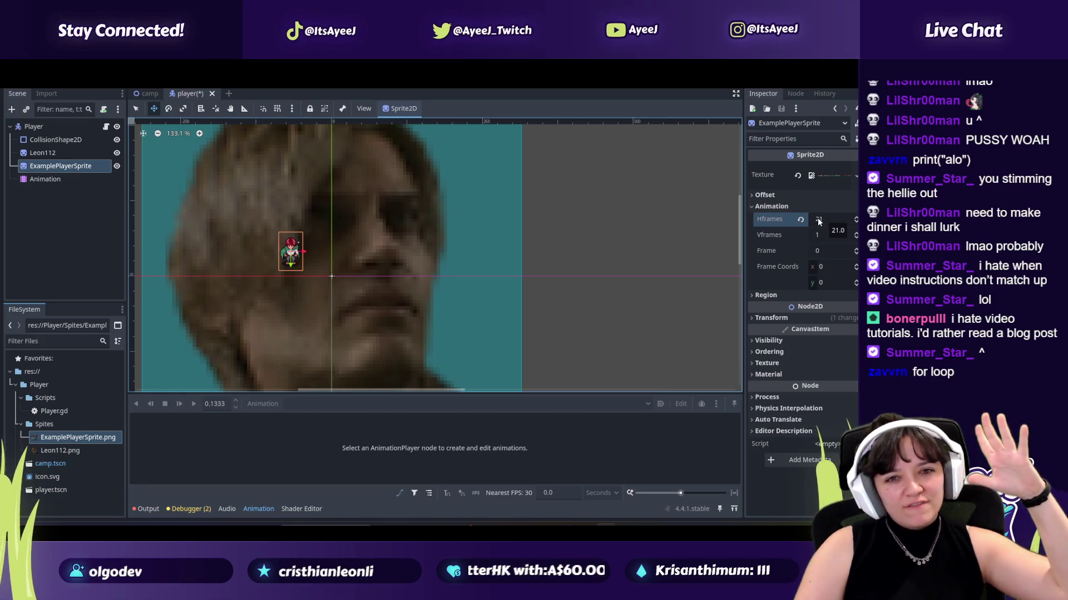
Step: Bring the Spotify window to the front from the taskbar
{"action": "mouse_move", "coordinate": [792, 225]}
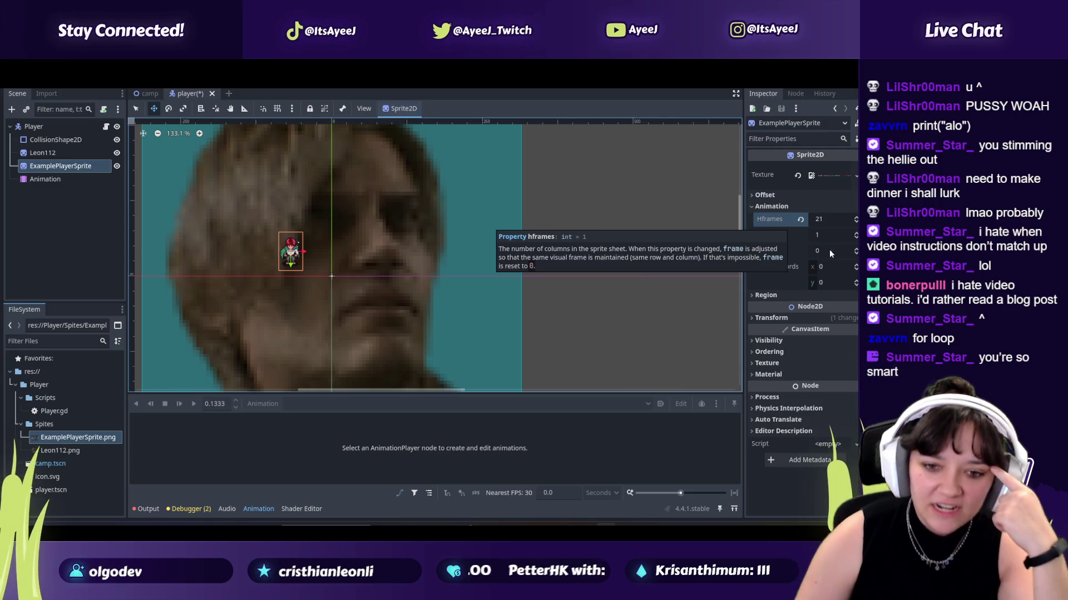
{"action": "mouse_move", "coordinate": [560, 524]}
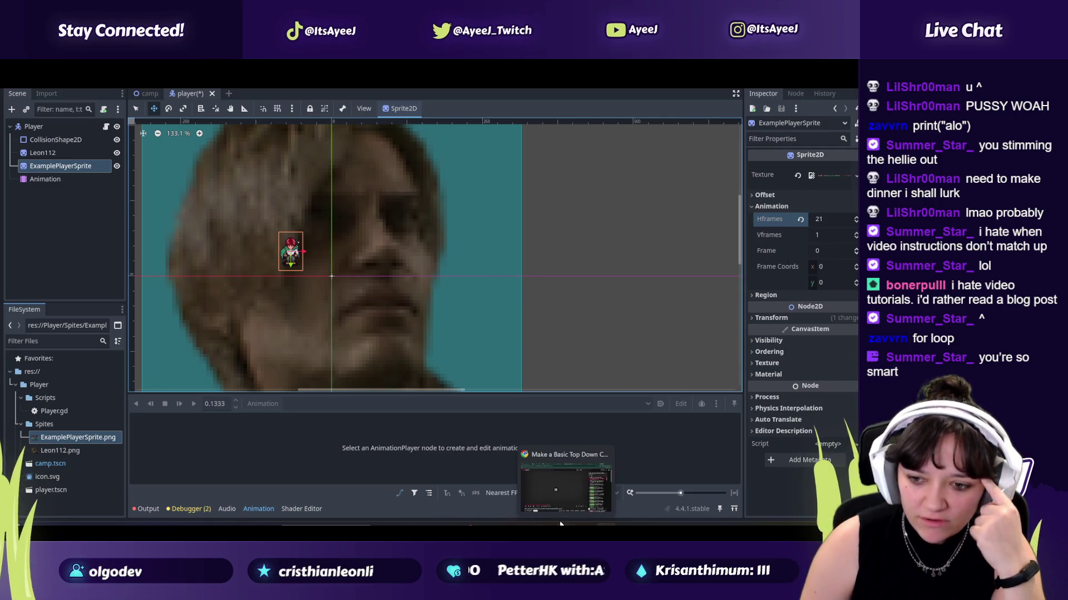
{"action": "left_click", "coordinate": [423, 523]}
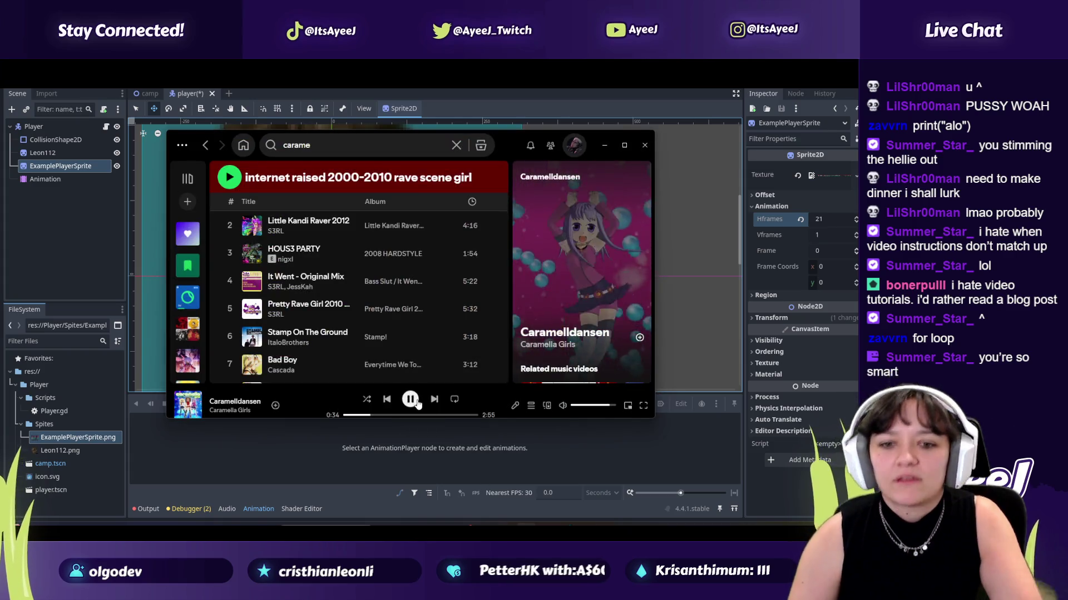
Step: Pause Caramelldansen in Spotify at 0:35, briefly play the tutorial, then return to Godot
{"action": "left_click", "coordinate": [416, 402]}
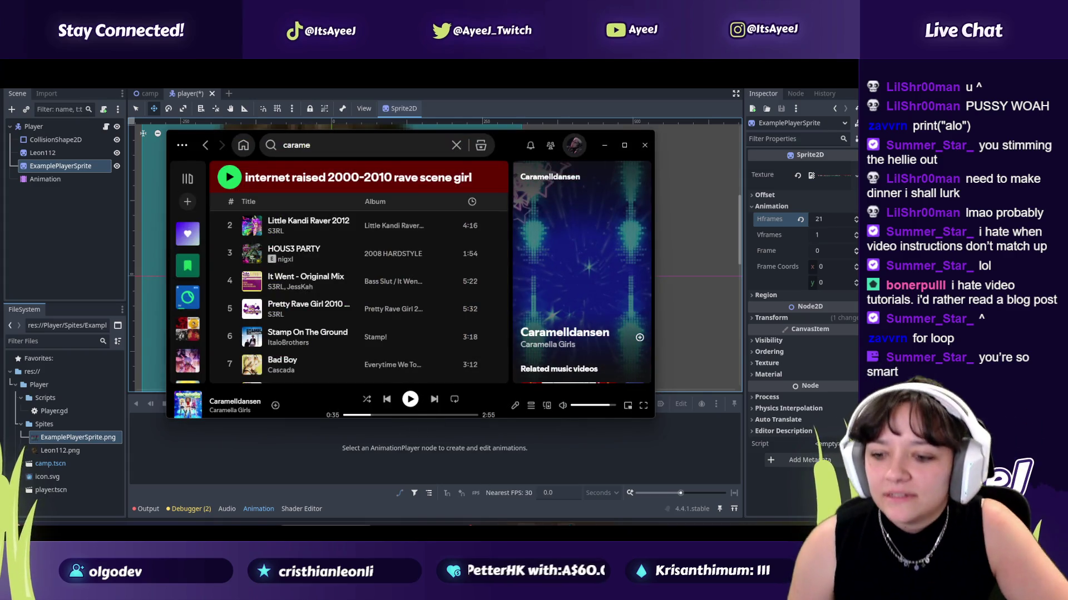
{"action": "key", "text": "alt+Tab"}
{"action": "left_click", "coordinate": [359, 305]}
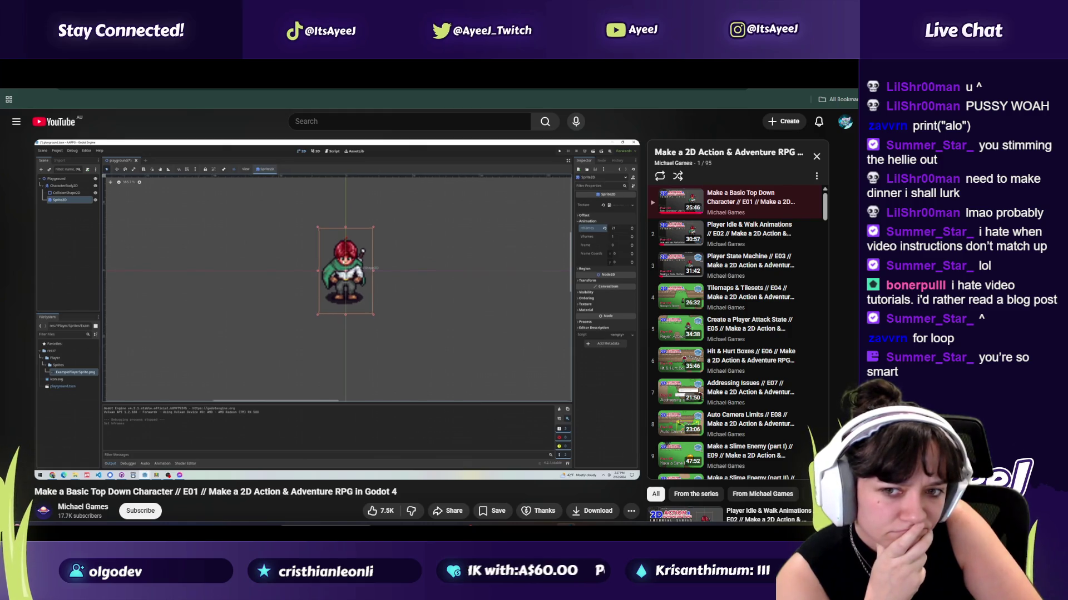
{"action": "left_click", "coordinate": [360, 307]}
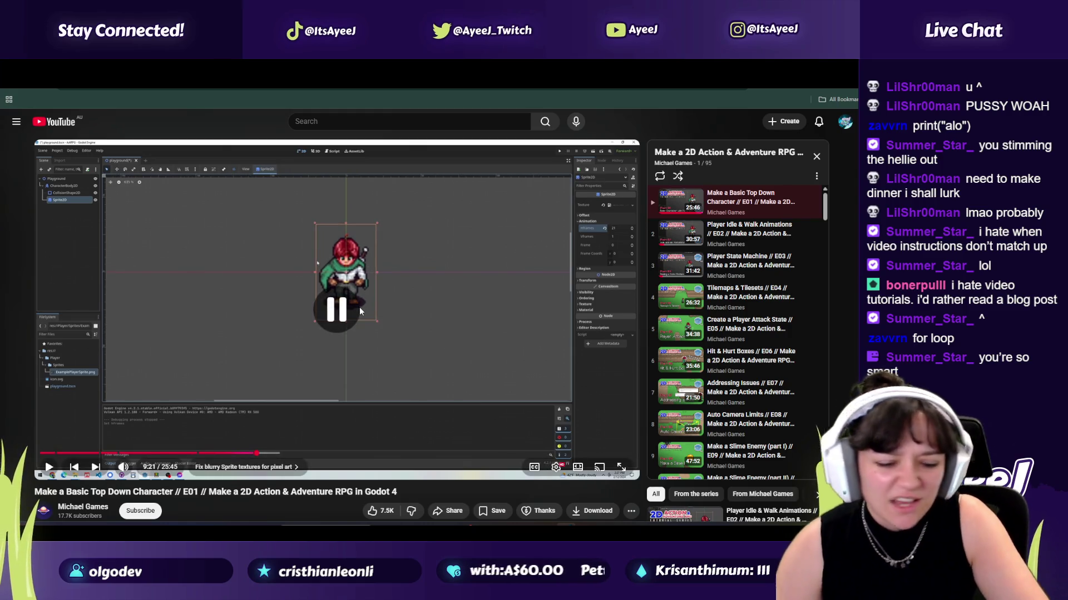
{"action": "key", "text": "alt+Tab"}
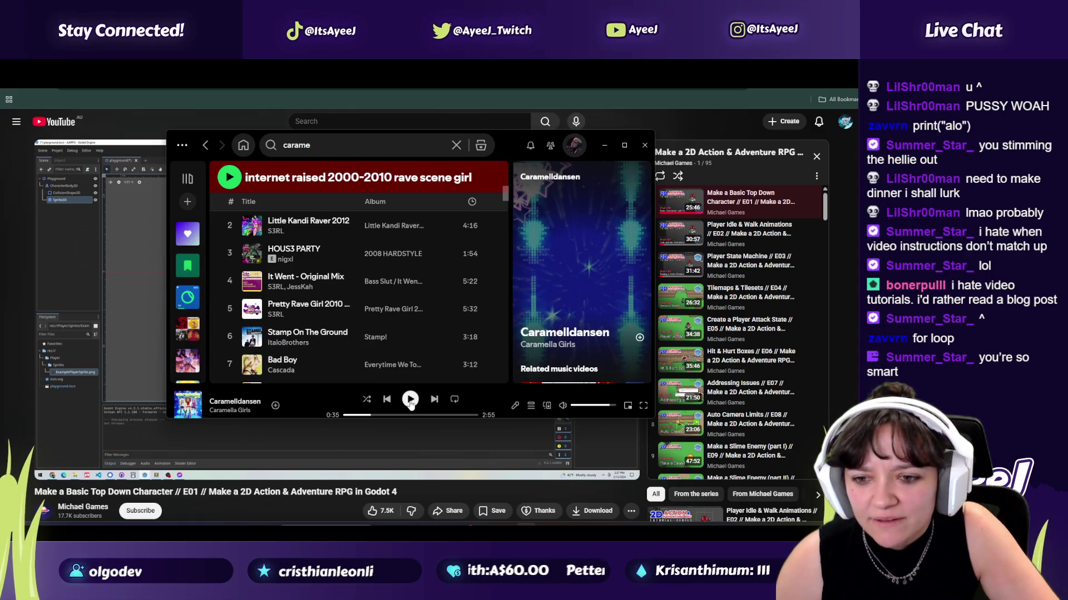
{"action": "key", "text": "alt+Tab"}
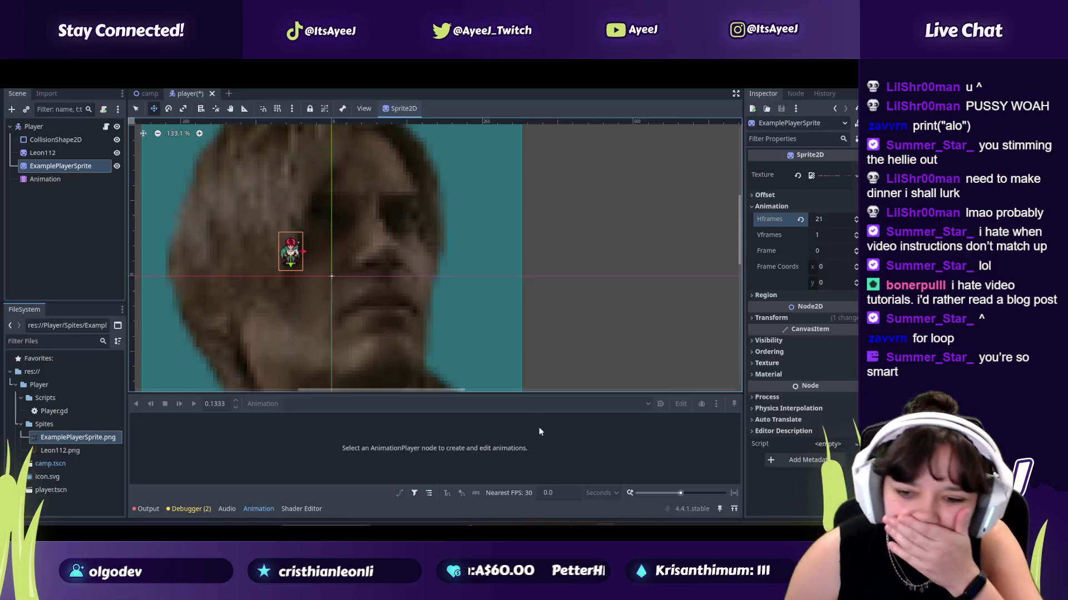
Step: Zoom the 2D viewport in on the pixel-art sprite, then resume the tutorial in Chrome
{"action": "scroll", "coordinate": [247, 236], "scroll_direction": "up", "scroll_amount": 11}
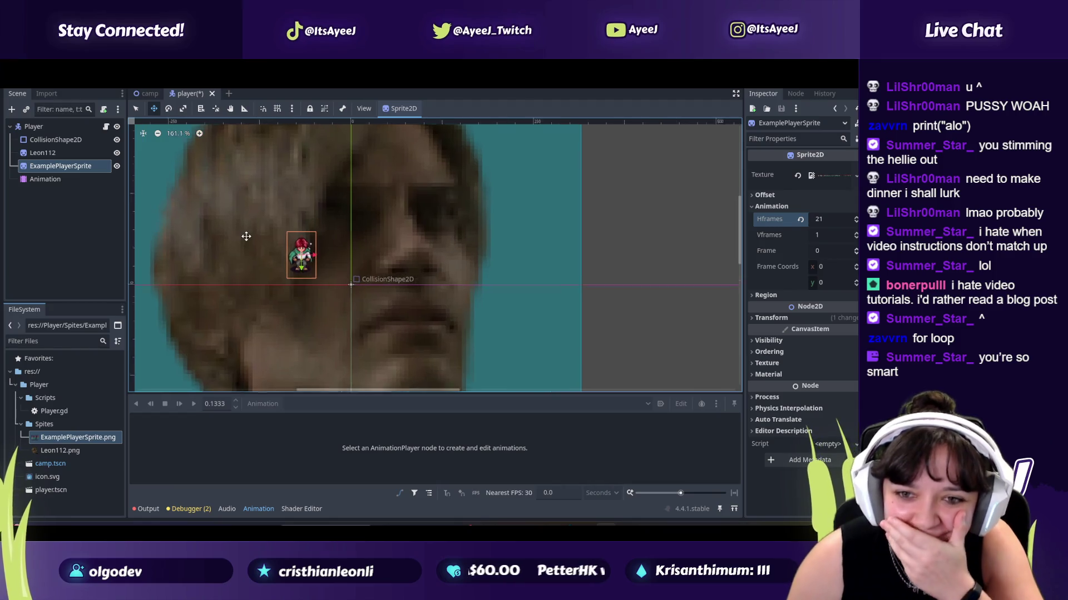
{"action": "scroll", "coordinate": [246, 236], "scroll_direction": "up", "scroll_amount": 2}
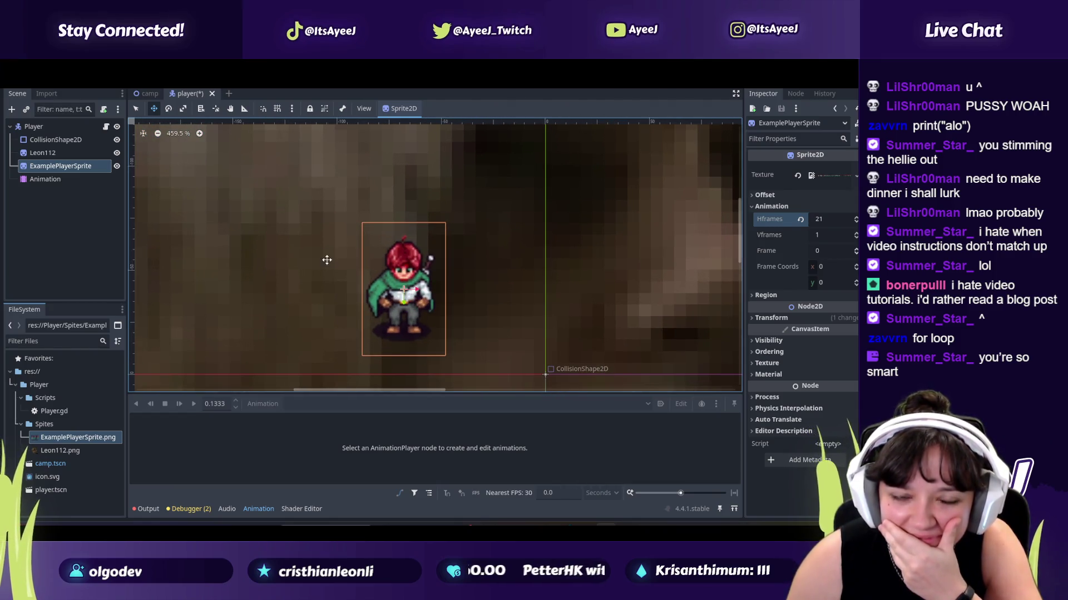
{"action": "key", "text": "alt+Tab"}
{"action": "key", "text": "Tab"}
{"action": "key", "text": "Tab"}
{"action": "left_click", "coordinate": [401, 286]}
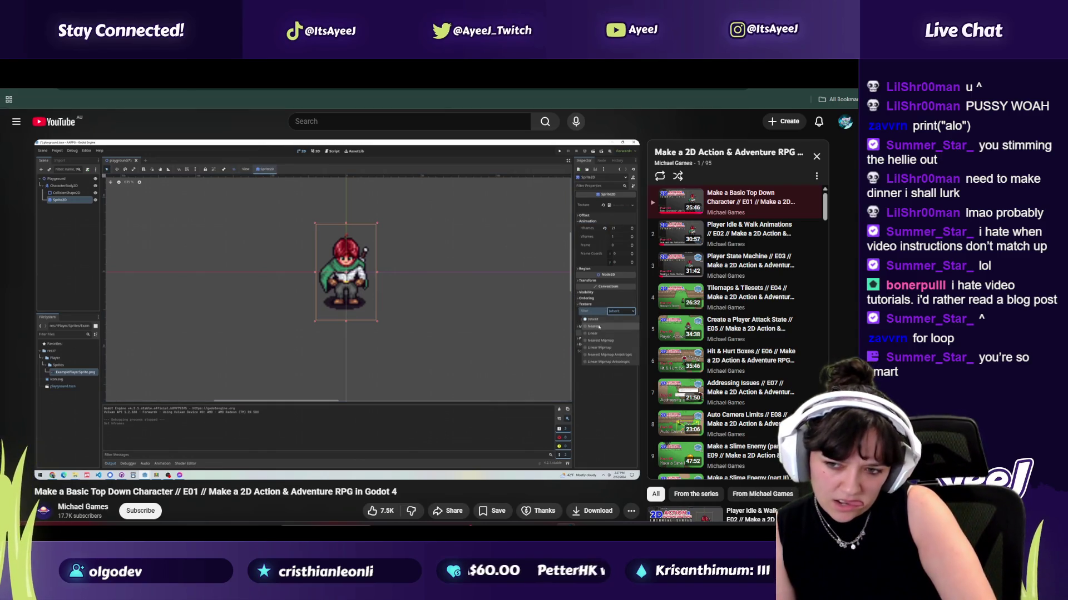
Step: Pause the tutorial and skip near the end of the video, getting past an ad
{"action": "left_click", "coordinate": [376, 341]}
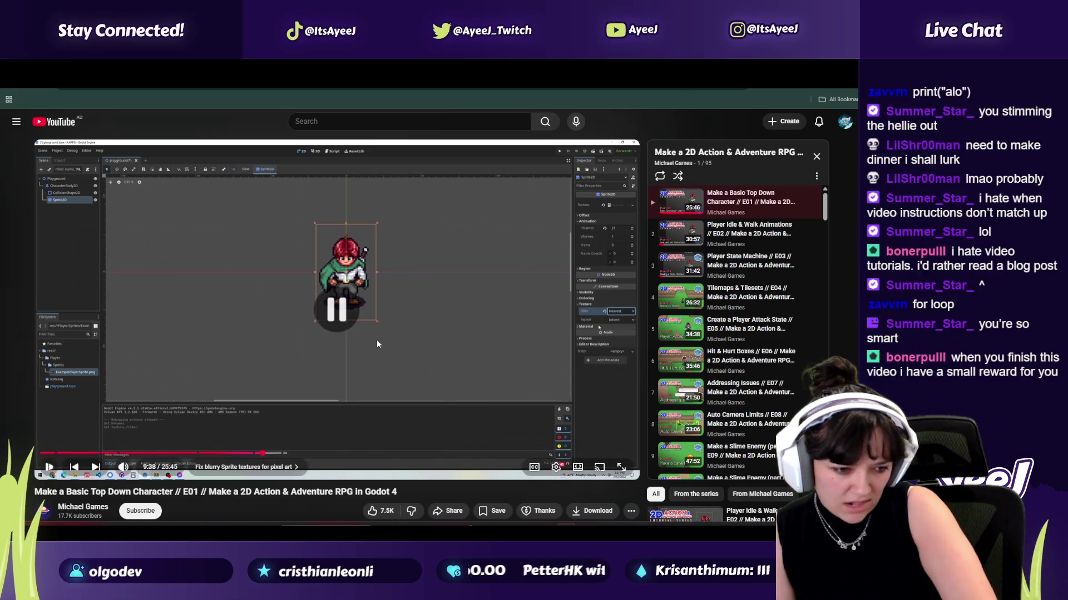
{"action": "key", "text": "alt+Tab"}
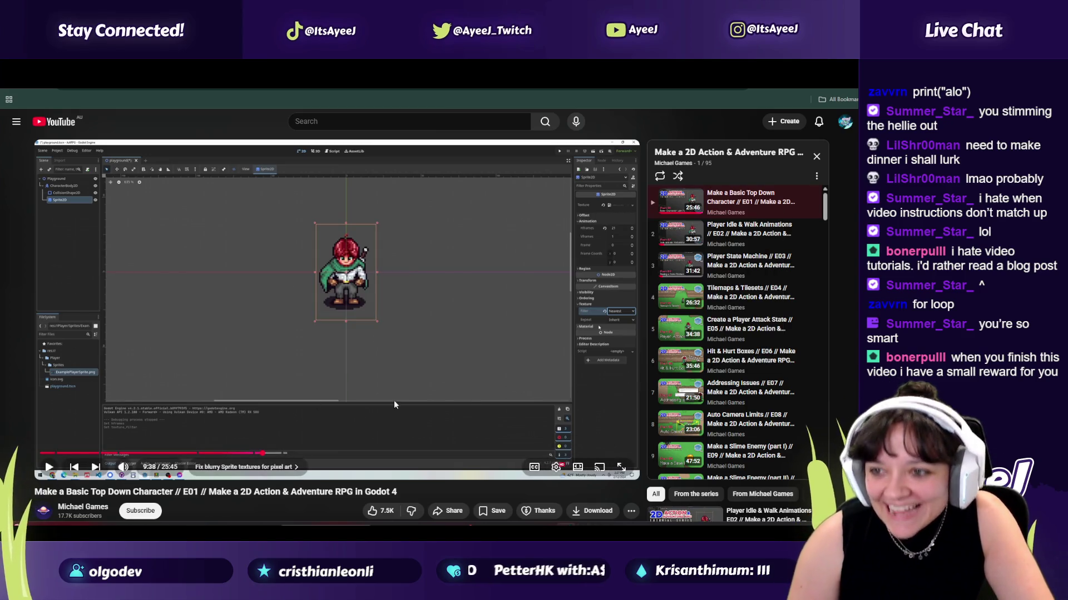
{"action": "left_click", "coordinate": [632, 454]}
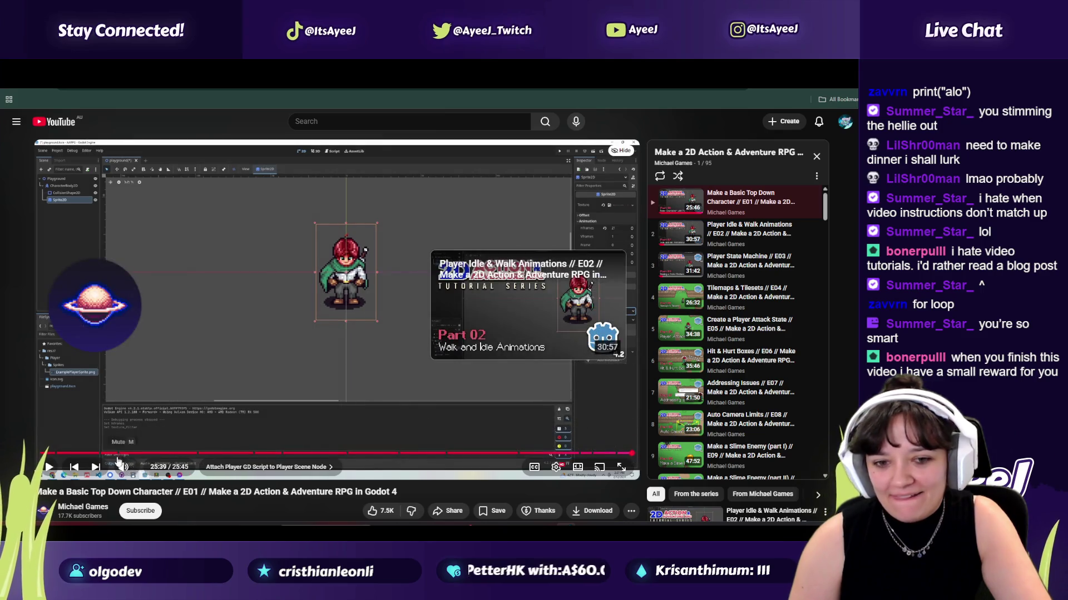
{"action": "left_click", "coordinate": [46, 468]}
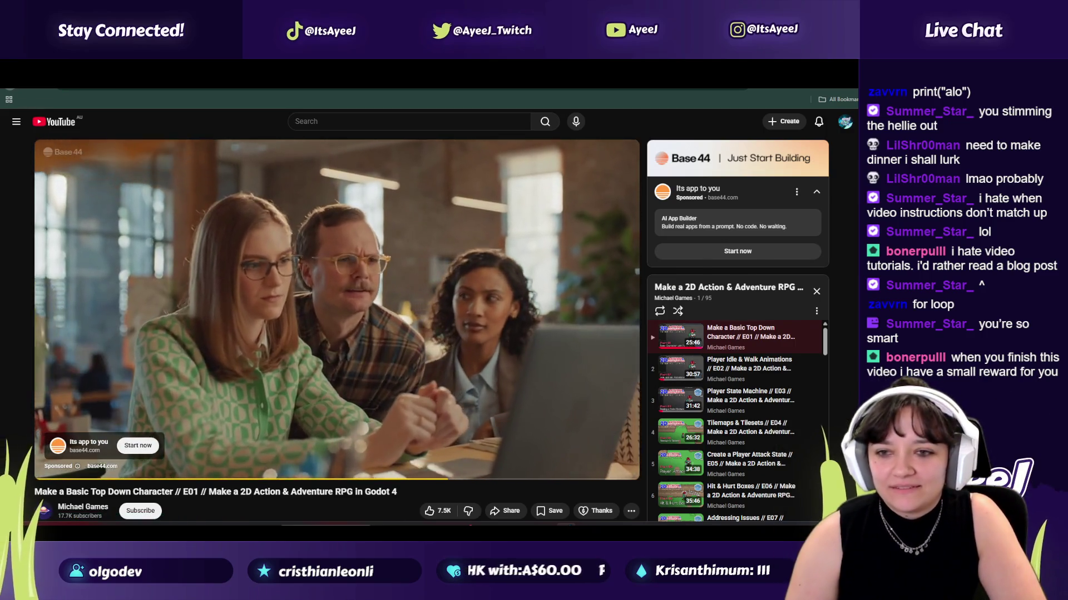
{"action": "left_click", "coordinate": [11, 78]}
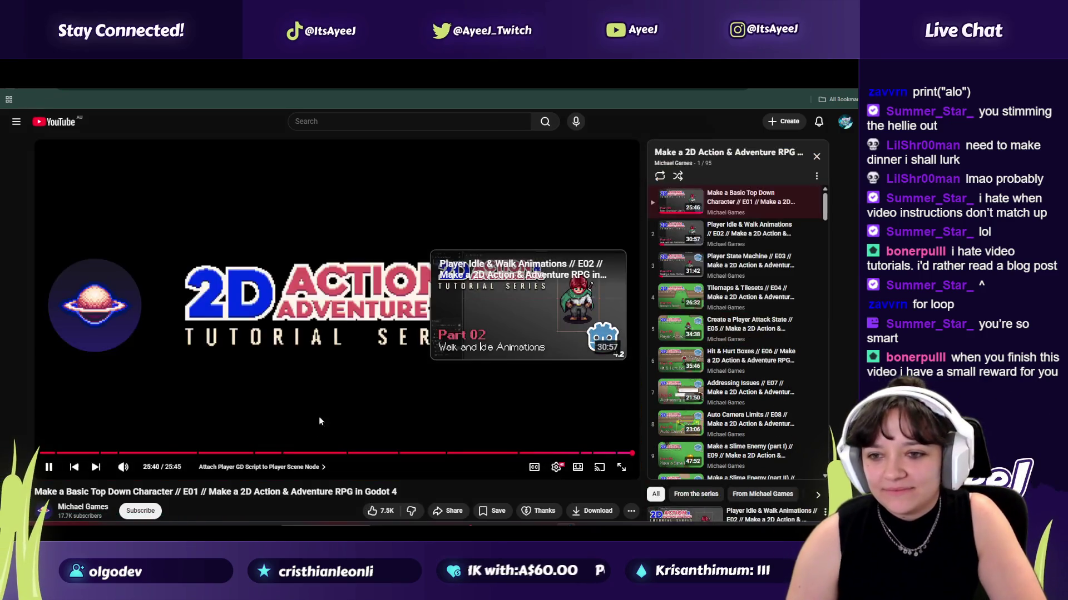
Step: Open the series' first episode from the channel playlists at 9:07, then return to Godot
{"action": "left_click", "coordinate": [11, 78]}
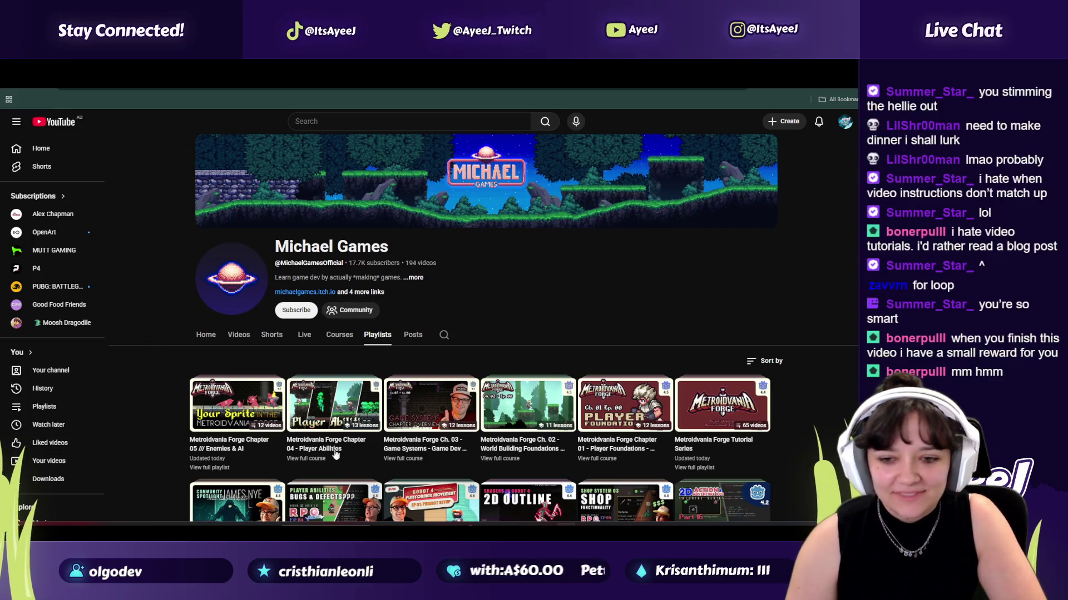
{"action": "left_click", "coordinate": [9, 87]}
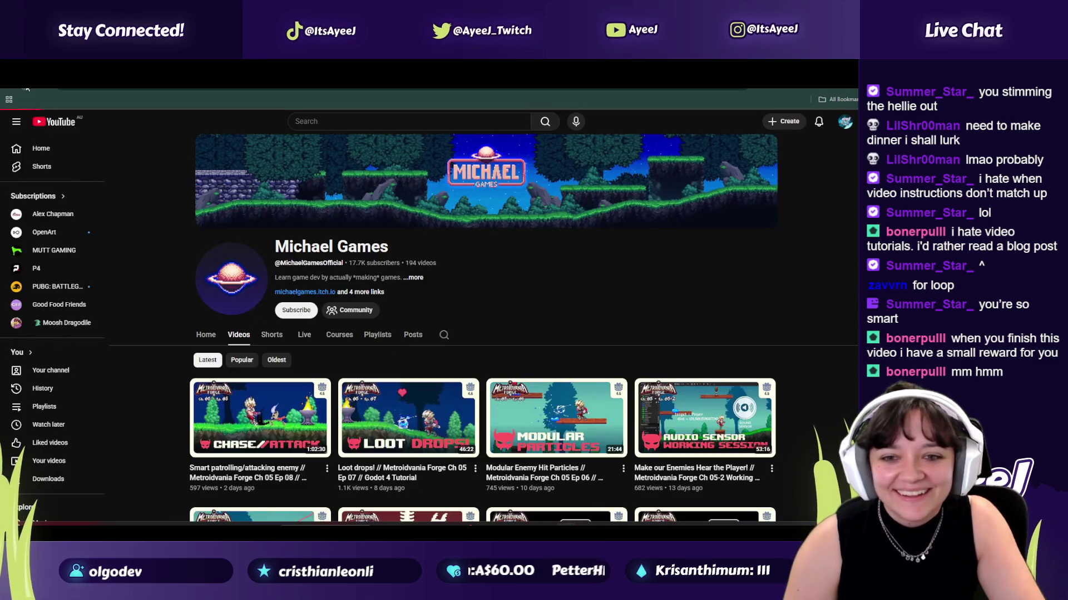
{"action": "left_click", "coordinate": [27, 87]}
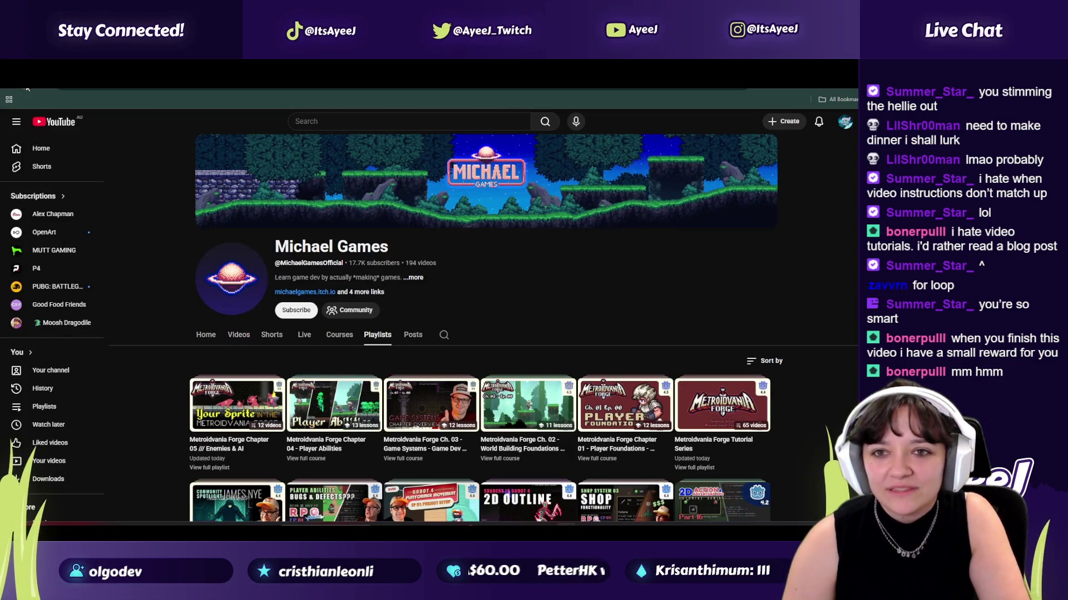
{"action": "left_click", "coordinate": [27, 88]}
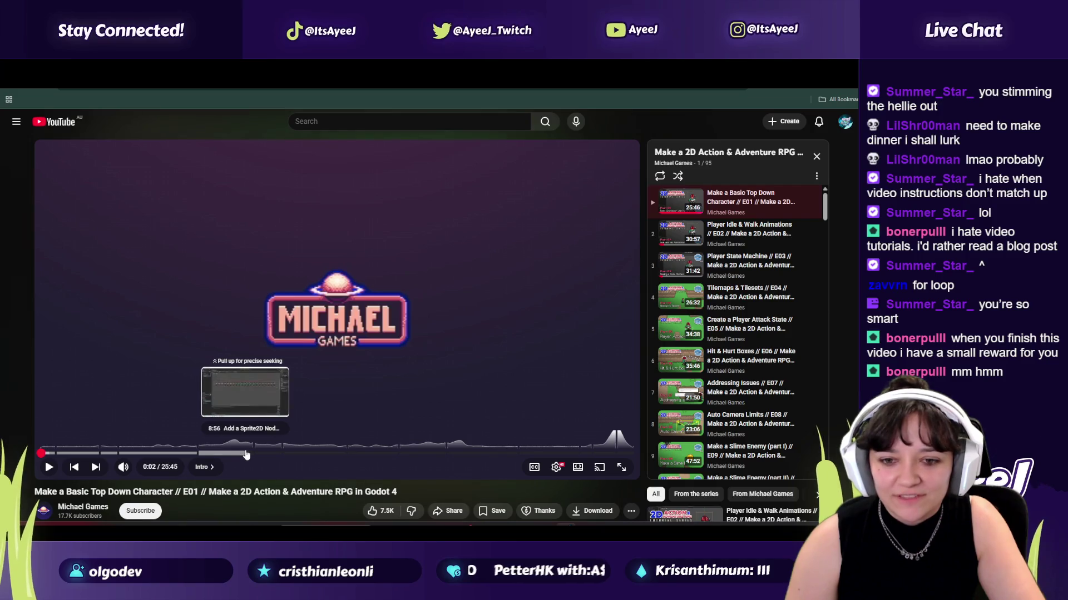
{"action": "left_click", "coordinate": [248, 454]}
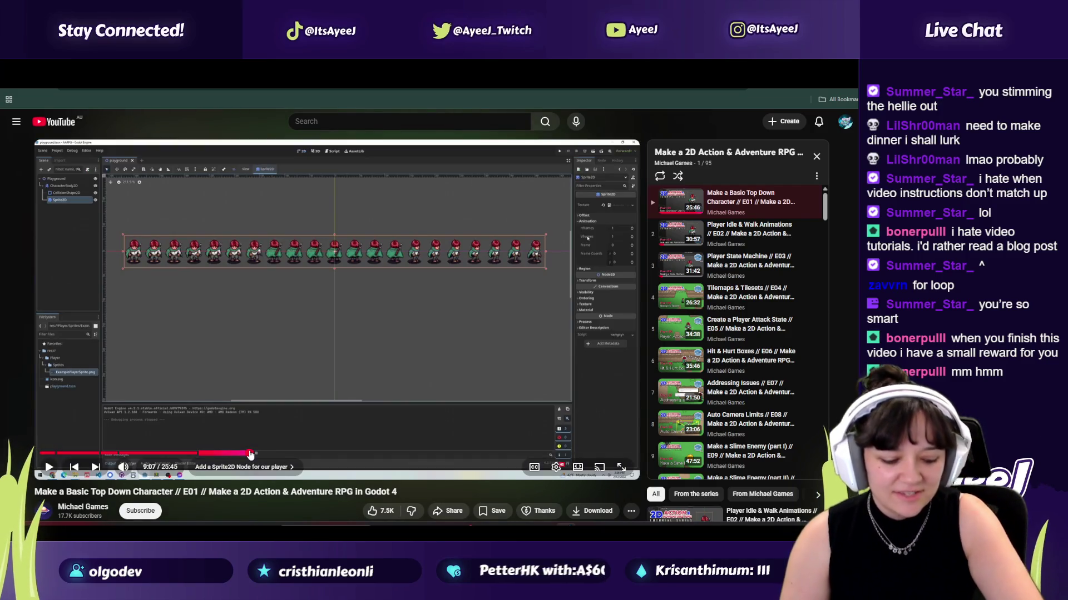
{"action": "key", "text": "alt+Tab"}
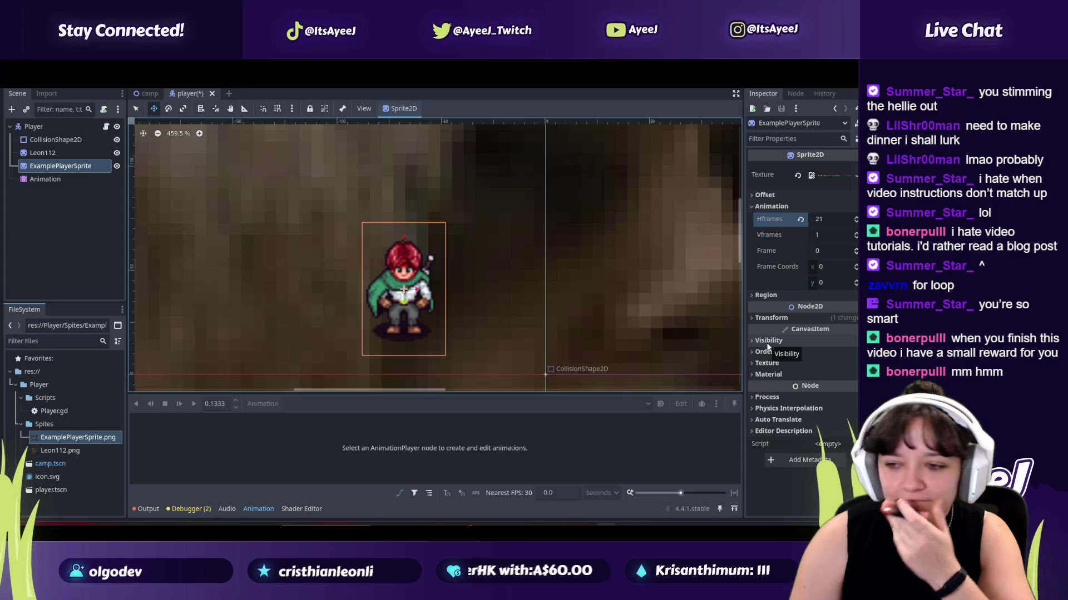
{"action": "left_click", "coordinate": [768, 318]}
Step: Set ExamplePlayerSprite's CanvasItem Texture Filter to Nearest, then resume the tutorial at 9:07
{"action": "left_click", "coordinate": [769, 320]}
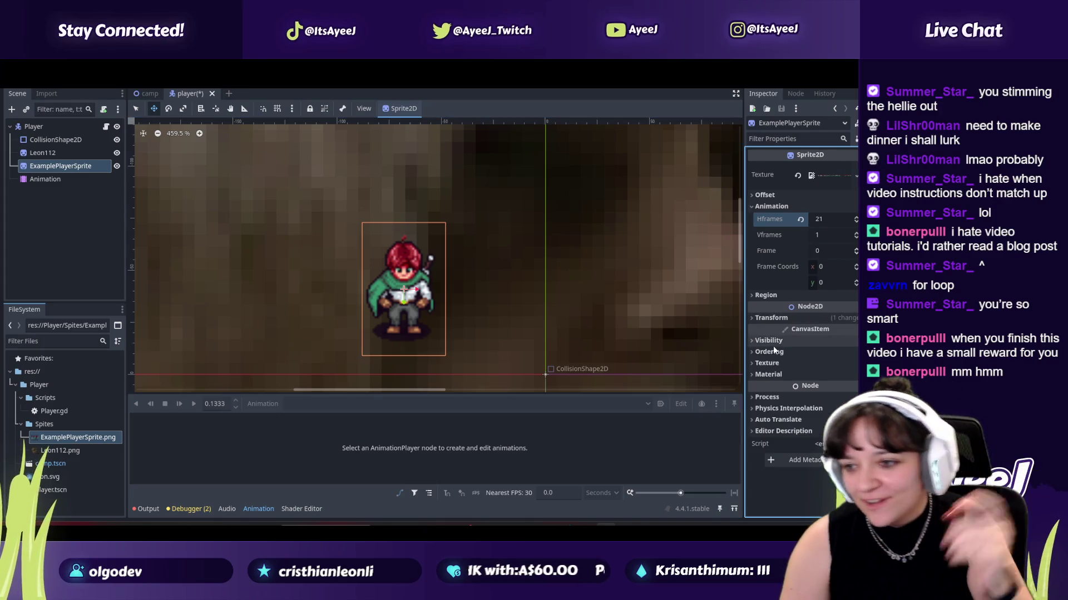
{"action": "left_click", "coordinate": [817, 364]}
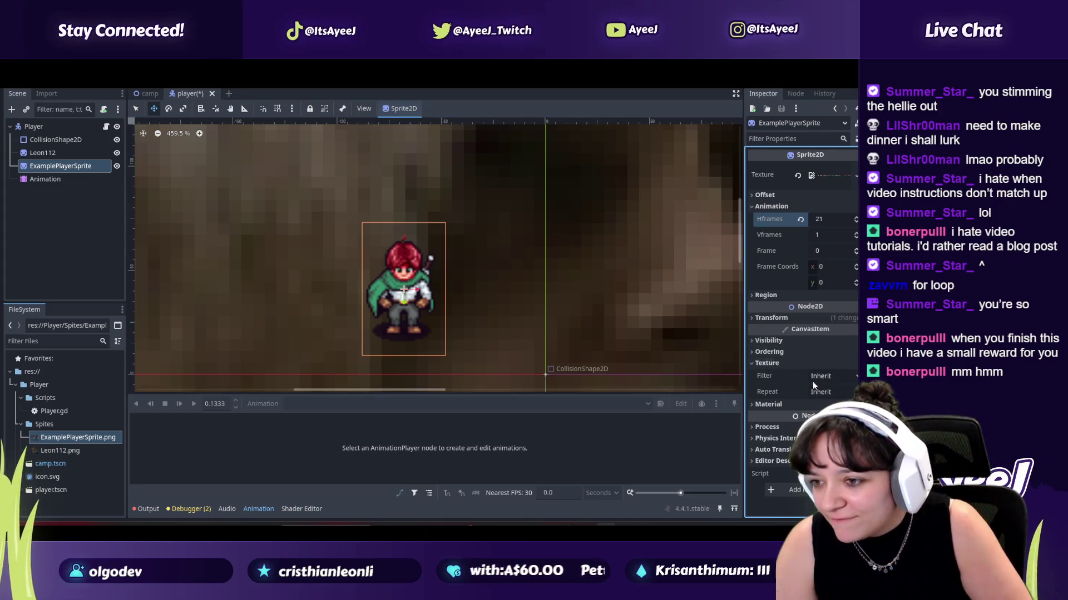
{"action": "left_click", "coordinate": [825, 379]}
{"action": "left_click", "coordinate": [805, 401]}
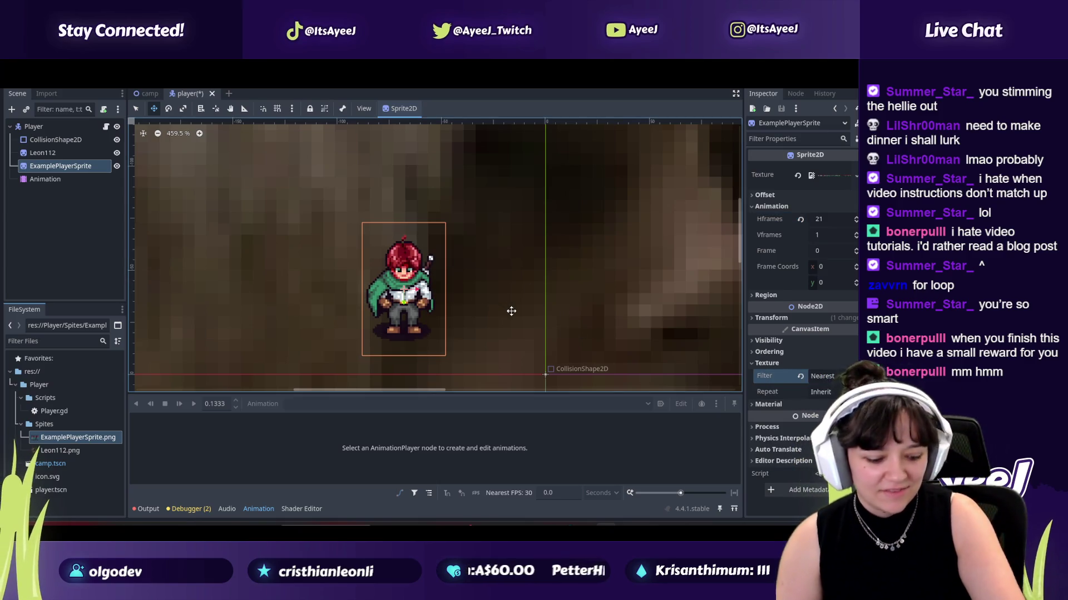
{"action": "key", "text": "alt+Tab"}
{"action": "key", "text": "alt+Tab"}
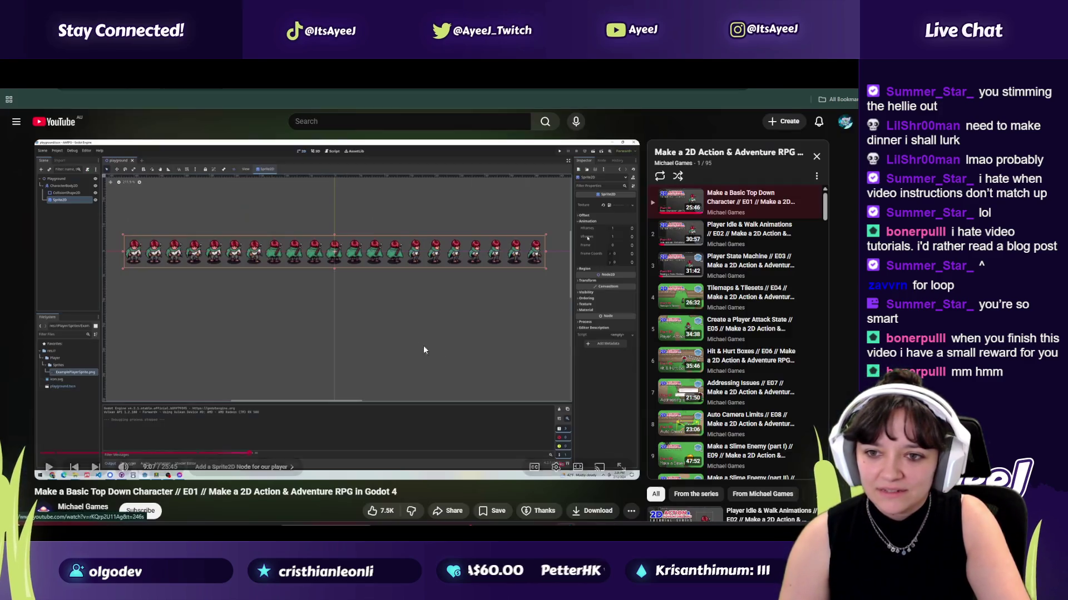
{"action": "left_click", "coordinate": [368, 303]}
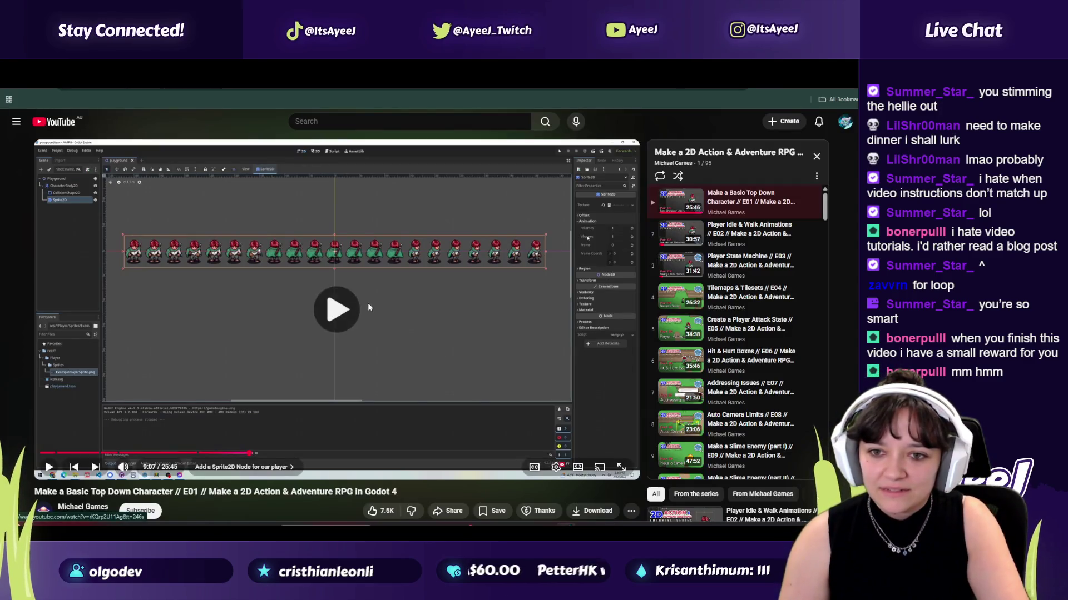
Step: Skip to the 'Fix blurry Sprite textures for pixel art' chapter and pause on its Project Settings step
{"action": "left_click", "coordinate": [255, 454]}
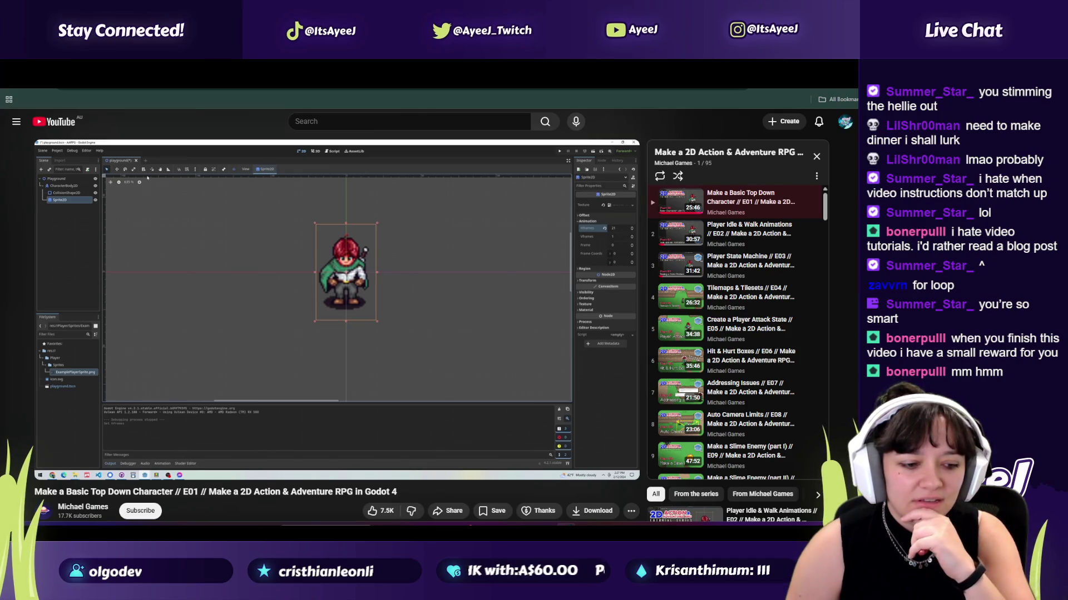
{"action": "mouse_move", "coordinate": [371, 387]}
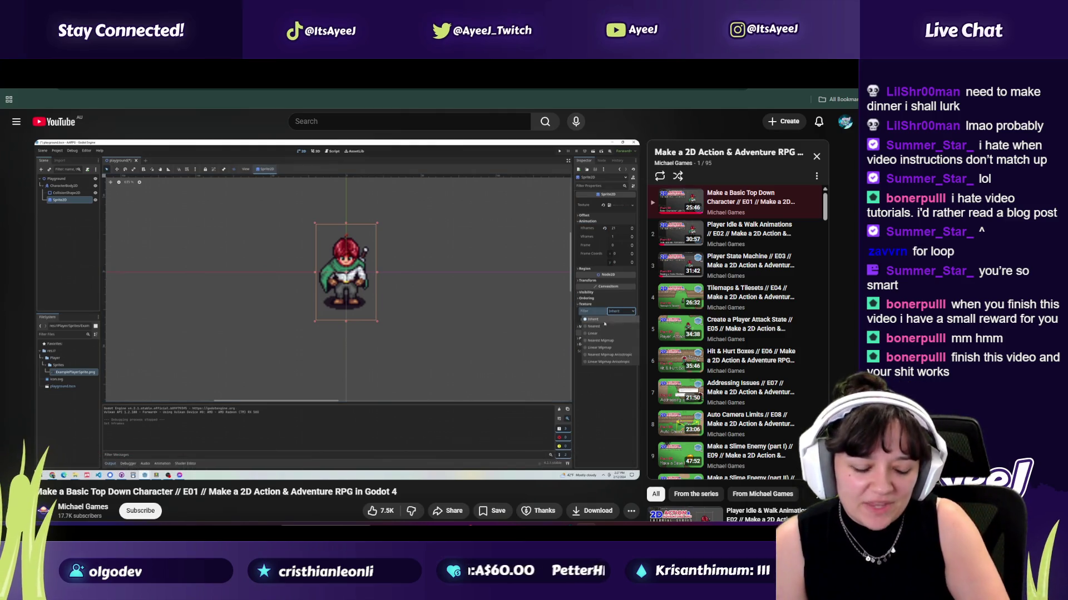
{"action": "left_click", "coordinate": [241, 273]}
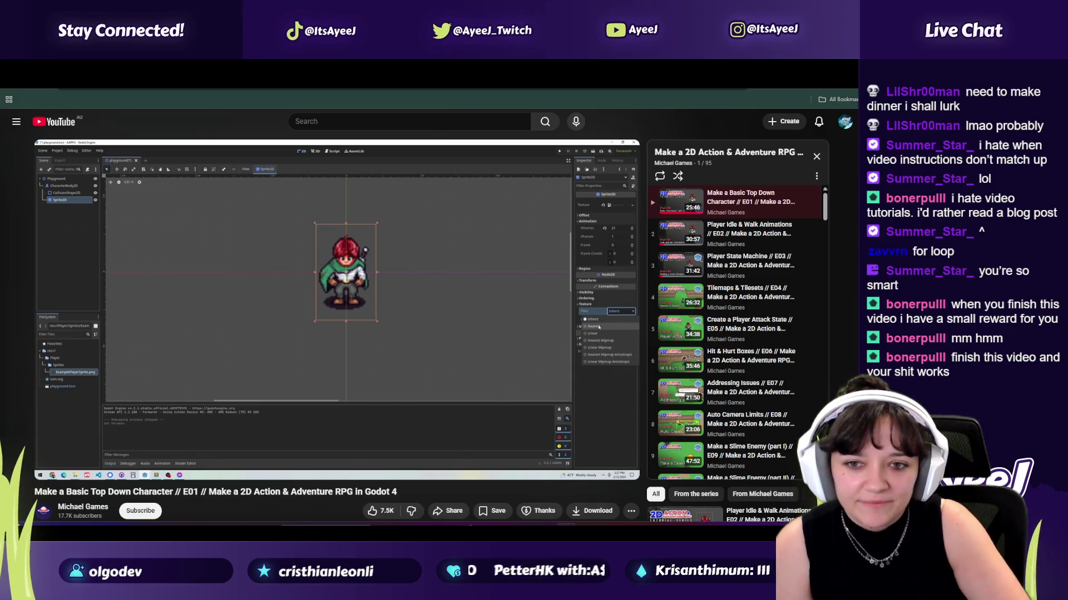
{"action": "left_click", "coordinate": [242, 274]}
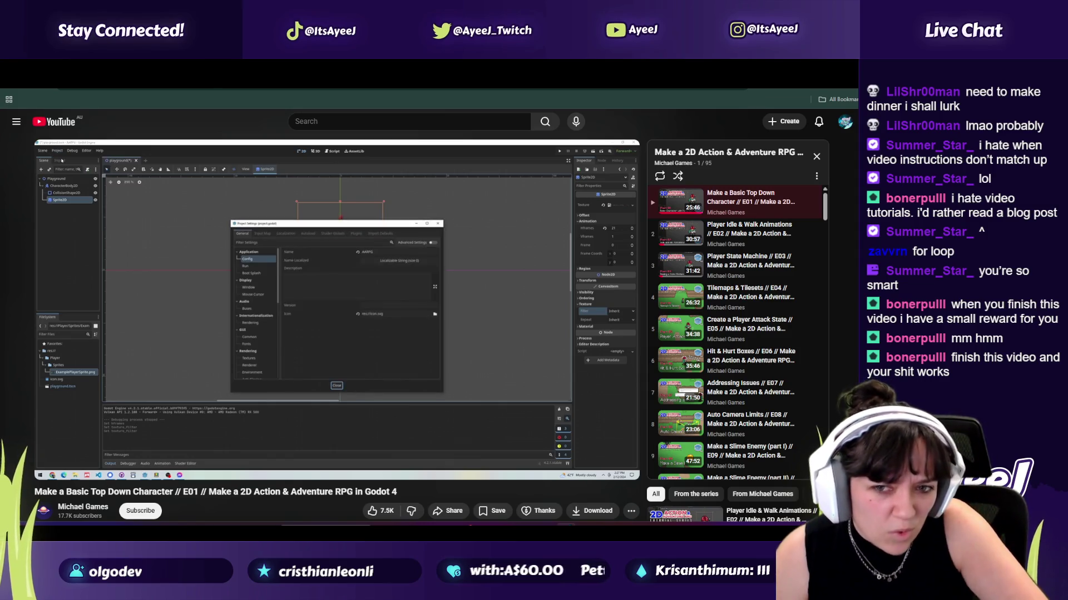
{"action": "key", "text": "space"}
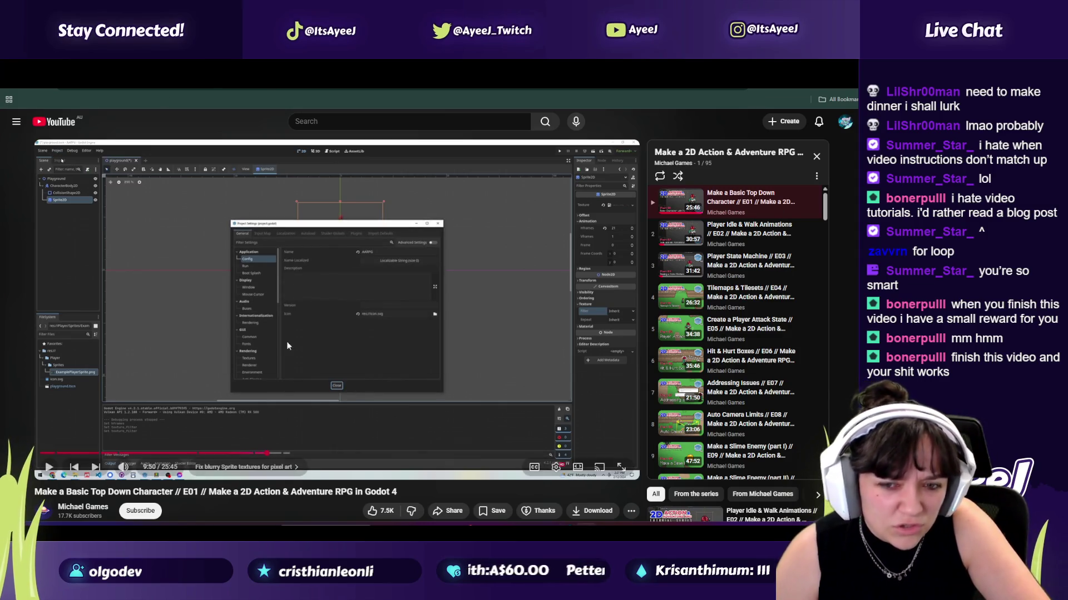
{"action": "key", "text": "alt+Tab"}
{"action": "left_click", "coordinate": [45, 94]}
Step: Set Rendering > Textures Default Texture Filter to Nearest in Project Settings and close it
{"action": "left_click", "coordinate": [56, 110]}
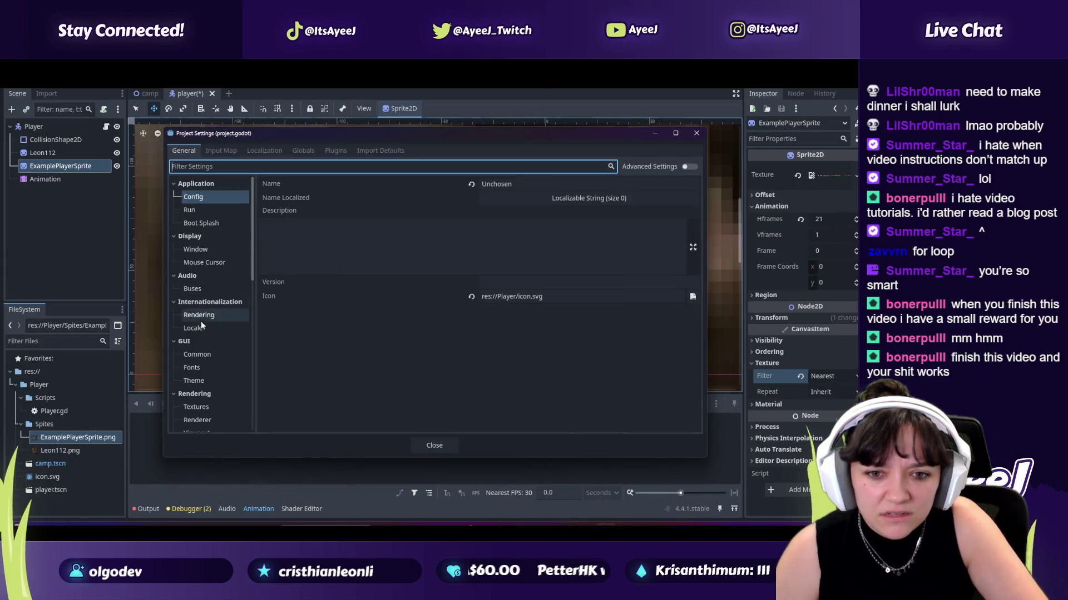
{"action": "scroll", "coordinate": [202, 313], "scroll_direction": "down", "scroll_amount": 3}
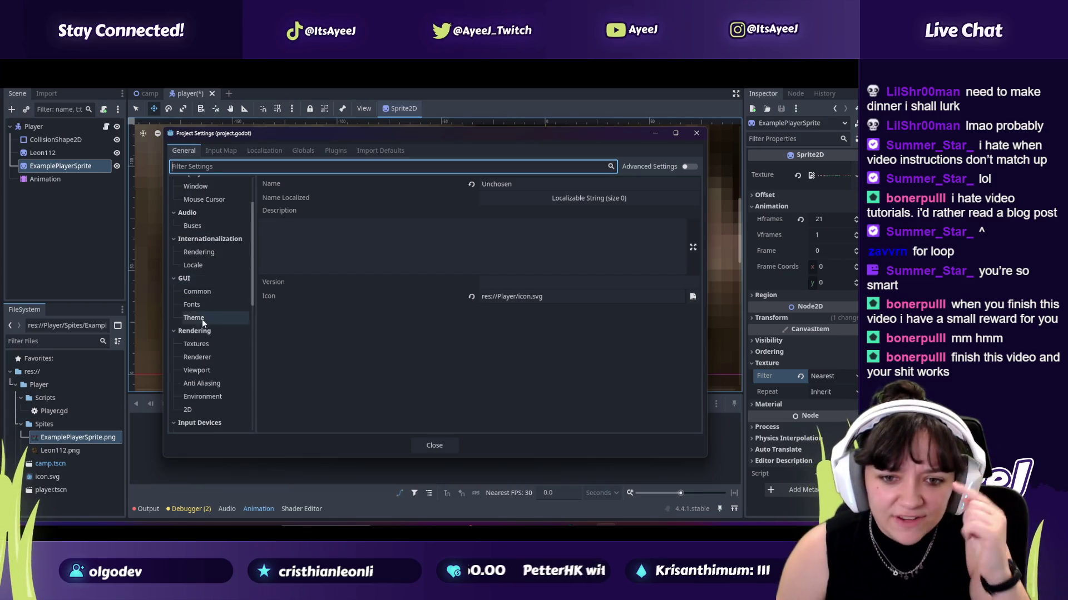
{"action": "left_click", "coordinate": [207, 346]}
{"action": "left_click", "coordinate": [505, 199]}
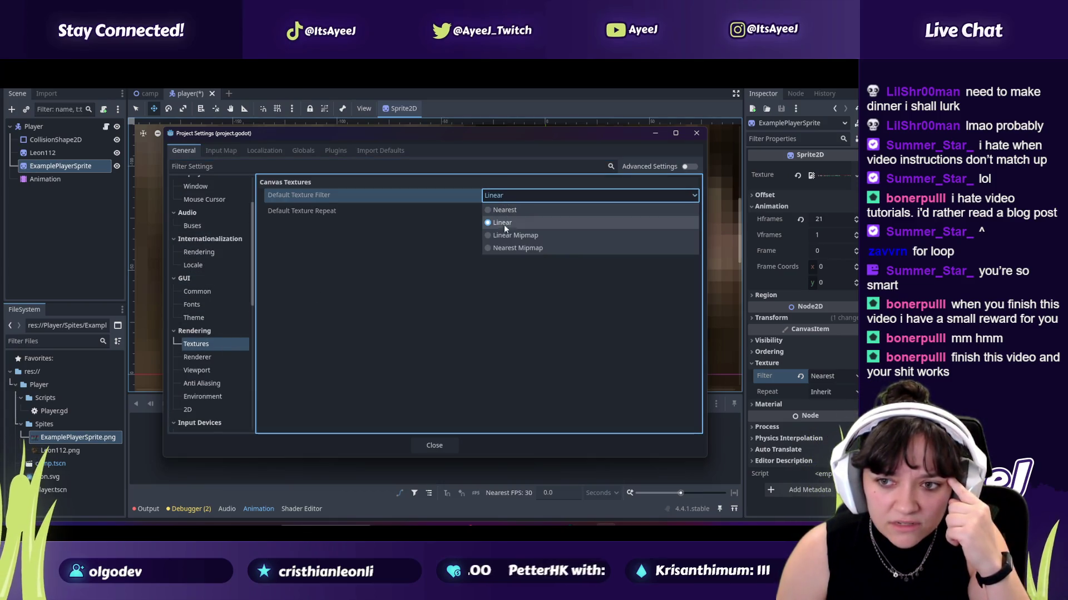
{"action": "left_click", "coordinate": [506, 212]}
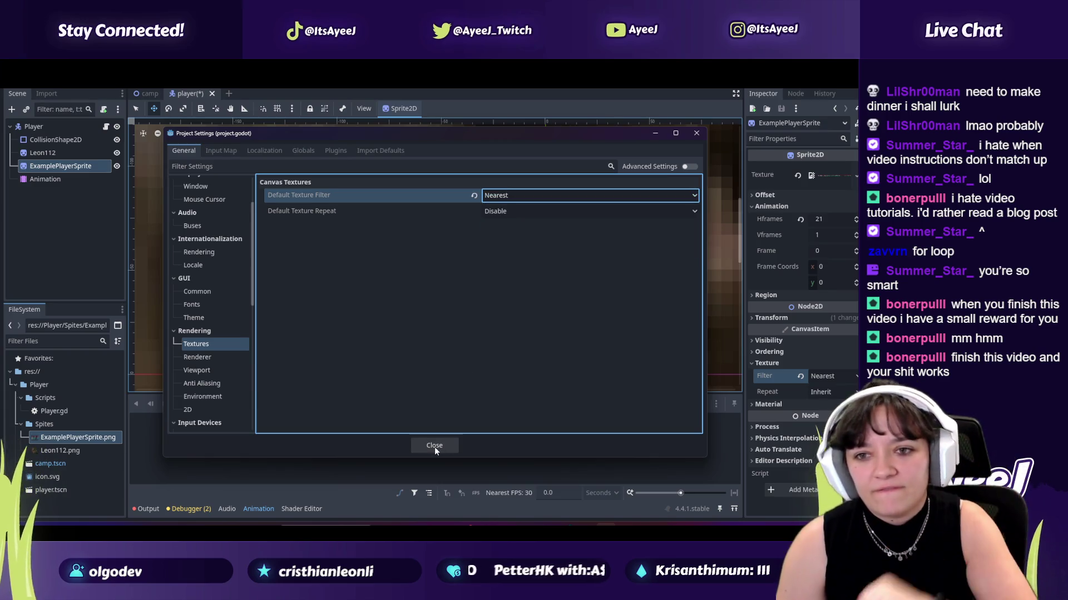
{"action": "left_click", "coordinate": [435, 447]}
Step: Resume the tutorial at 11:01 in its pixel-art rendering chapter
{"action": "key", "text": "alt+Tab"}
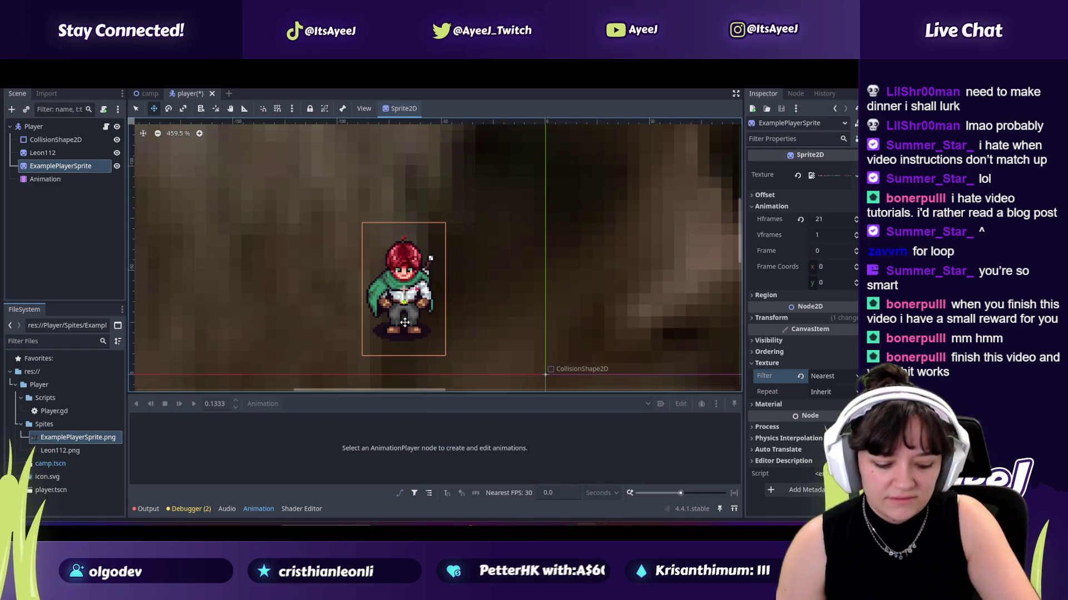
{"action": "key", "text": "alt+Tab"}
{"action": "left_click", "coordinate": [395, 321]}
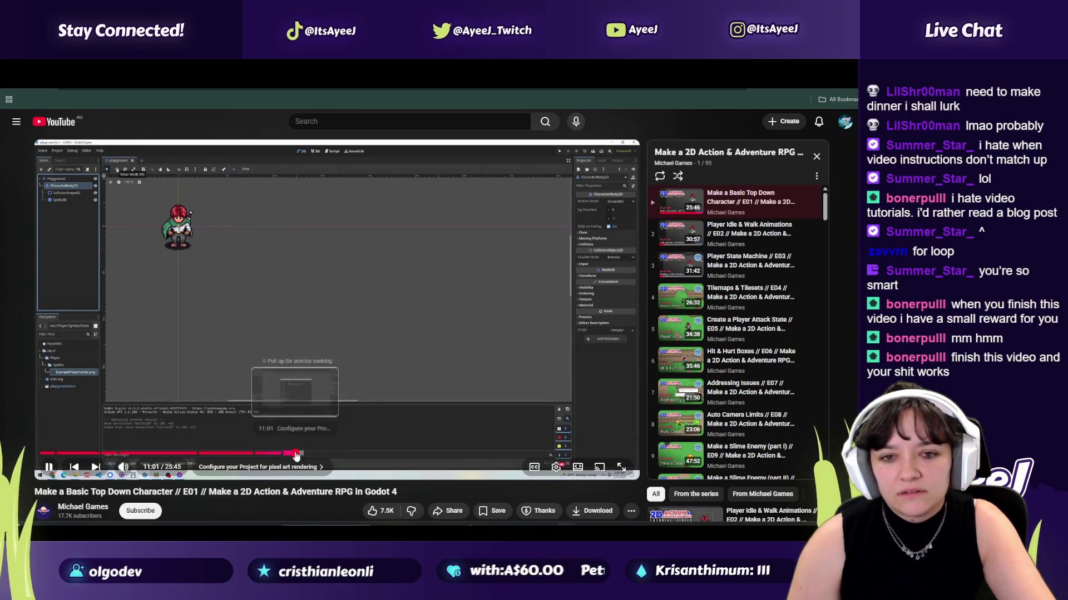
Step: Open the E02 Player Idle & Walk Animations episode, near 3:49, then return to Godot
{"action": "left_click", "coordinate": [295, 454]}
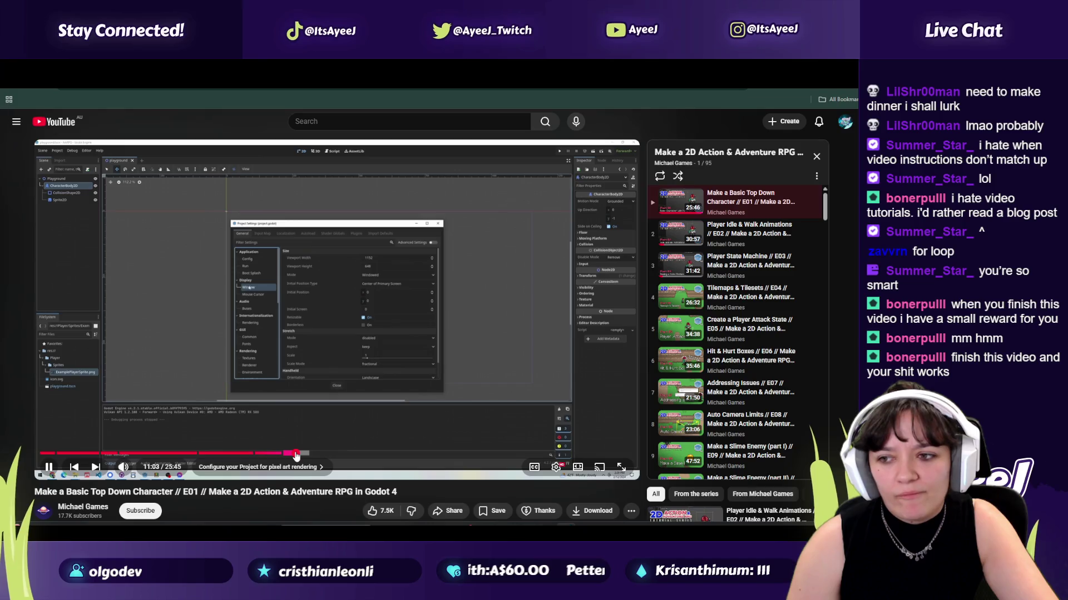
{"action": "left_click", "coordinate": [680, 239]}
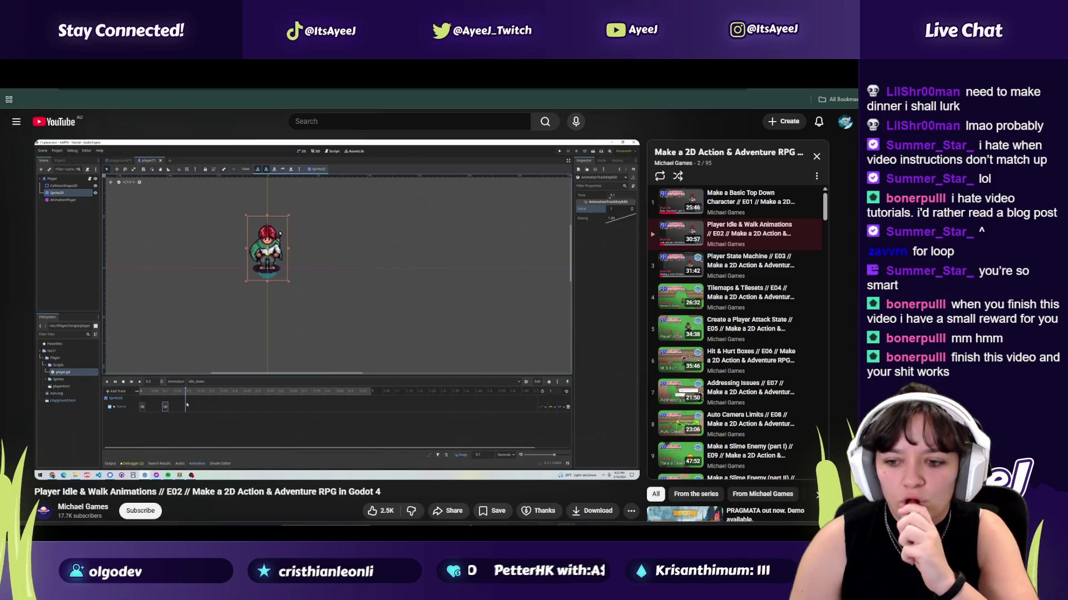
{"action": "key", "text": "alt+Tab"}
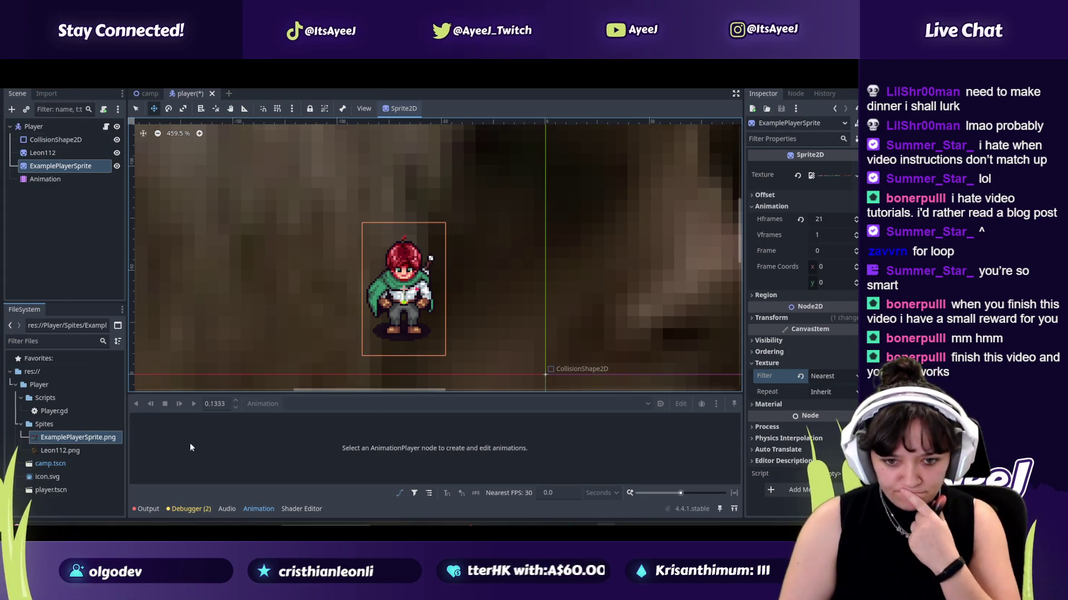
Step: Delete the Leon112 frame track from the AnimationPlayer's idle_down animation, leaving it empty
{"action": "left_click", "coordinate": [33, 181]}
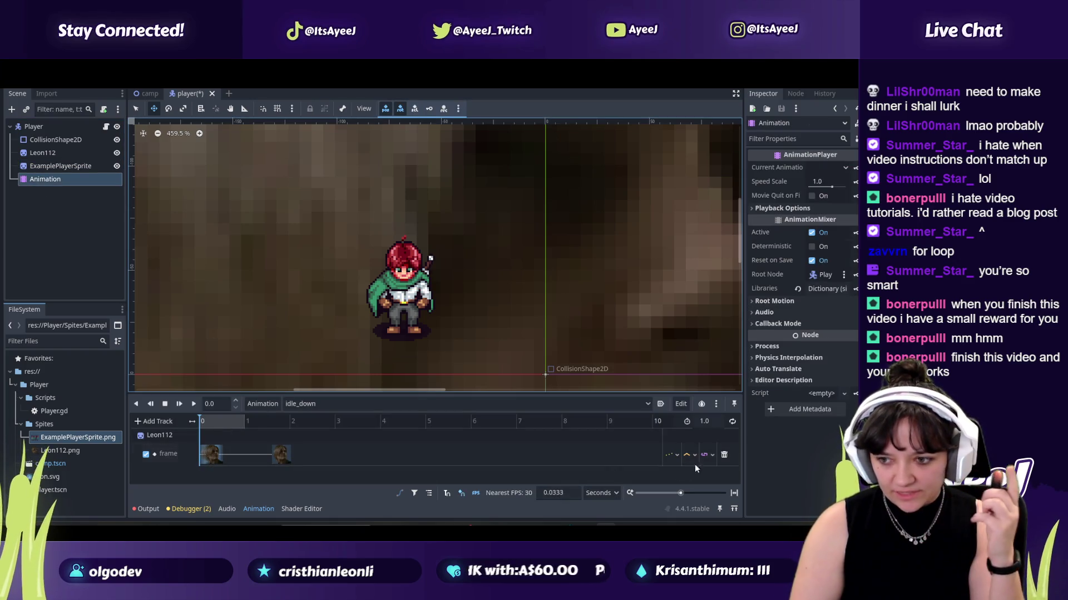
{"action": "left_click", "coordinate": [724, 455]}
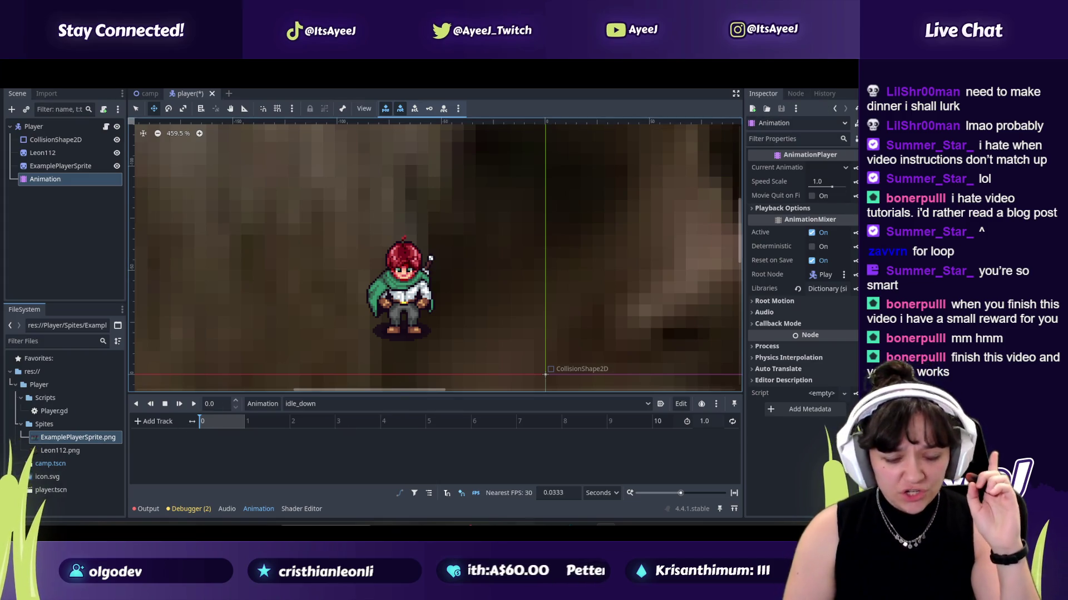
{"action": "key", "text": "alt+Tab"}
Step: Zoom out on the player character in the Godot viewport, briefly checking the music video
{"action": "key", "text": "ctrl+Tab"}
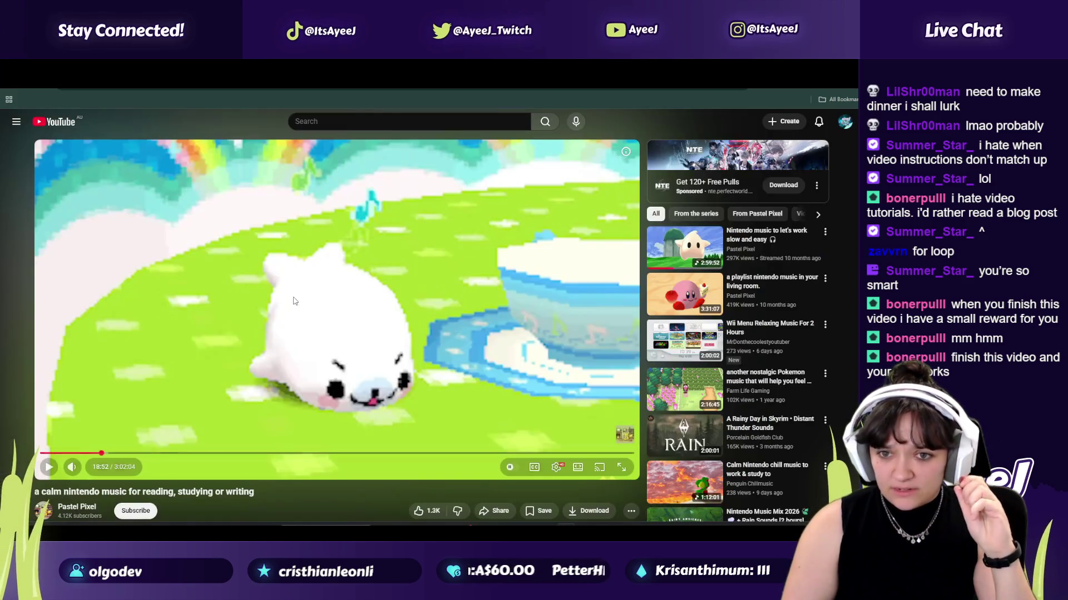
{"action": "key", "text": "alt+Tab"}
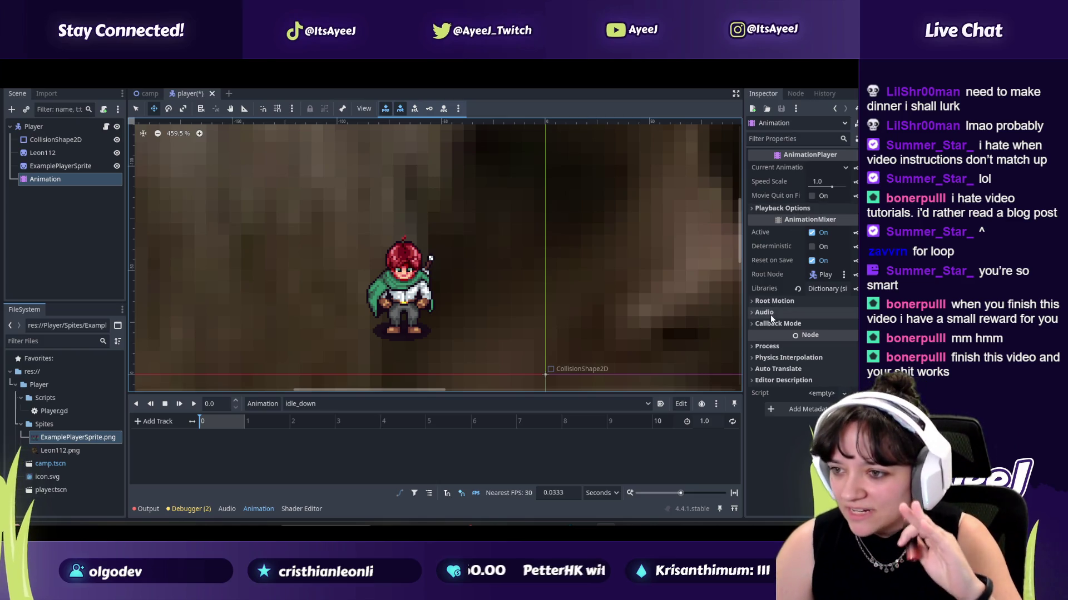
{"action": "scroll", "coordinate": [401, 277], "scroll_direction": "down", "scroll_amount": 3}
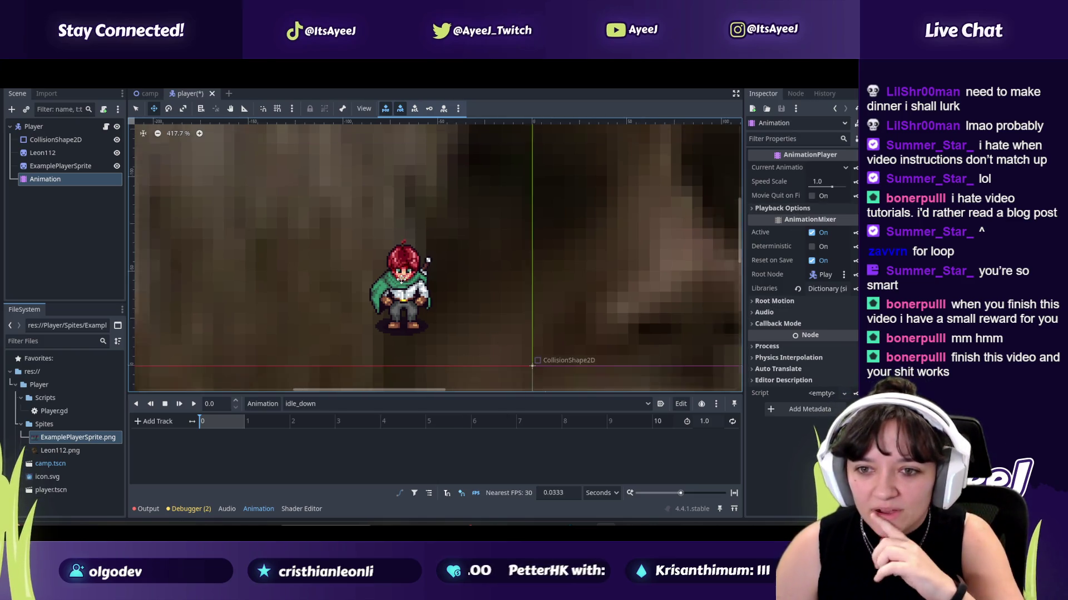
{"action": "scroll", "coordinate": [401, 278], "scroll_direction": "down", "scroll_amount": 2}
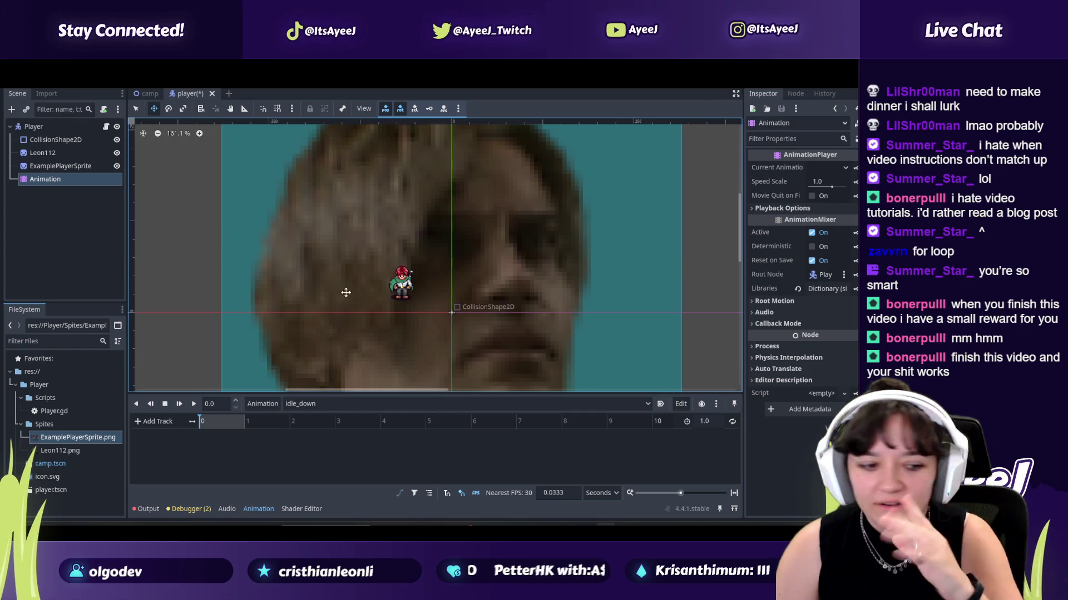
{"action": "key", "text": "alt+Tab"}
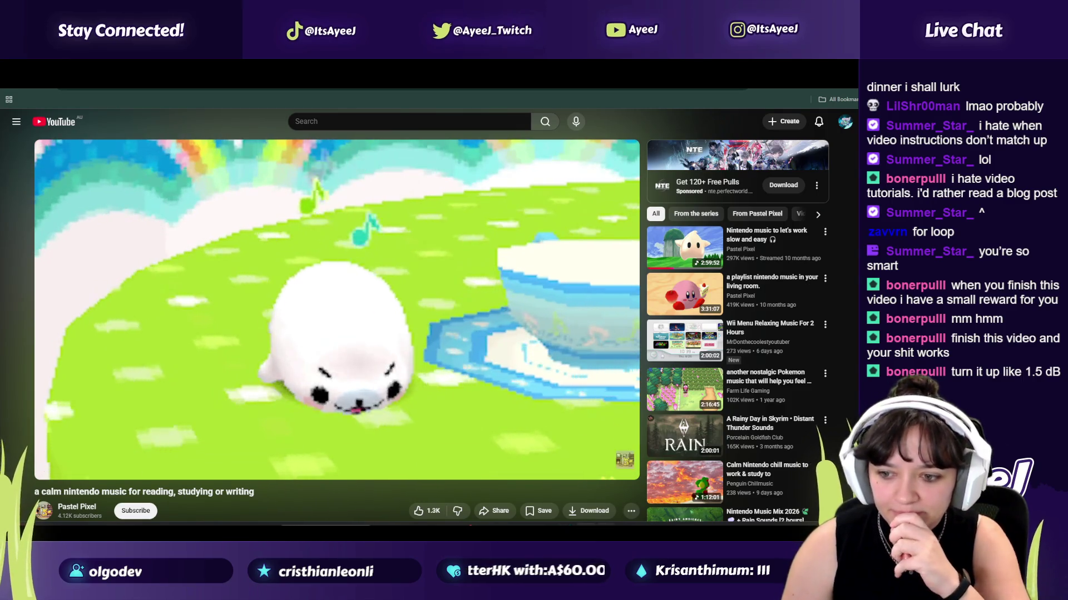
{"action": "key", "text": "alt+Tab"}
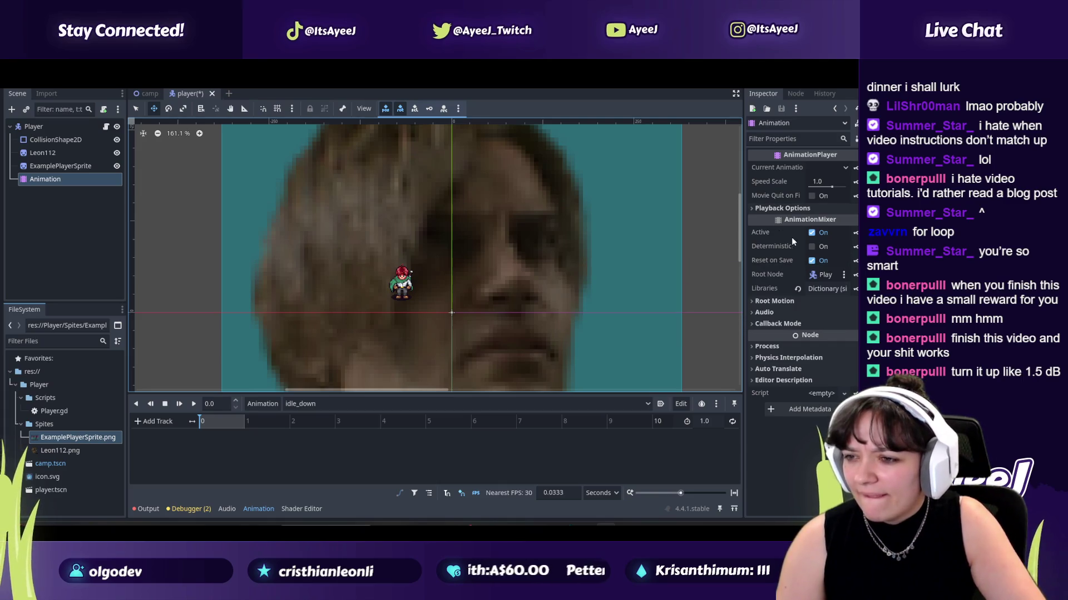
Step: Search YouTube for 'test drive unlimited game music'
{"action": "key", "text": "alt+Tab"}
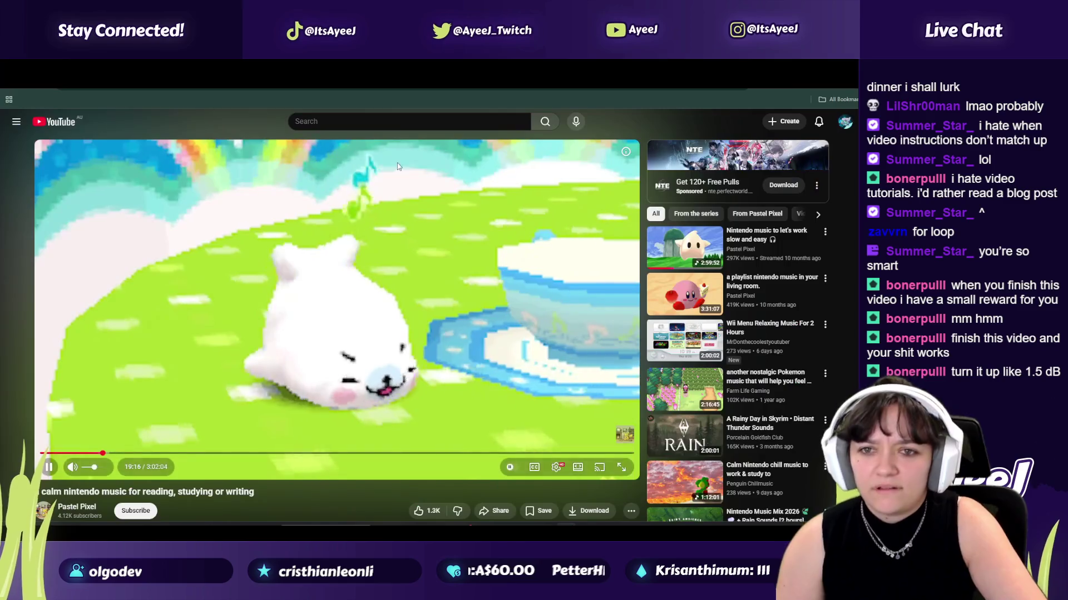
{"action": "left_click", "coordinate": [349, 121]}
{"action": "type", "text": "mnem"}
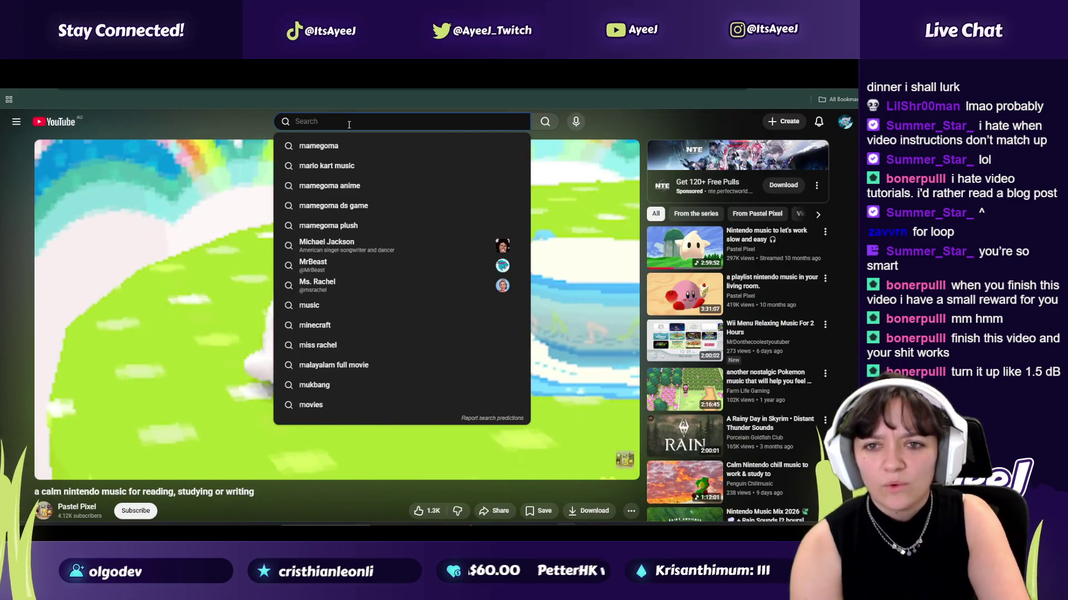
{"action": "key", "text": "BackSpace"}
{"action": "key", "text": "BackSpace"}
{"action": "key", "text": "BackSpace"}
{"action": "type", "text": "test drive unlimit"}
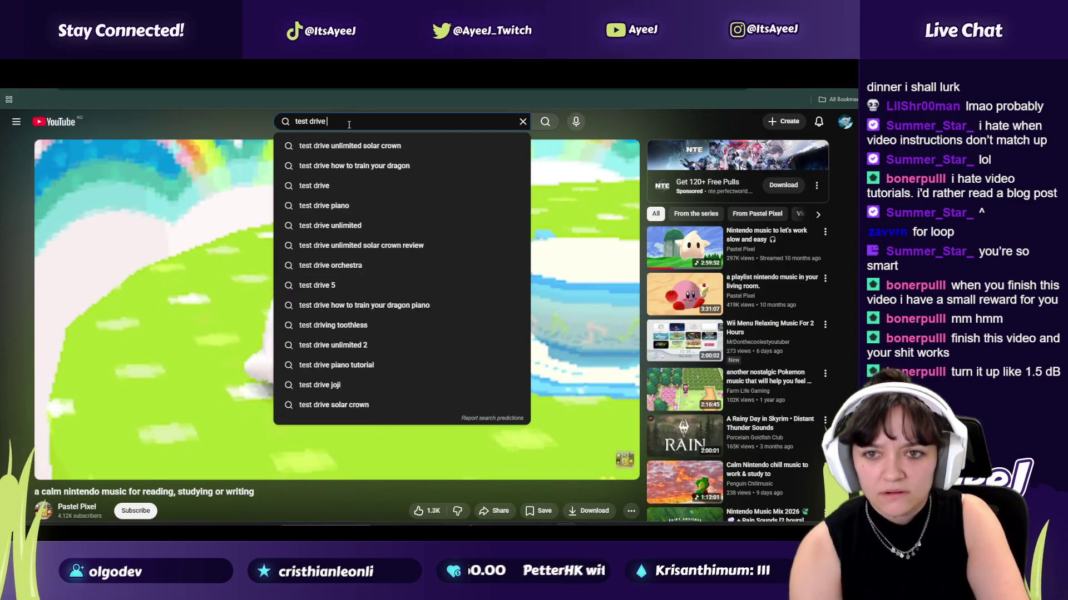
{"action": "type", "text": "ed audio"}
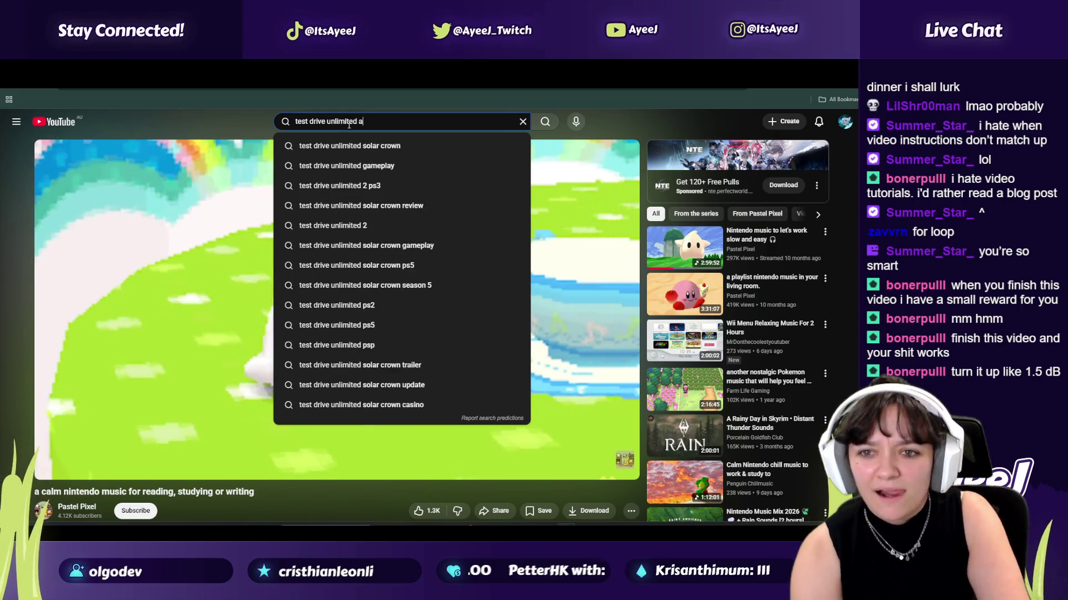
{"action": "key", "text": "Return"}
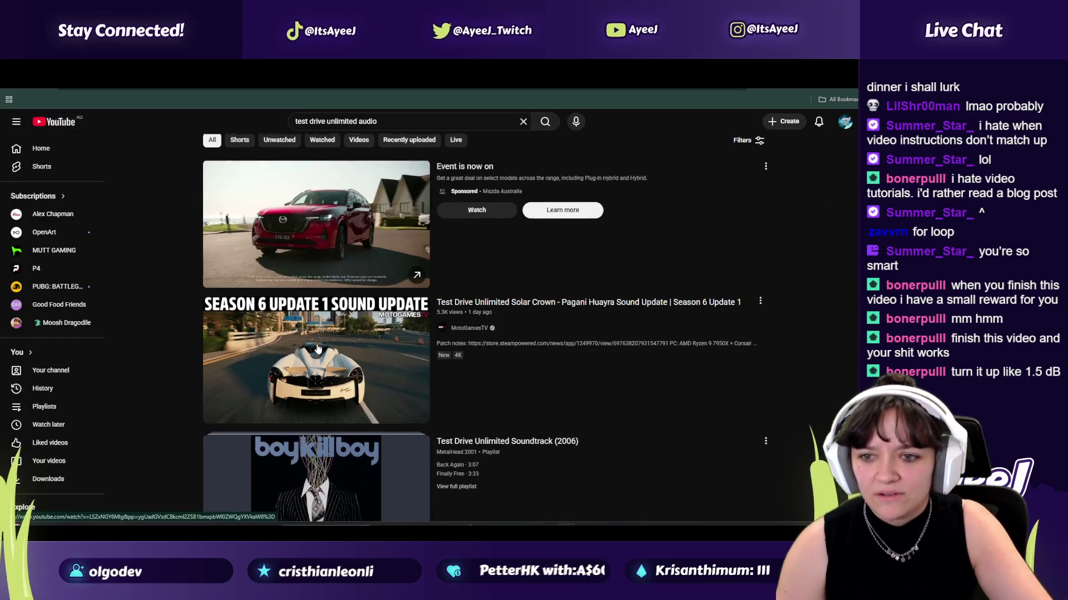
{"action": "double_click", "coordinate": [365, 121]}
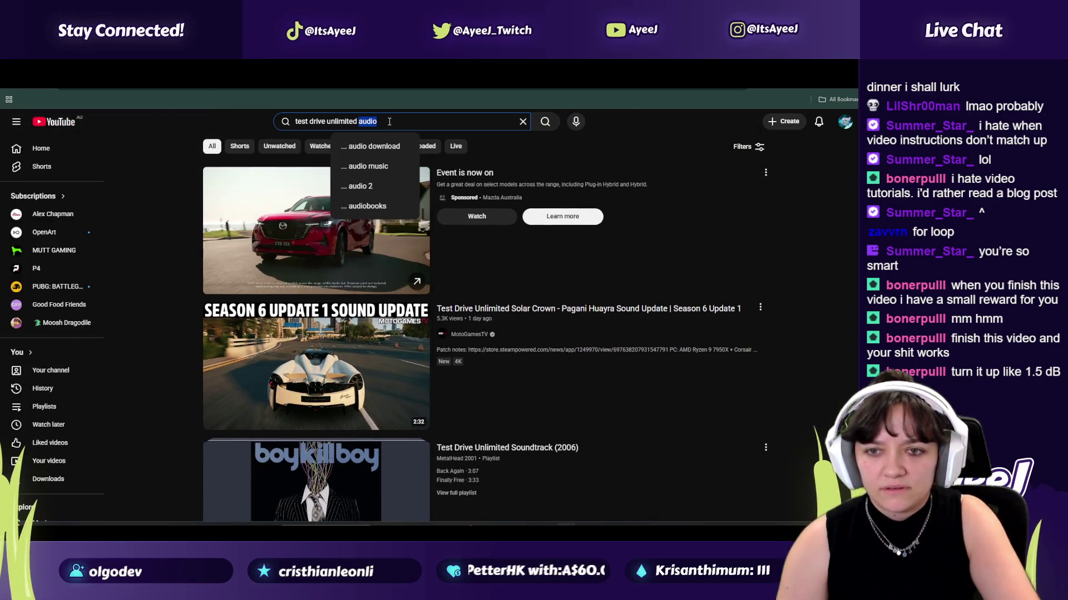
{"action": "type", "text": "game music"}
{"action": "key", "text": "Return"}
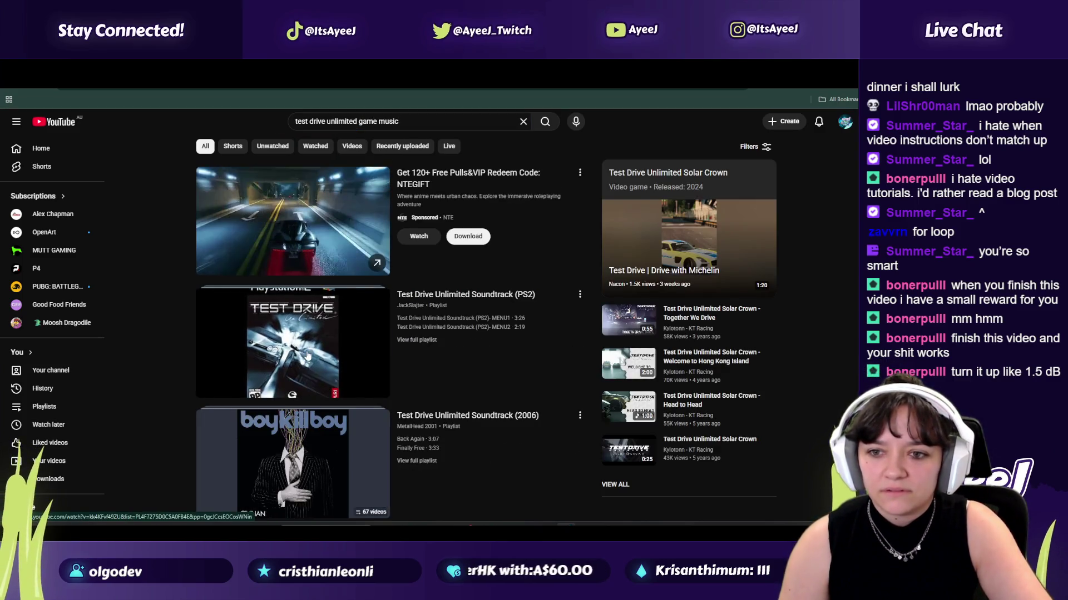
Step: Play the Test Drive Unlimited Soundtrack (PS2) playlist at lower volume, skipping to the next track
{"action": "left_click", "coordinate": [307, 356]}
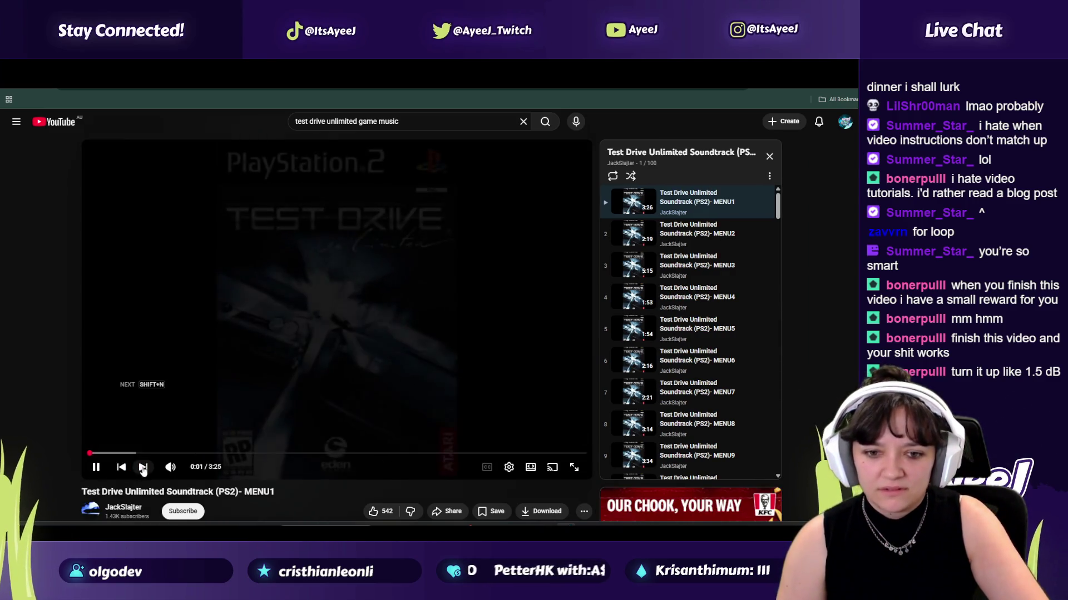
{"action": "left_click", "coordinate": [189, 468]}
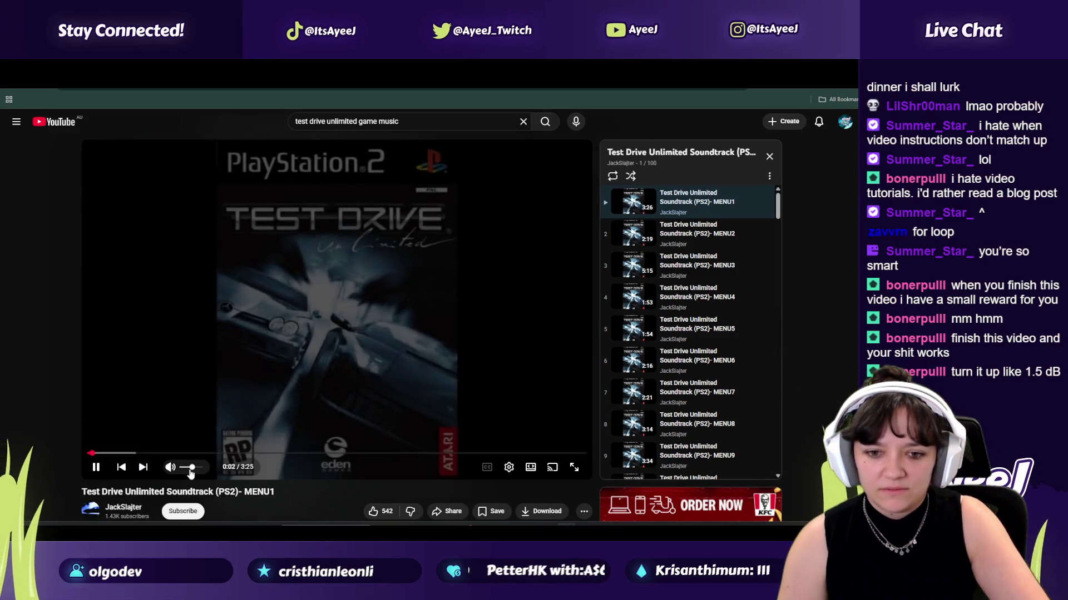
{"action": "left_click", "coordinate": [143, 468]}
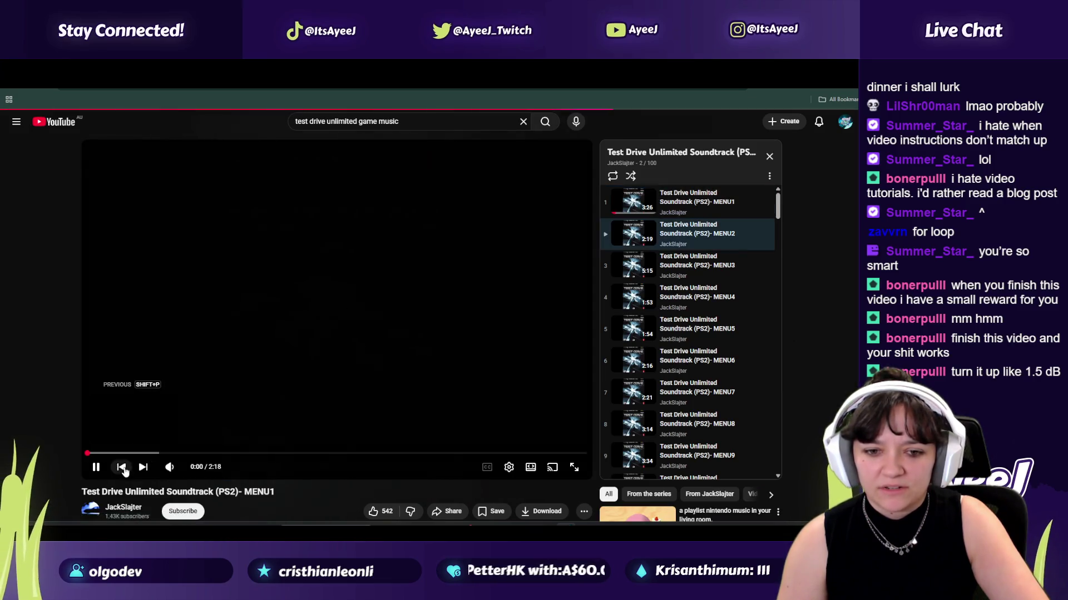
{"action": "key", "text": "alt+Tab"}
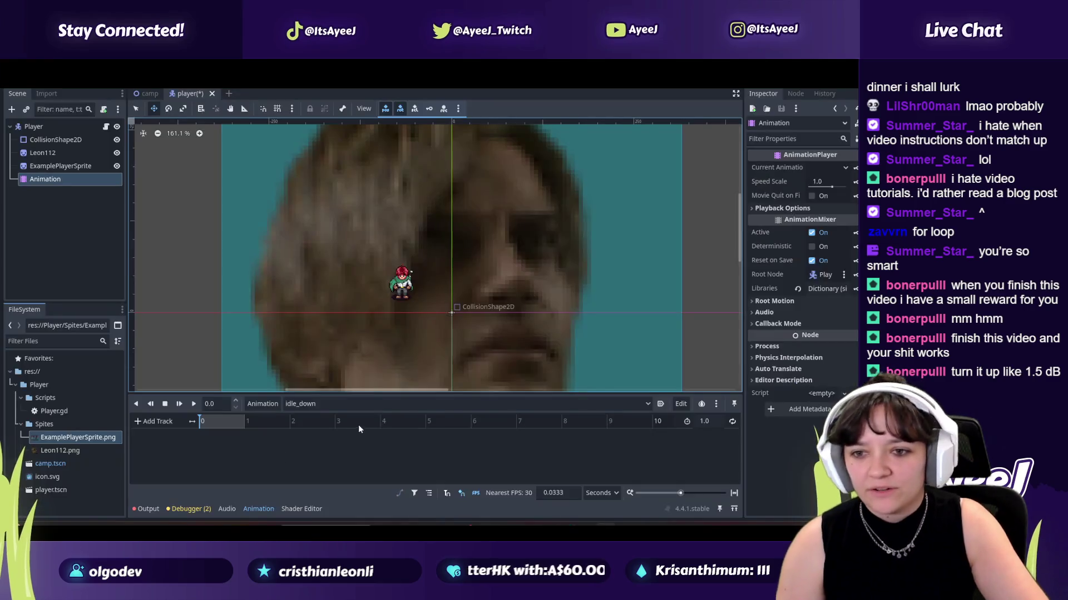
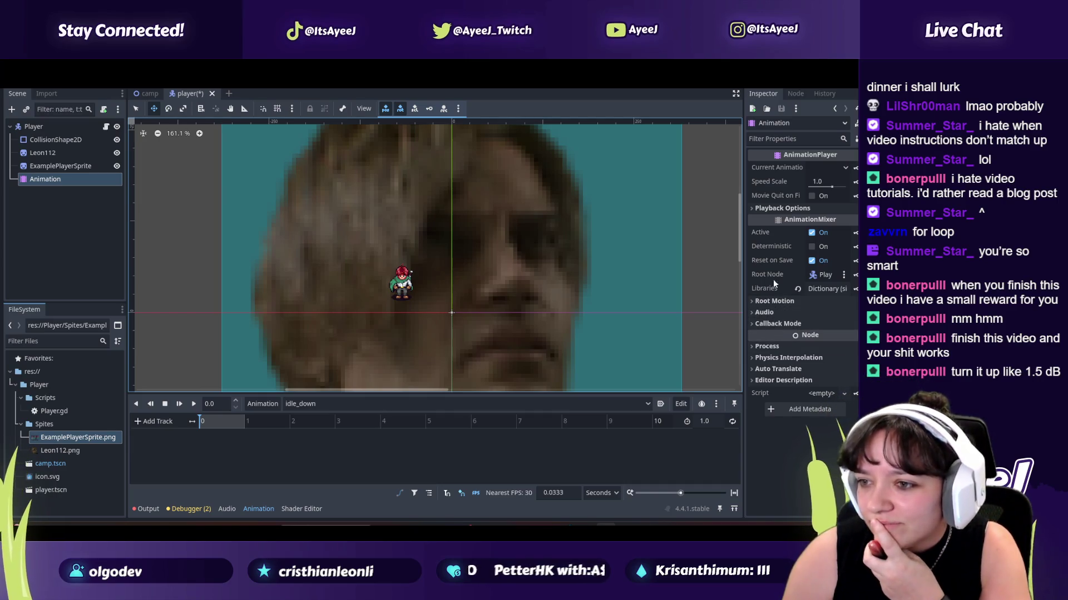
Step: Add a Property Track to idle_down targeting ExamplePlayerSprite's 'frame' property
{"action": "left_click", "coordinate": [772, 210]}
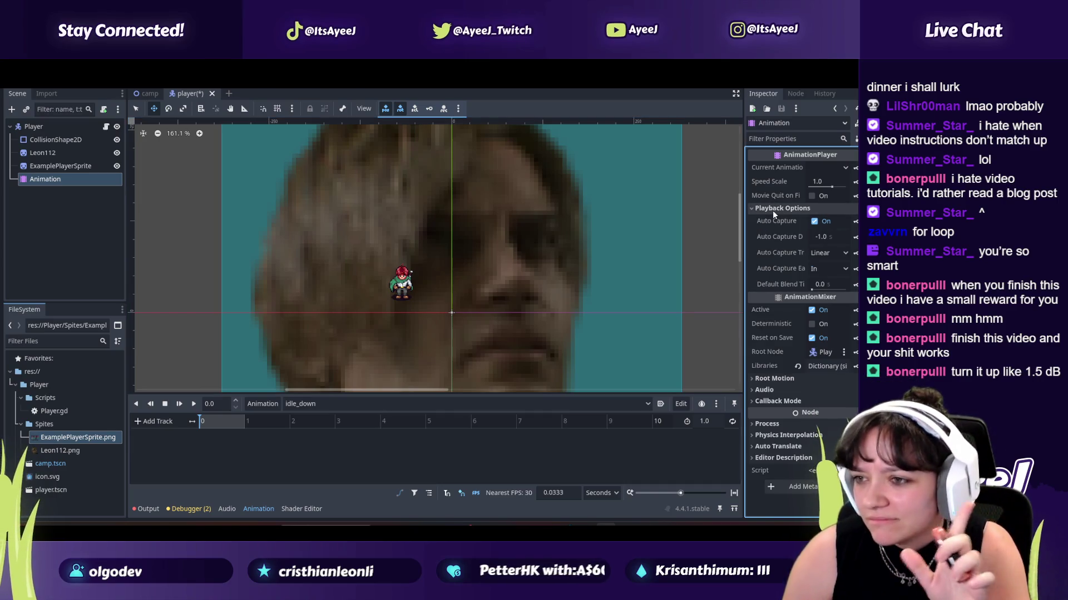
{"action": "left_click", "coordinate": [773, 210]}
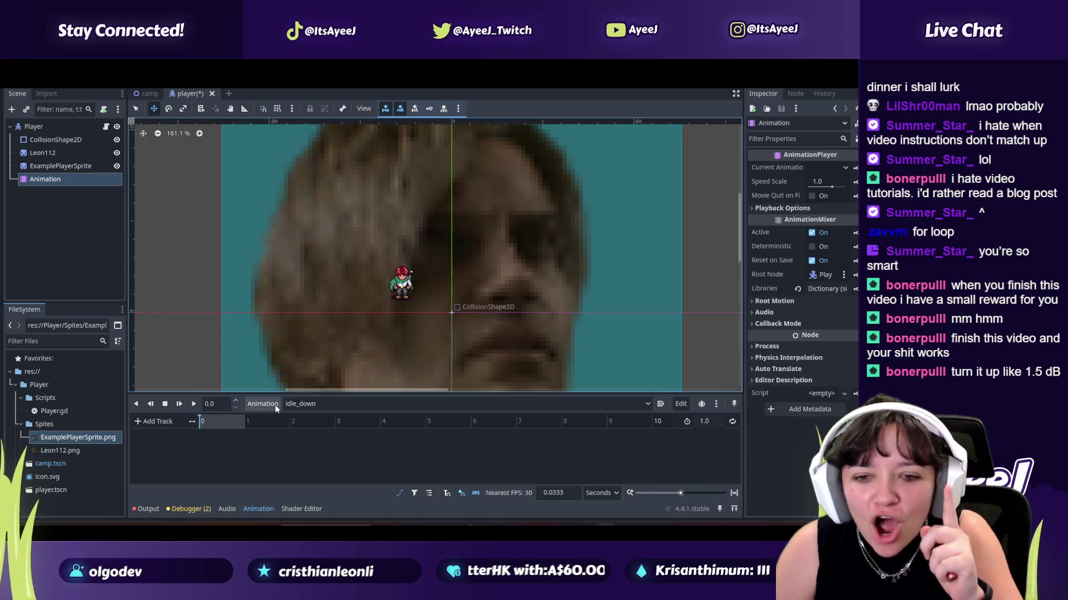
{"action": "left_click", "coordinate": [158, 422]}
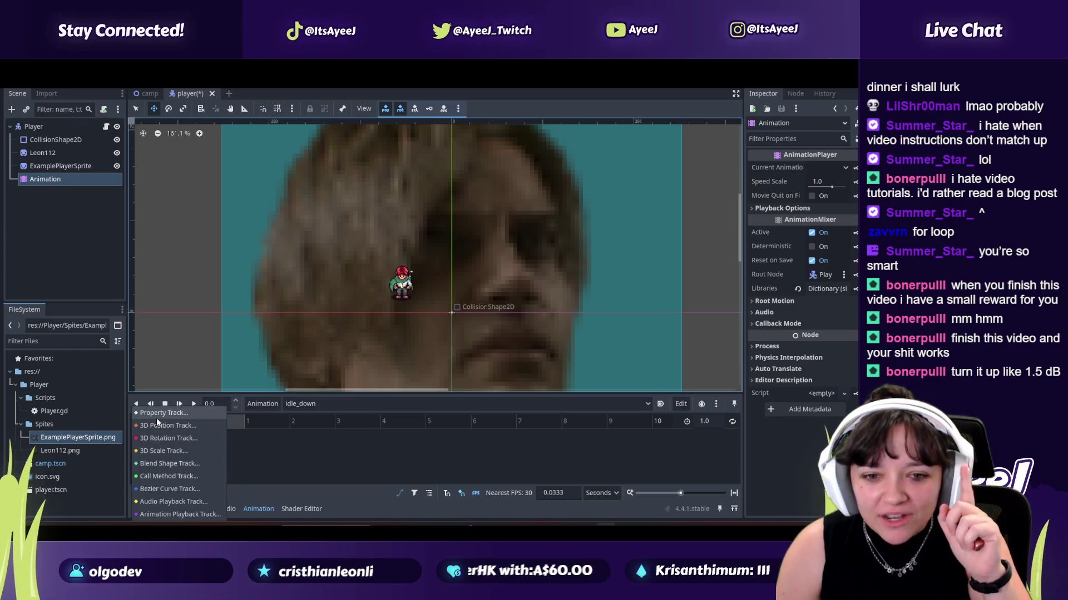
{"action": "left_click", "coordinate": [155, 418]}
{"action": "left_click", "coordinate": [398, 210]}
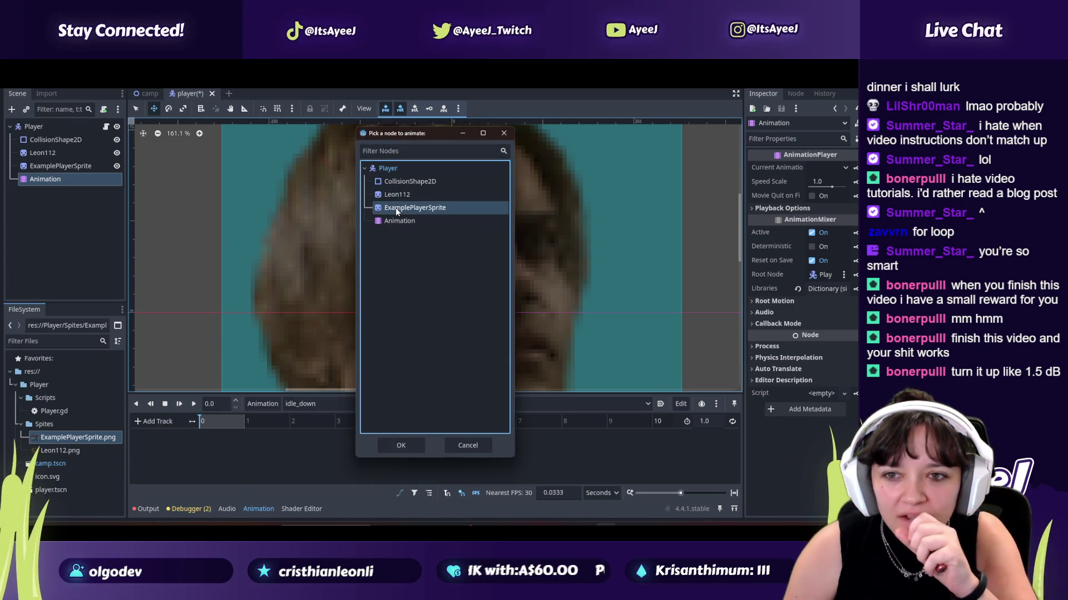
{"action": "left_click", "coordinate": [402, 444]}
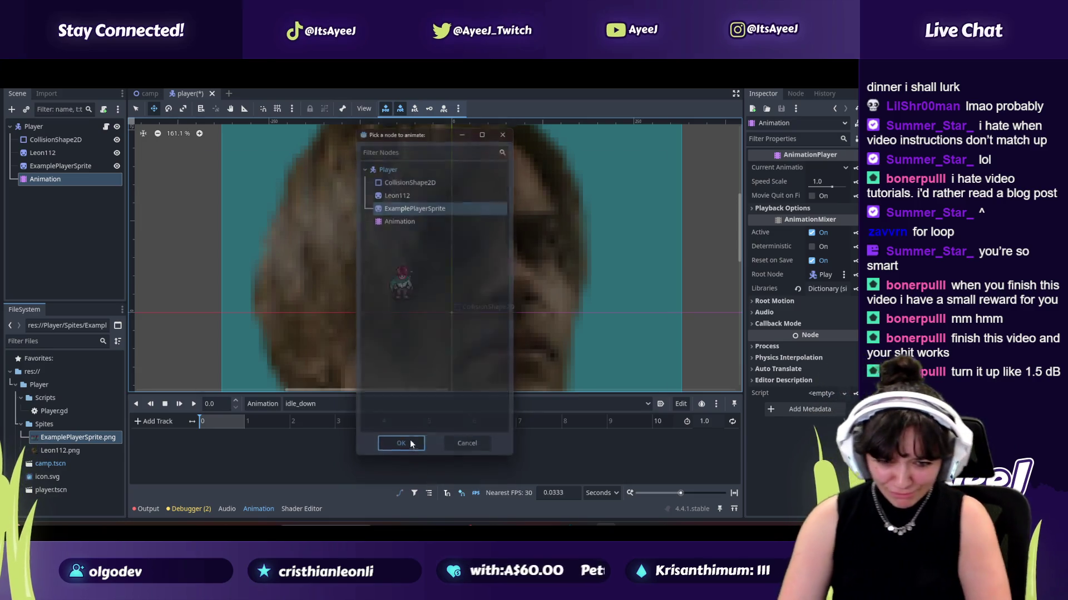
{"action": "left_click", "coordinate": [220, 314]}
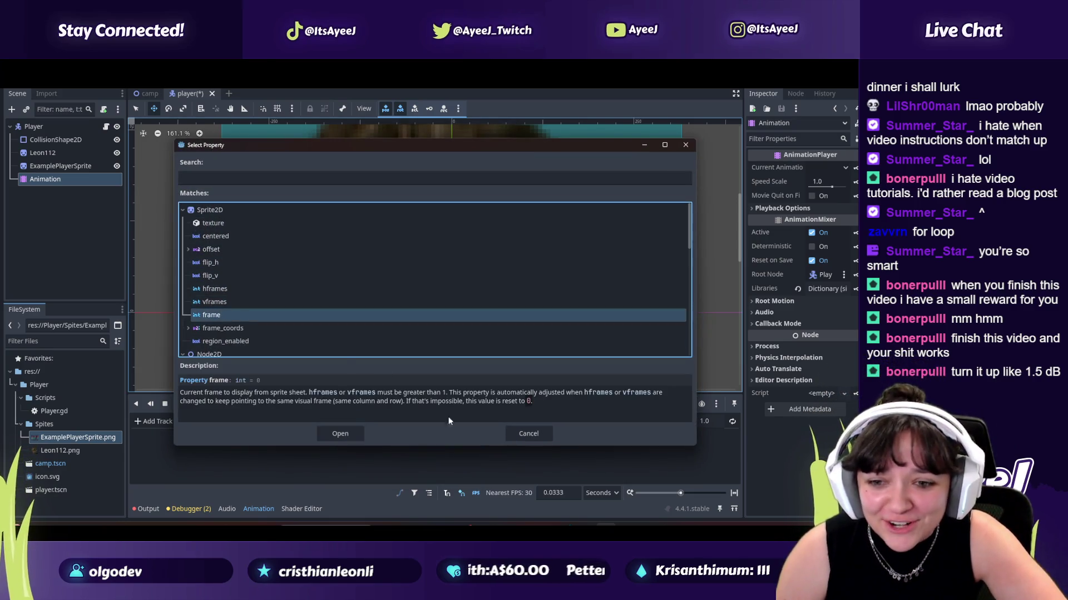
{"action": "left_click", "coordinate": [337, 434]}
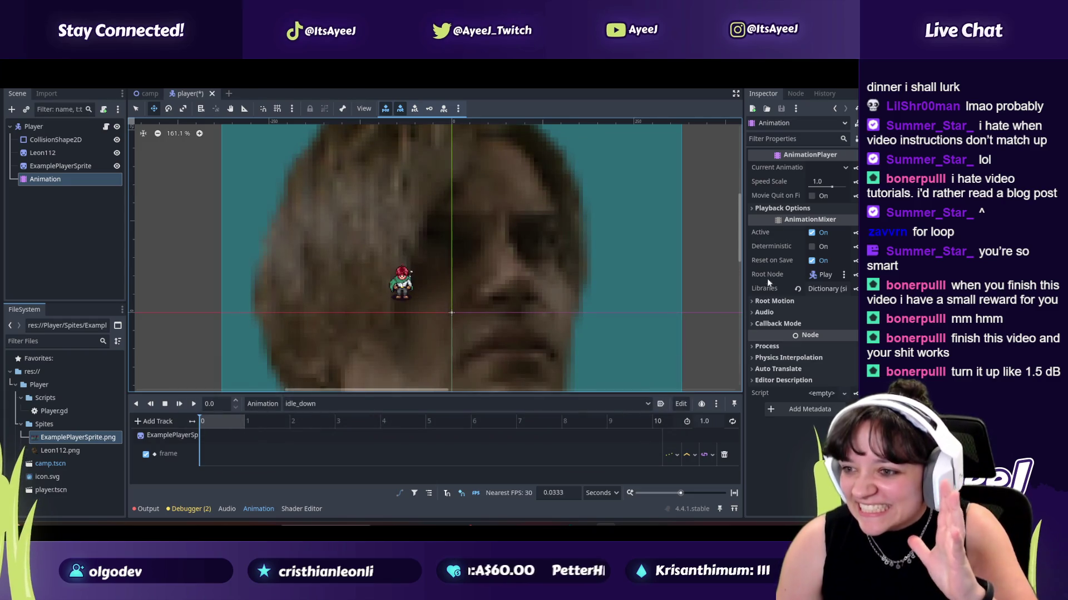
Step: Insert three keyframes along the frame track, raising the second key's frame to 1
{"action": "right_click", "coordinate": [222, 454]}
{"action": "left_click", "coordinate": [242, 460]}
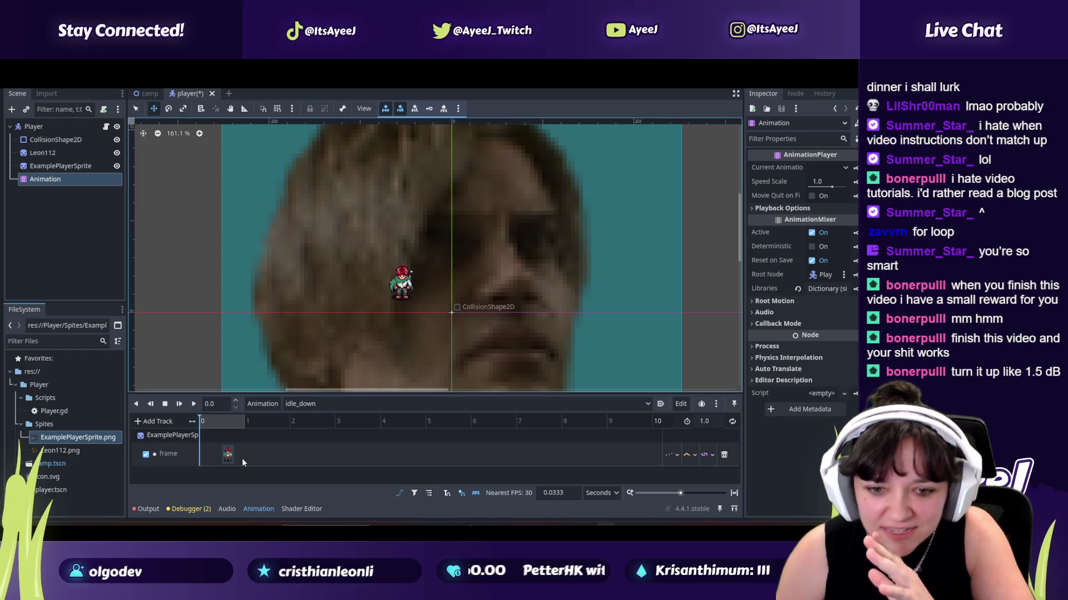
{"action": "right_click", "coordinate": [266, 455]}
{"action": "left_click", "coordinate": [276, 457]}
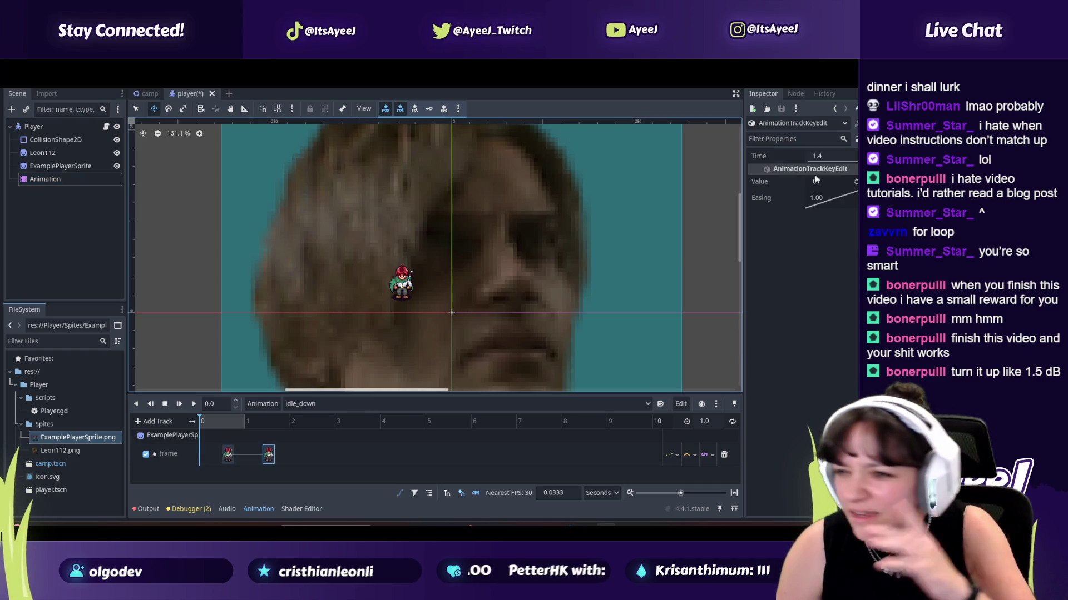
{"action": "left_click", "coordinate": [856, 182]}
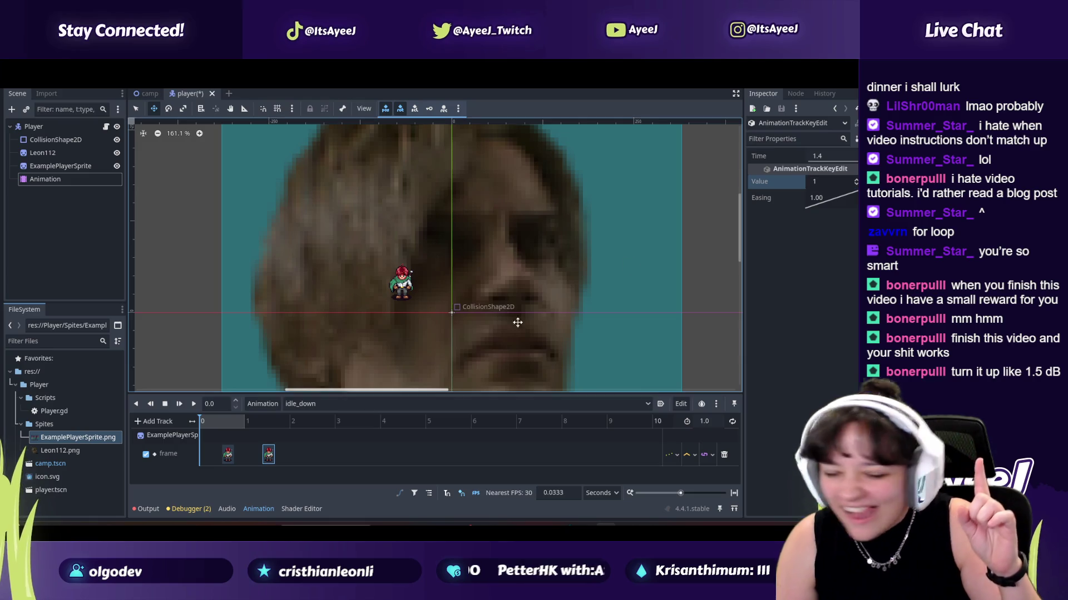
{"action": "right_click", "coordinate": [316, 462]}
{"action": "left_click", "coordinate": [340, 442]}
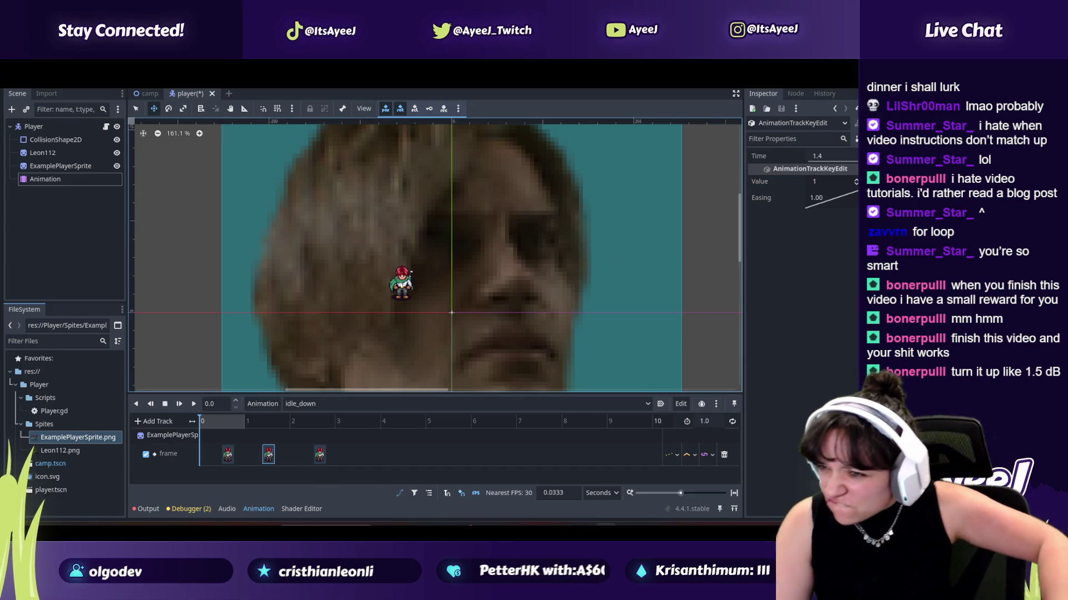
Step: Change the second key's frame value in the Inspector, then save and run the scene with F6
{"action": "left_click", "coordinate": [828, 182]}
{"action": "type", "text": "3"}
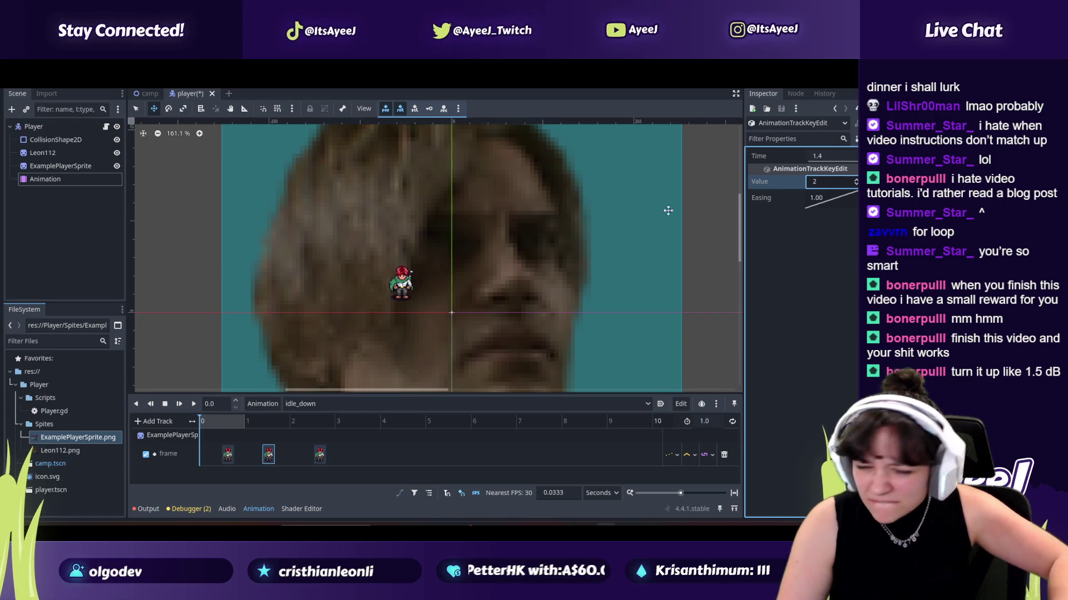
{"action": "left_click", "coordinate": [668, 210]}
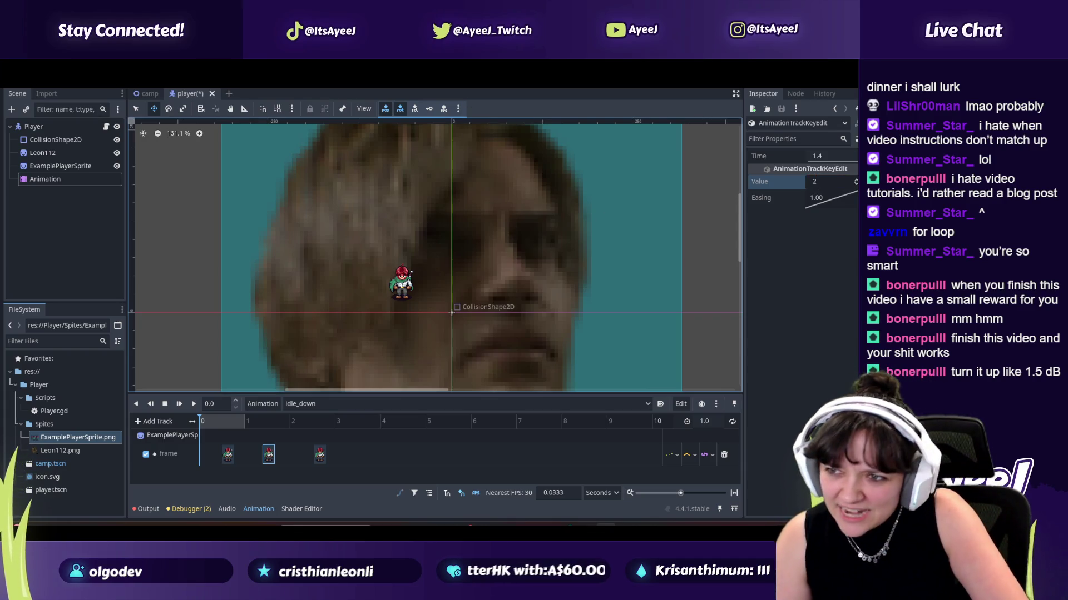
{"action": "key", "text": "F6"}
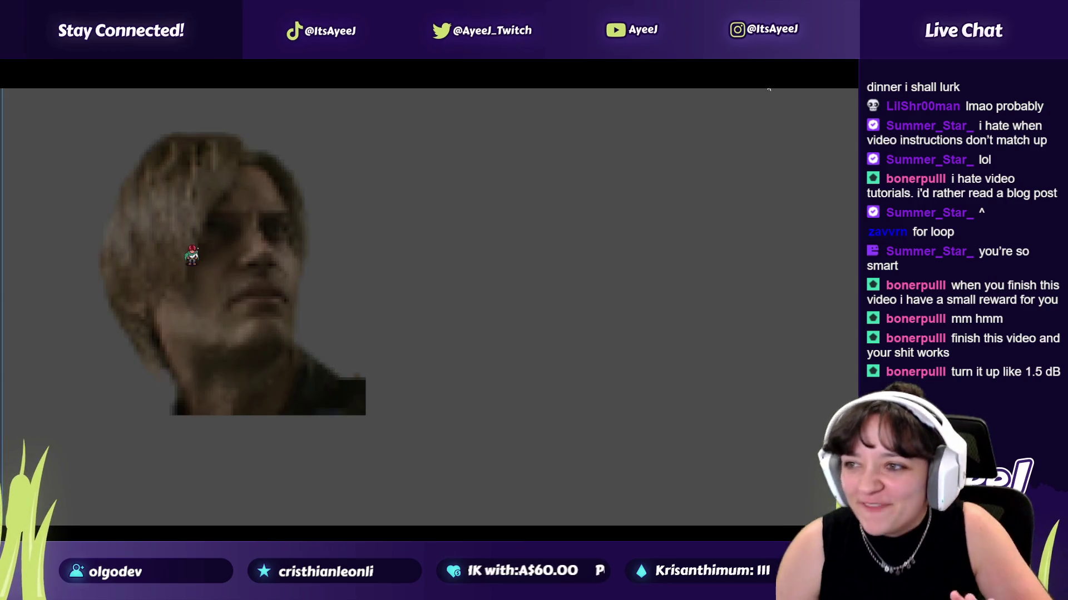
Step: Move the player right and down in the running game, then close the game window
{"action": "key", "text": "Right"}
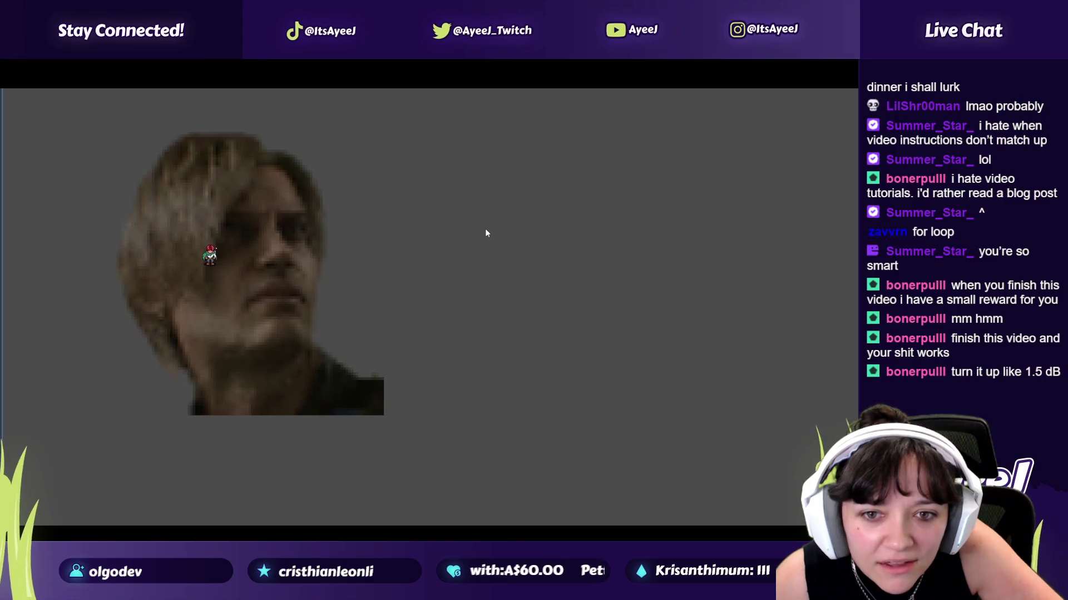
{"action": "key", "text": "Down"}
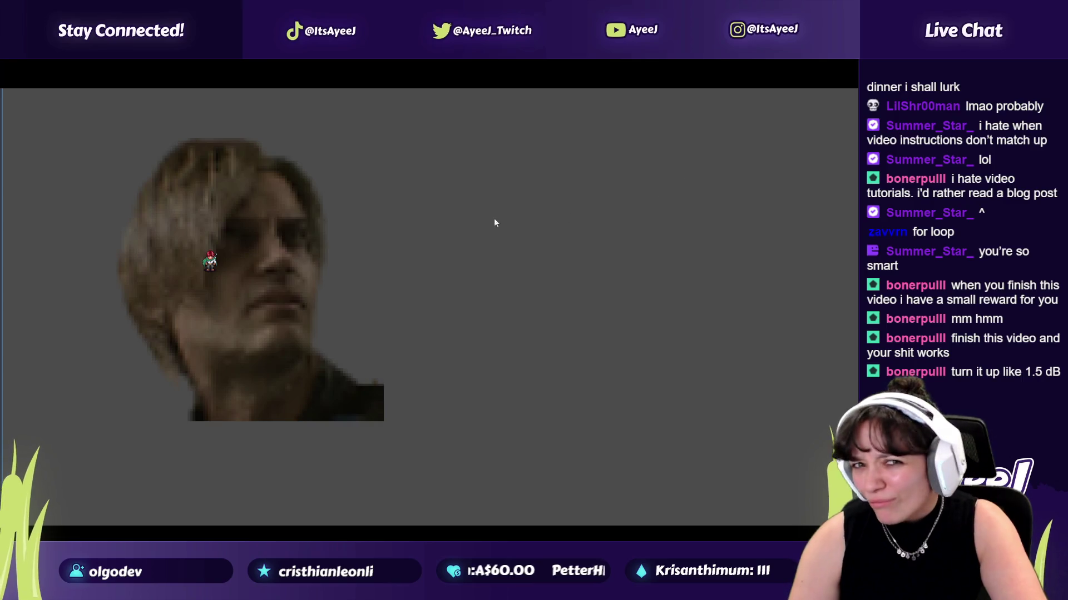
{"action": "key", "text": "alt+Tab"}
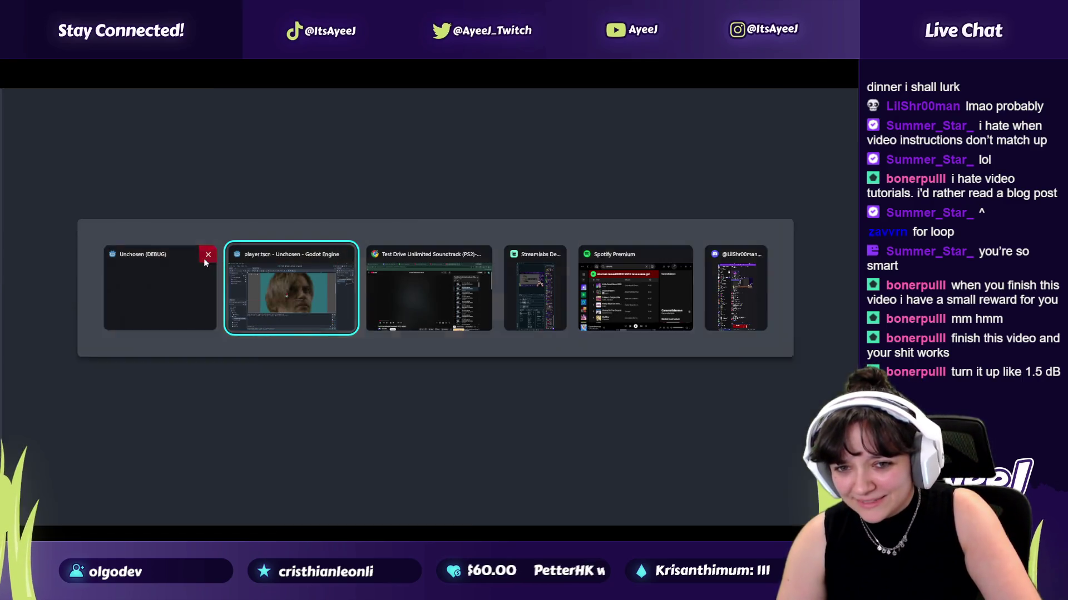
{"action": "left_click", "coordinate": [204, 261]}
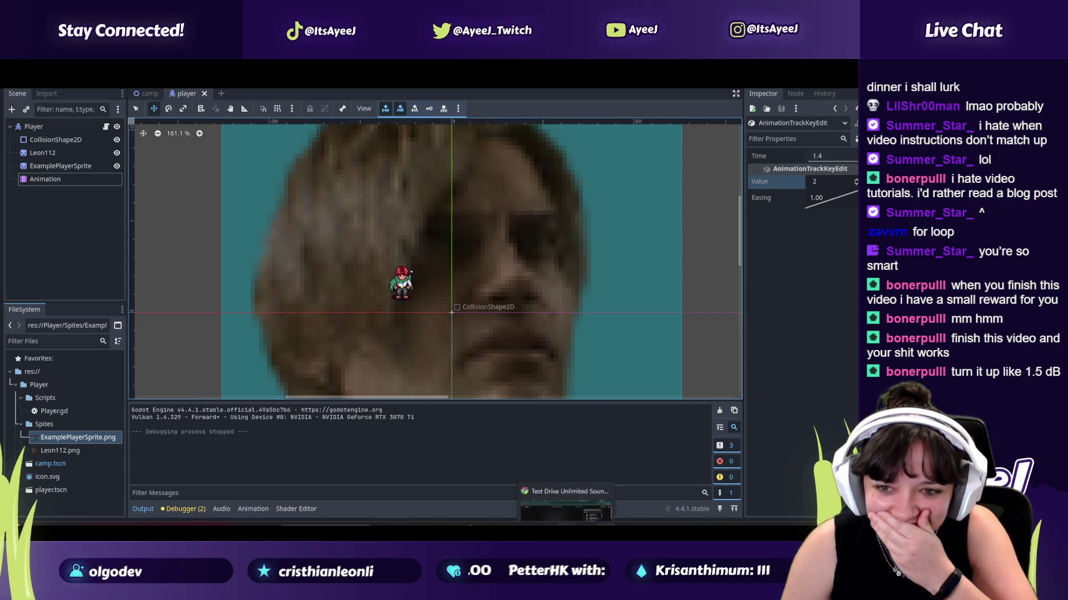
Step: Pause the music video, play the Godot tutorial tab to about 3:53, and return to Godot
{"action": "key", "text": "alt+Tab"}
{"action": "key", "text": "space"}
{"action": "key", "text": "ctrl+Tab"}
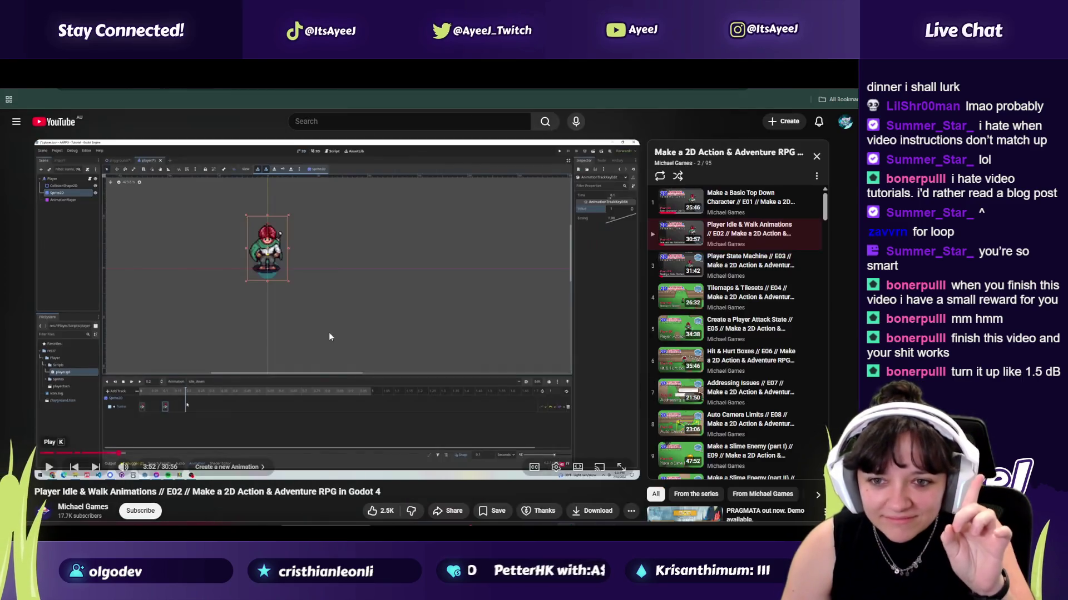
{"action": "key", "text": "space"}
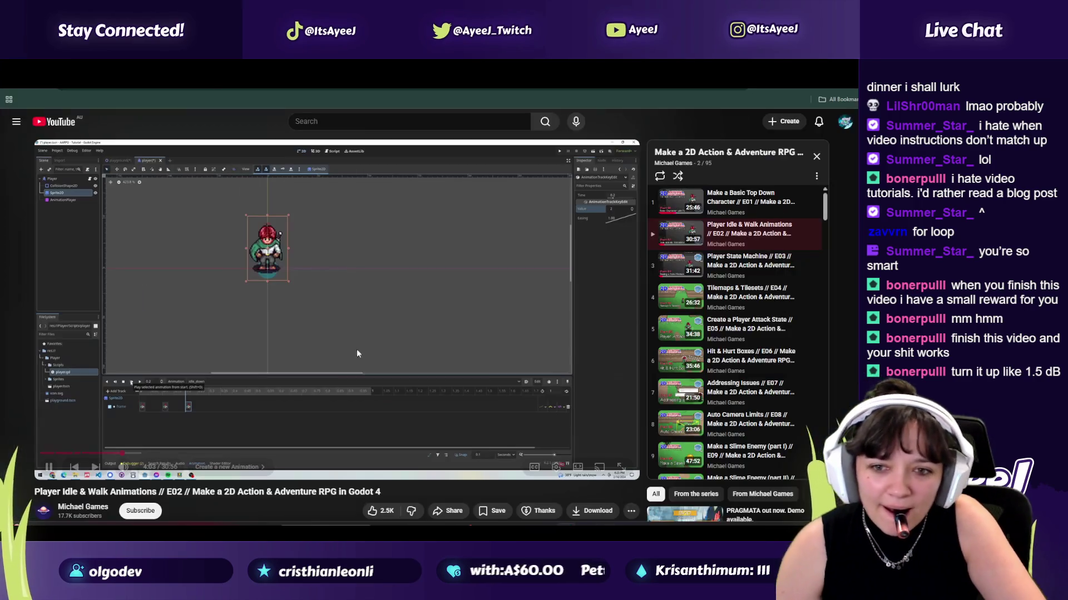
{"action": "left_click", "coordinate": [250, 326]}
{"action": "key", "text": "alt+Tab"}
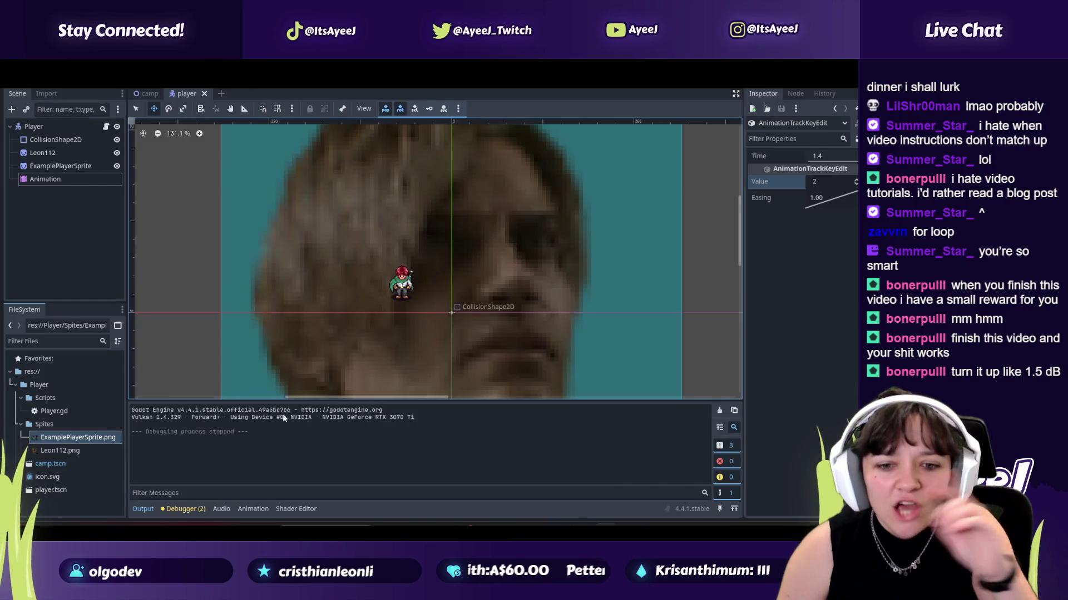
Step: Play idle_down from the start, inspect its second and third keyframes, then stop and replay it
{"action": "left_click", "coordinate": [48, 178]}
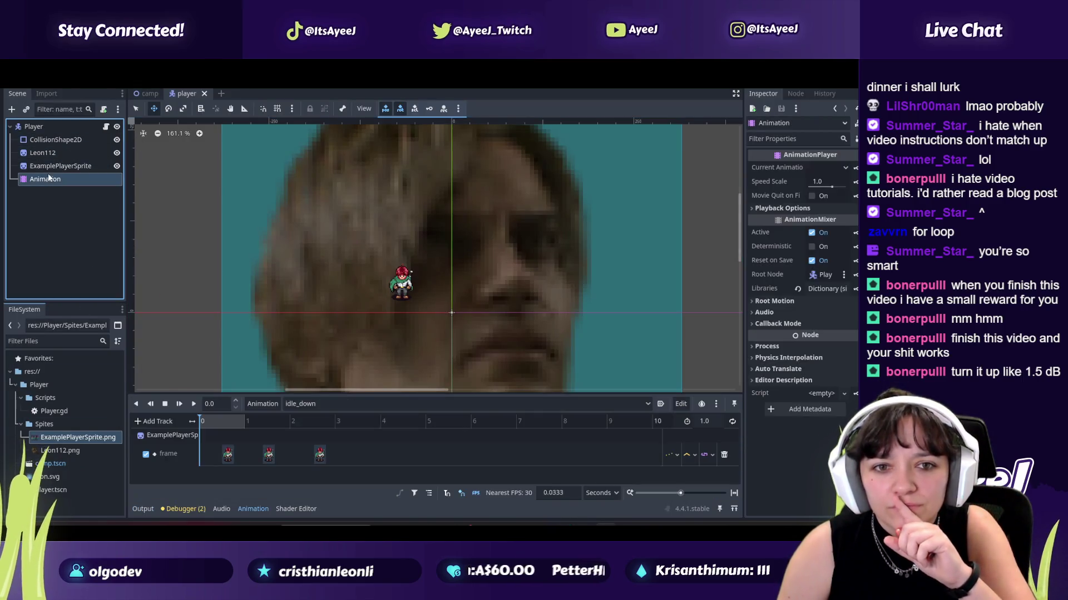
{"action": "left_click", "coordinate": [178, 404]}
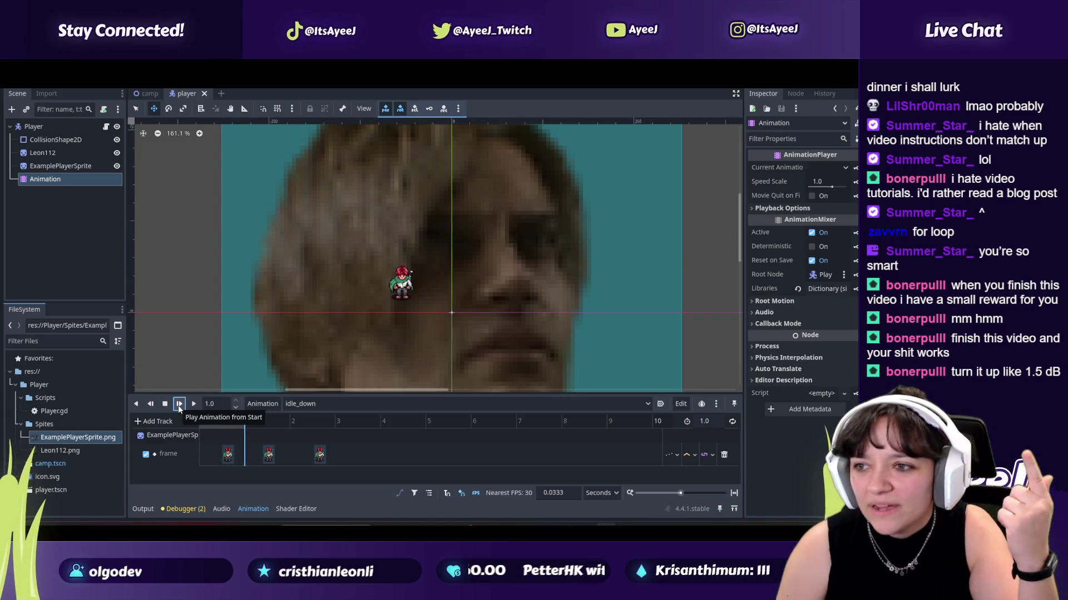
{"action": "left_click", "coordinate": [271, 462]}
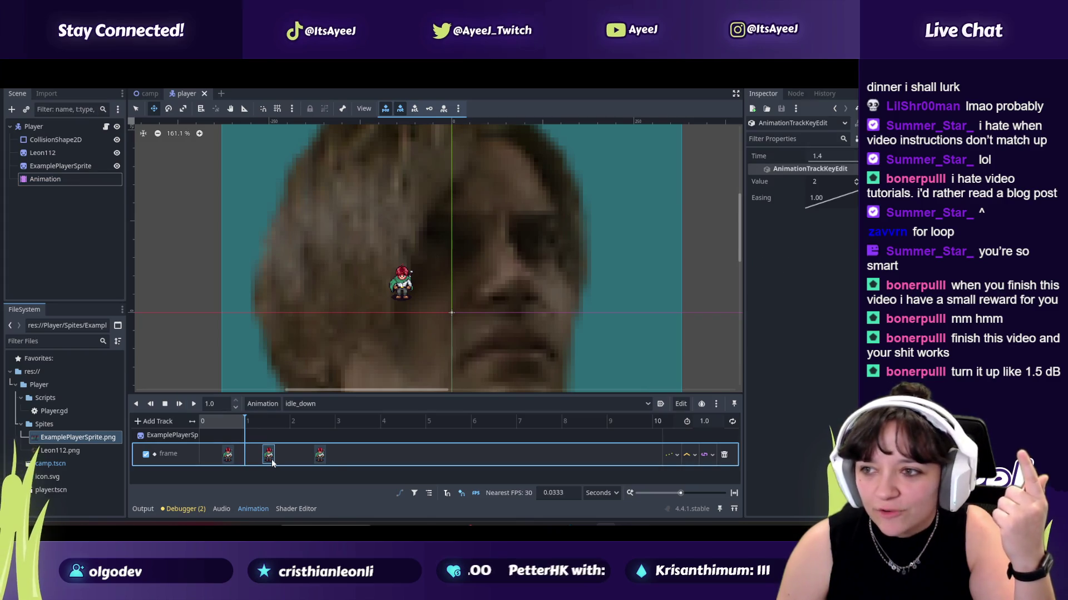
{"action": "left_click", "coordinate": [317, 462]}
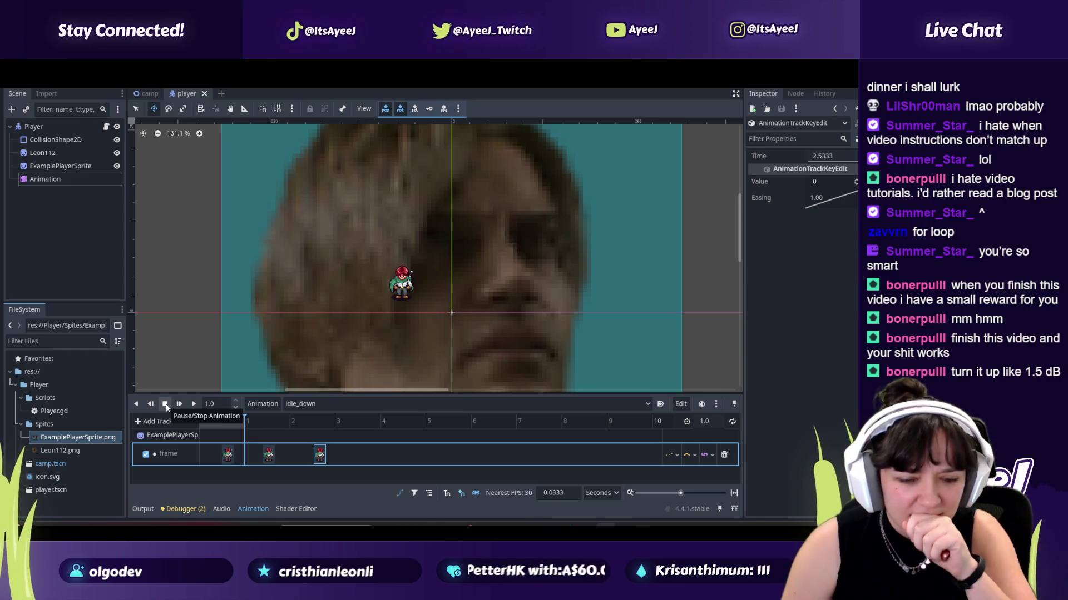
{"action": "left_click", "coordinate": [166, 408]}
{"action": "left_click", "coordinate": [180, 405]}
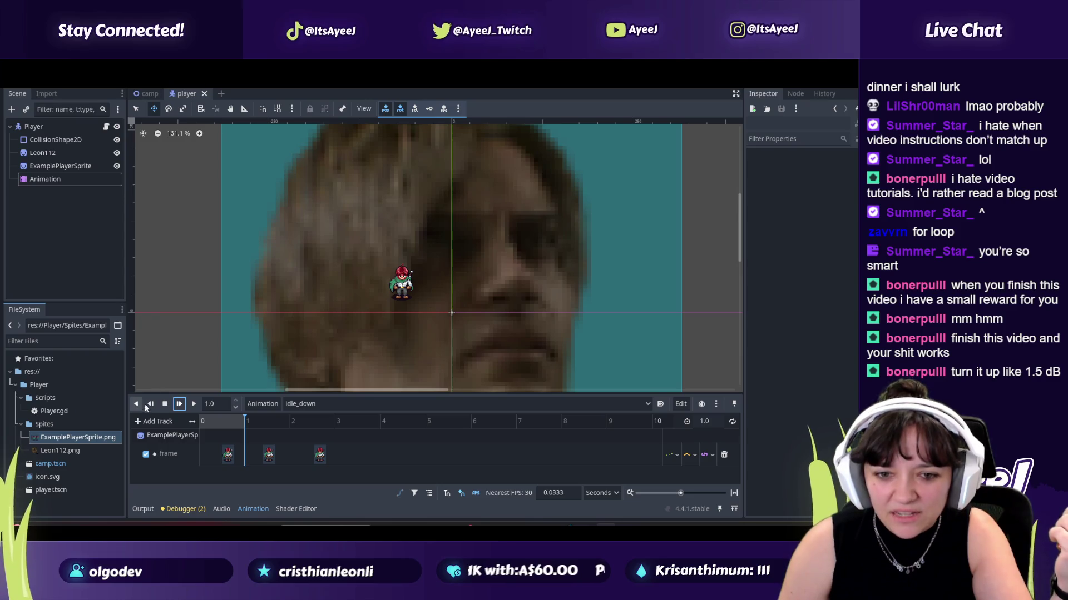
{"action": "left_click", "coordinate": [194, 406]}
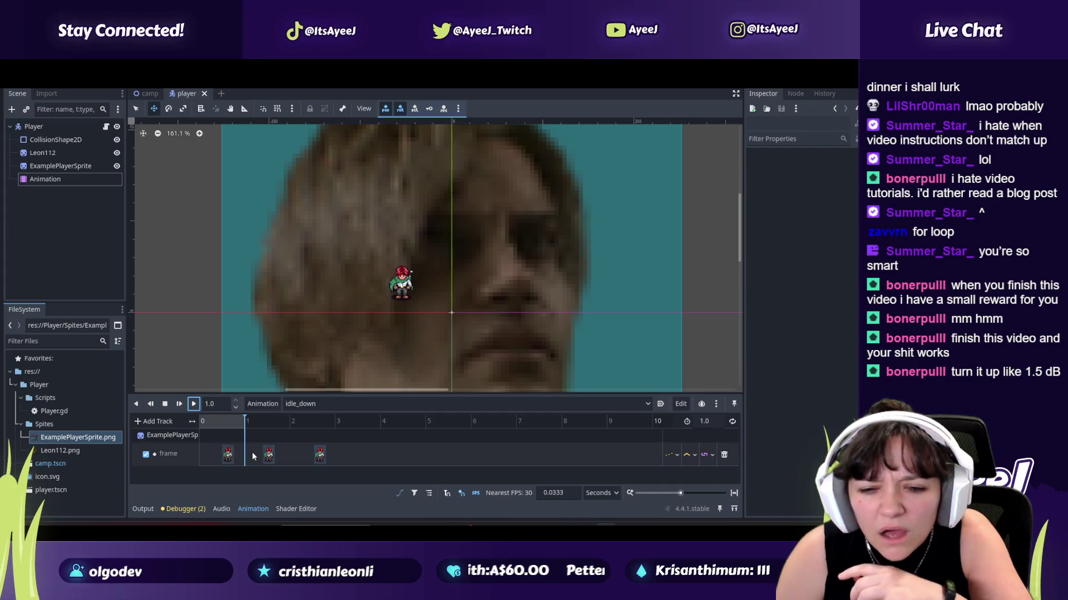
Step: Retime the frame keys: first to 0, third to about 0.73 s, second to 0.4333 s, then preview
{"action": "mouse_move", "coordinate": [228, 455]}
{"action": "left_mouse_down"}
{"action": "mouse_move", "coordinate": [203, 457]}
{"action": "mouse_move", "coordinate": [226, 459]}
{"action": "left_mouse_up"}
{"action": "left_click_drag", "start_coordinate": [315, 459], "coordinate": [238, 457]}
{"action": "left_click", "coordinate": [178, 404]}
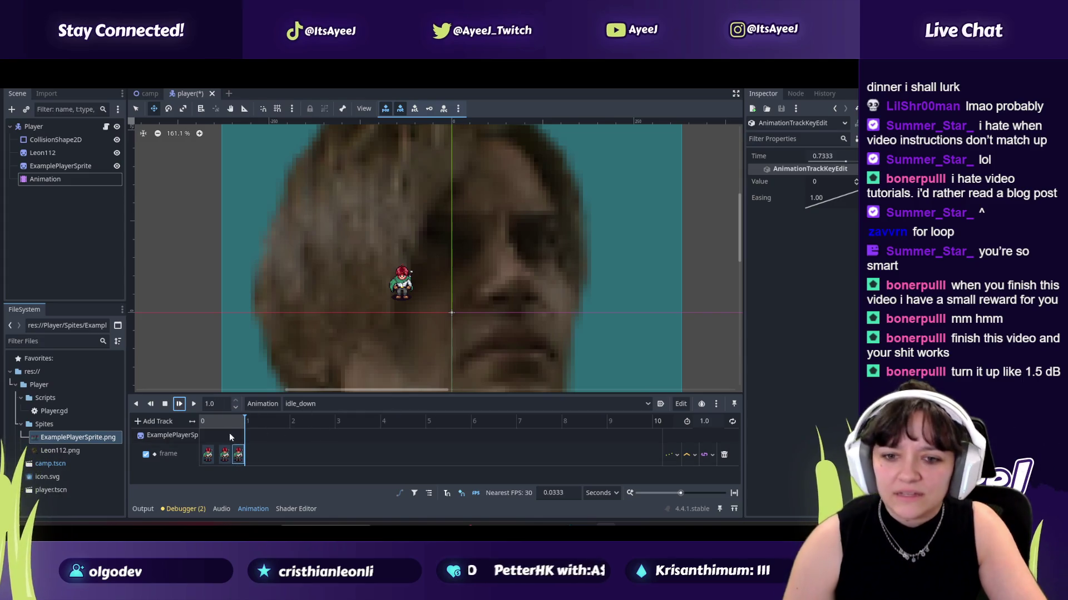
{"action": "left_click_drag", "start_coordinate": [223, 455], "coordinate": [233, 456]}
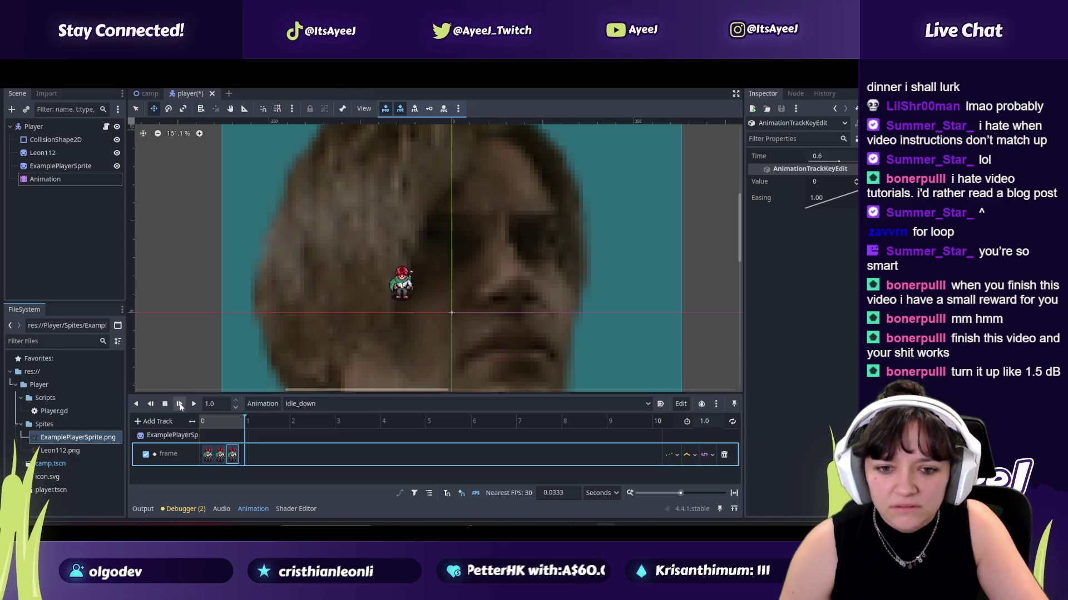
{"action": "left_click", "coordinate": [193, 404]}
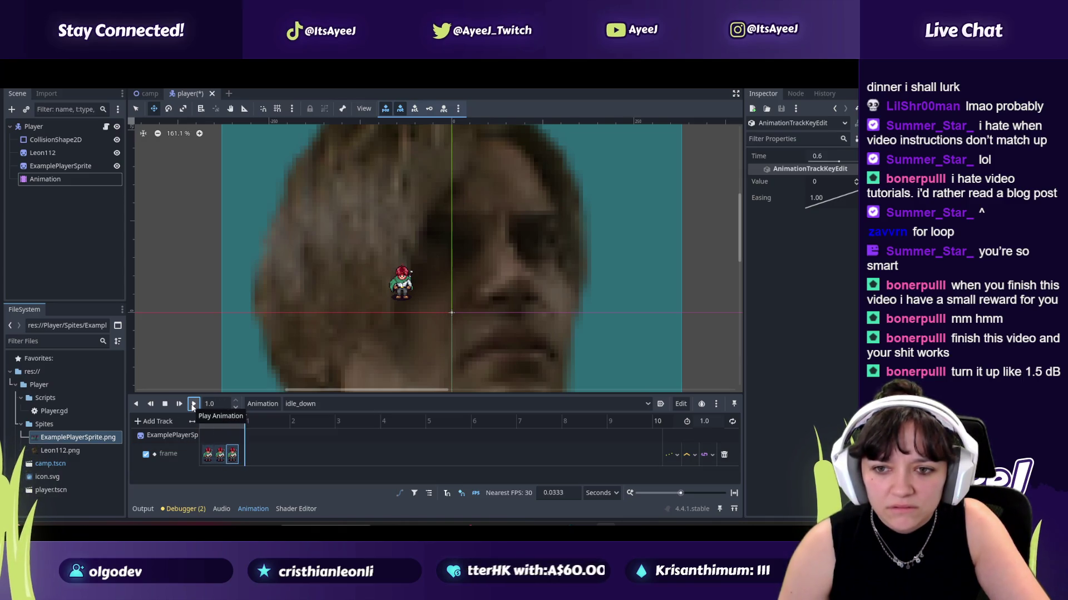
Step: Watch the tutorial on to about 4:16, pause it, and return to Godot
{"action": "key", "text": "alt+Tab"}
{"action": "left_click", "coordinate": [209, 405]}
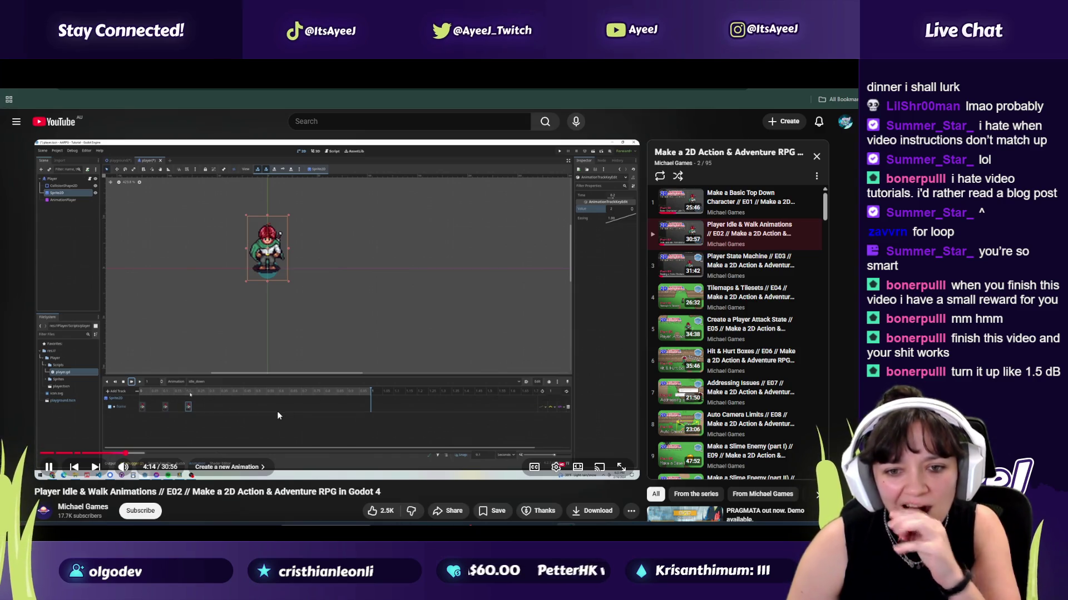
{"action": "left_click", "coordinate": [279, 389]}
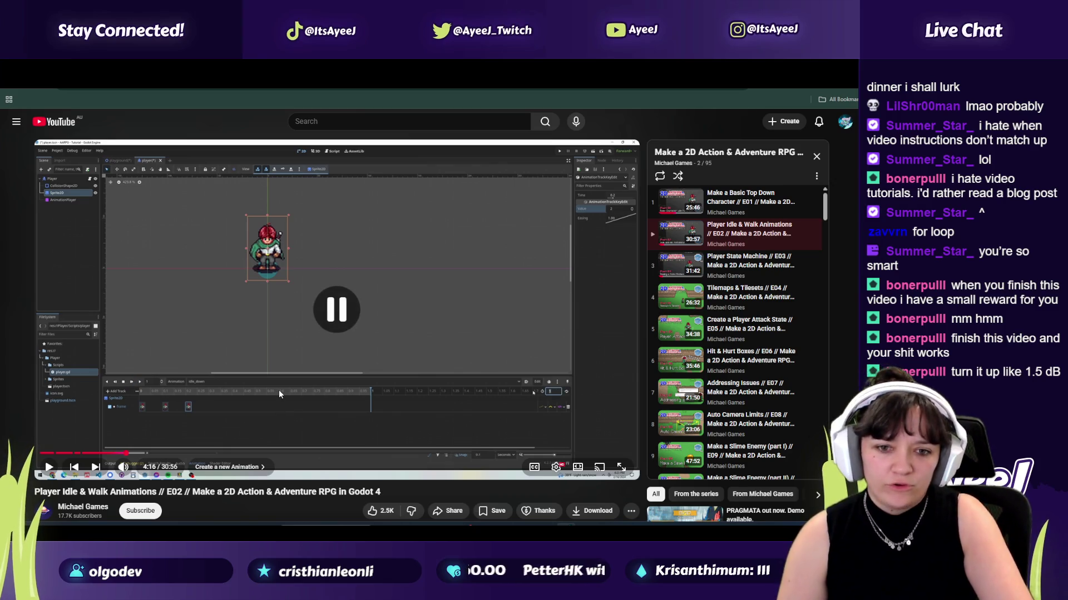
{"action": "key", "text": "alt+Tab"}
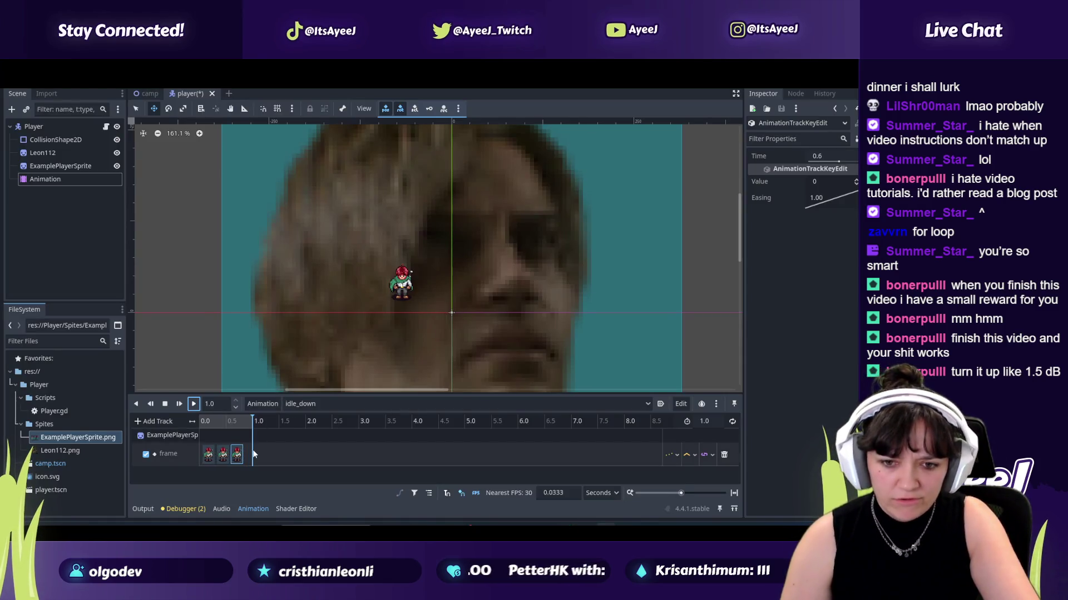
Step: Zoom the timeline and drag the three frame keys to about 0, 0.133 and 0.267 s, then preview
{"action": "scroll", "coordinate": [253, 453], "scroll_direction": "up", "scroll_amount": 5}
{"action": "scroll", "coordinate": [253, 453], "scroll_direction": "up", "scroll_amount": 4}
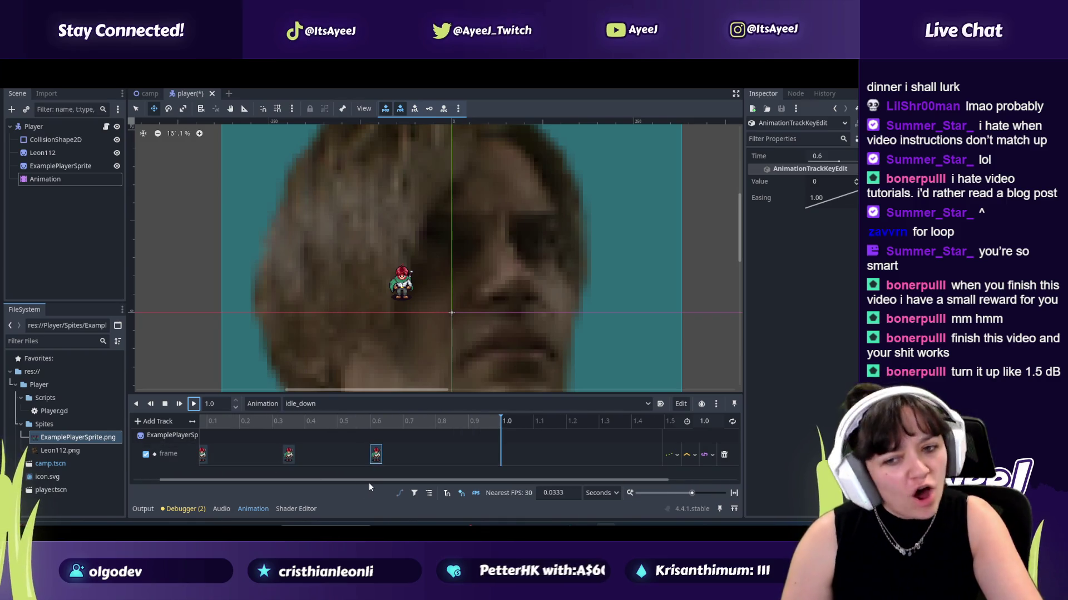
{"action": "left_click_drag", "start_coordinate": [359, 482], "coordinate": [282, 481]}
{"action": "left_click_drag", "start_coordinate": [230, 457], "coordinate": [203, 458]}
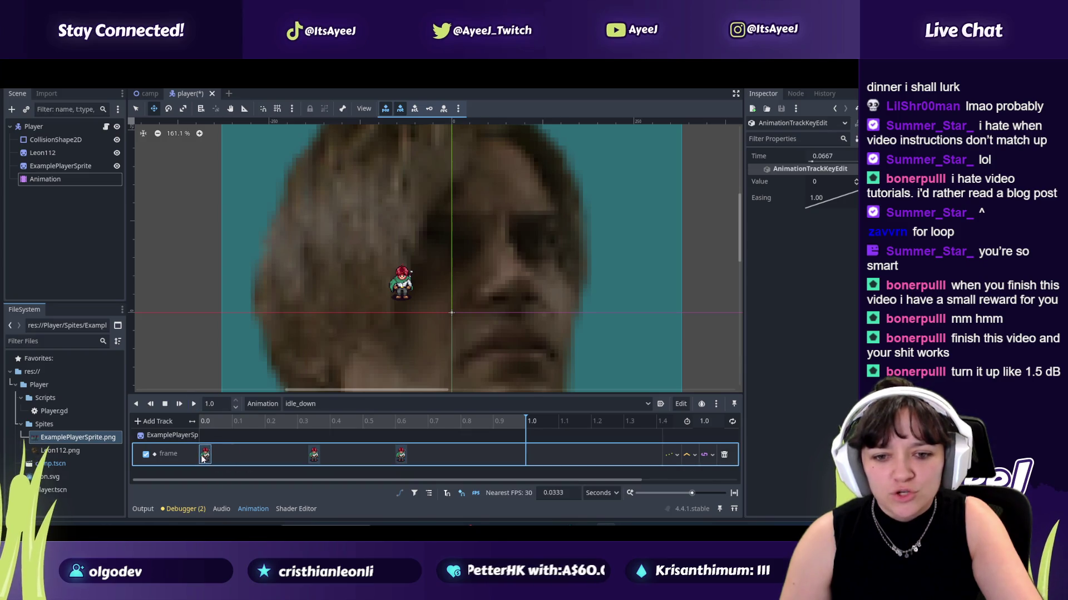
{"action": "left_click_drag", "start_coordinate": [314, 456], "coordinate": [222, 460]}
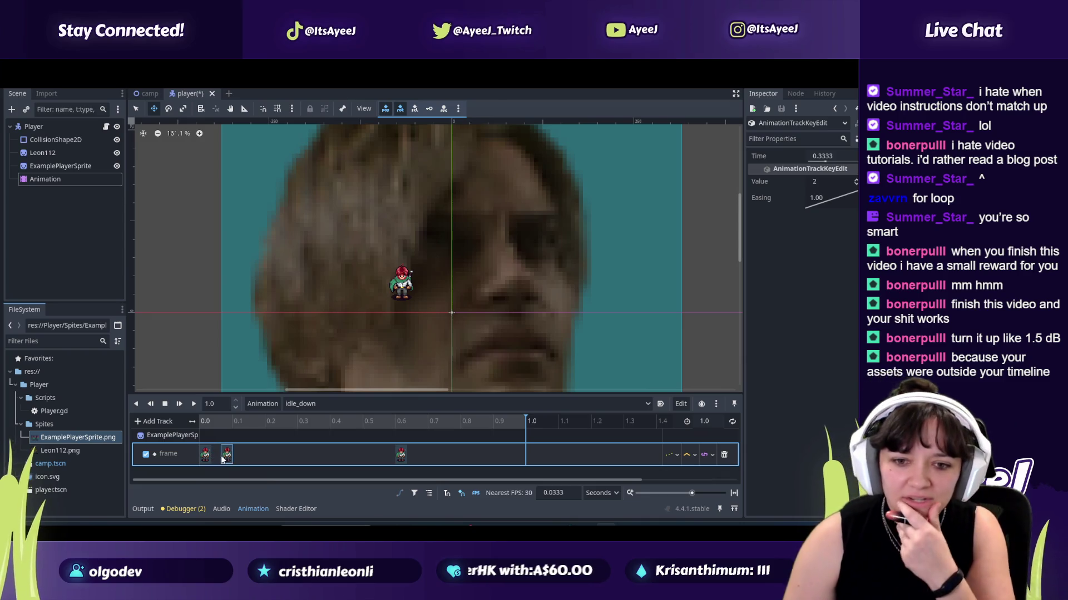
{"action": "mouse_move", "coordinate": [400, 457]}
{"action": "left_mouse_down"}
{"action": "mouse_move", "coordinate": [219, 459]}
{"action": "mouse_move", "coordinate": [233, 460]}
{"action": "left_mouse_up"}
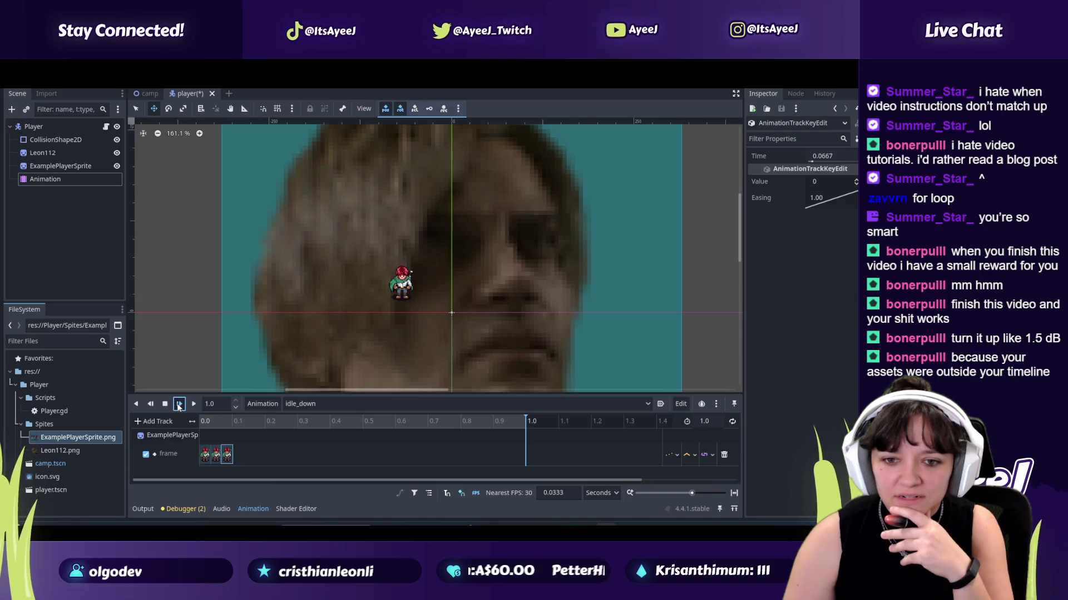
{"action": "left_click_drag", "start_coordinate": [228, 456], "coordinate": [292, 458]}
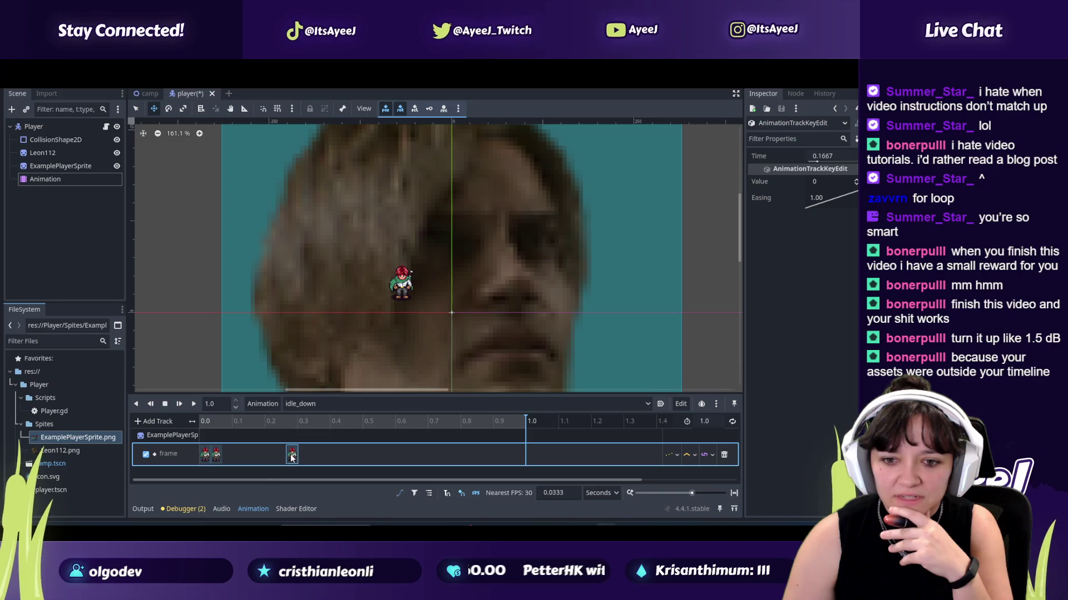
{"action": "left_click_drag", "start_coordinate": [217, 456], "coordinate": [249, 456]}
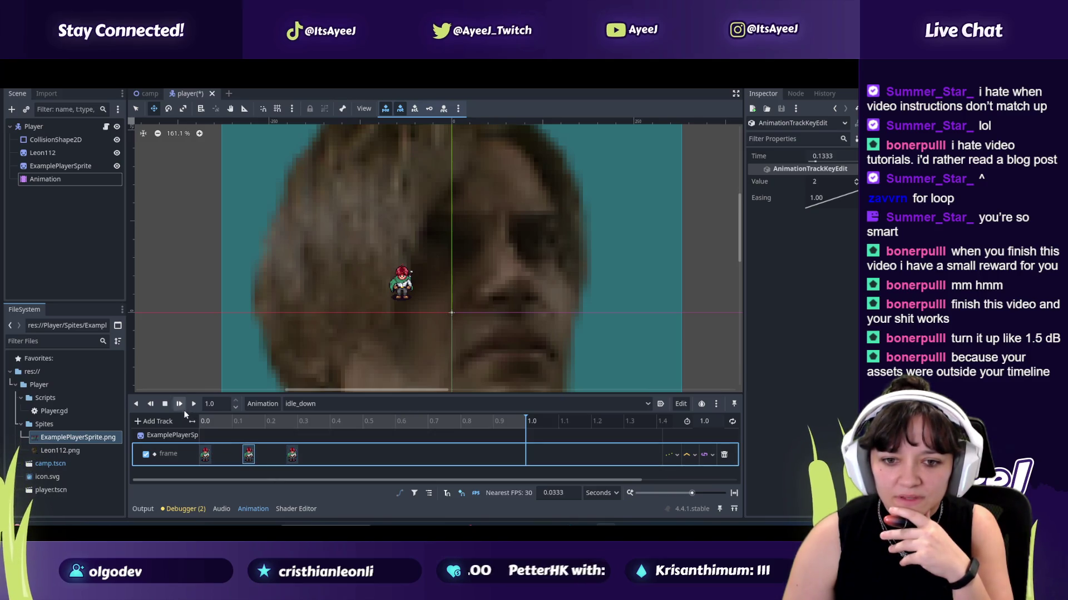
{"action": "left_click", "coordinate": [193, 404]}
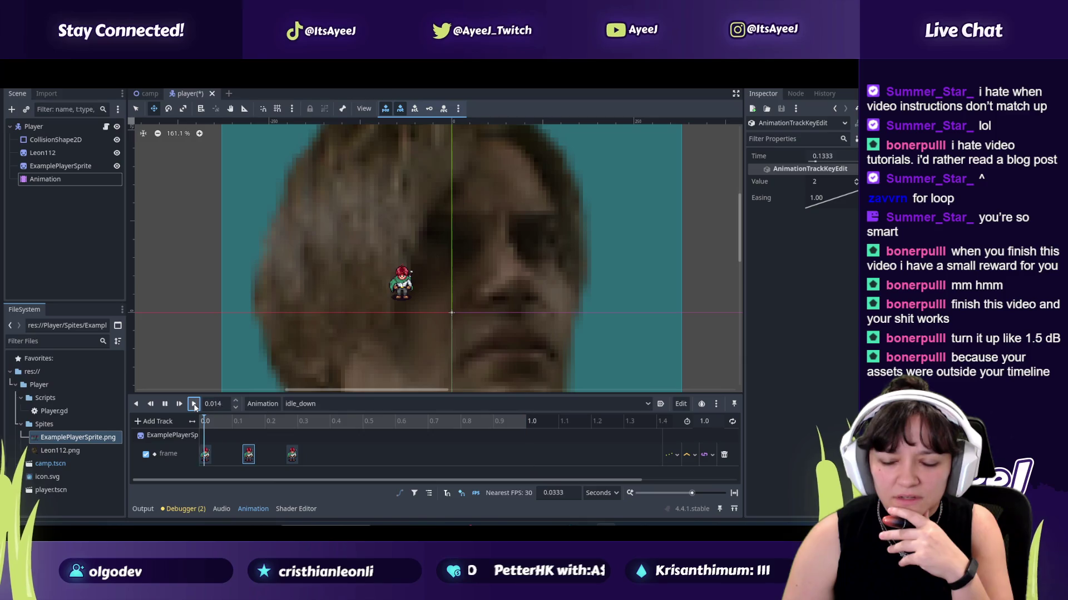
Step: Play the tutorial briefly to about 4:17 and pause it again
{"action": "key", "text": "alt+Tab"}
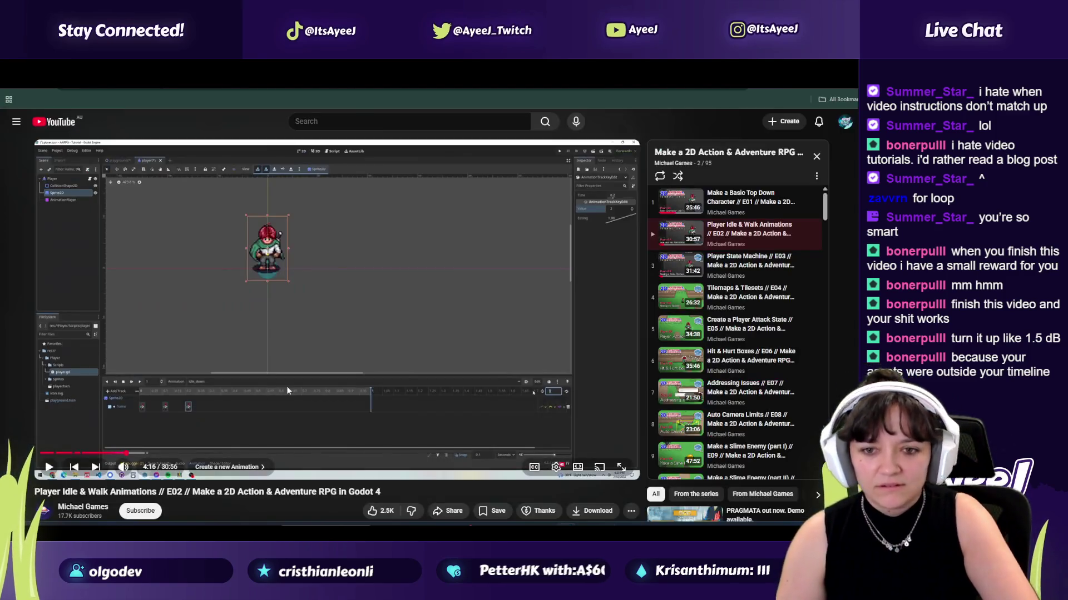
{"action": "left_click", "coordinate": [289, 385]}
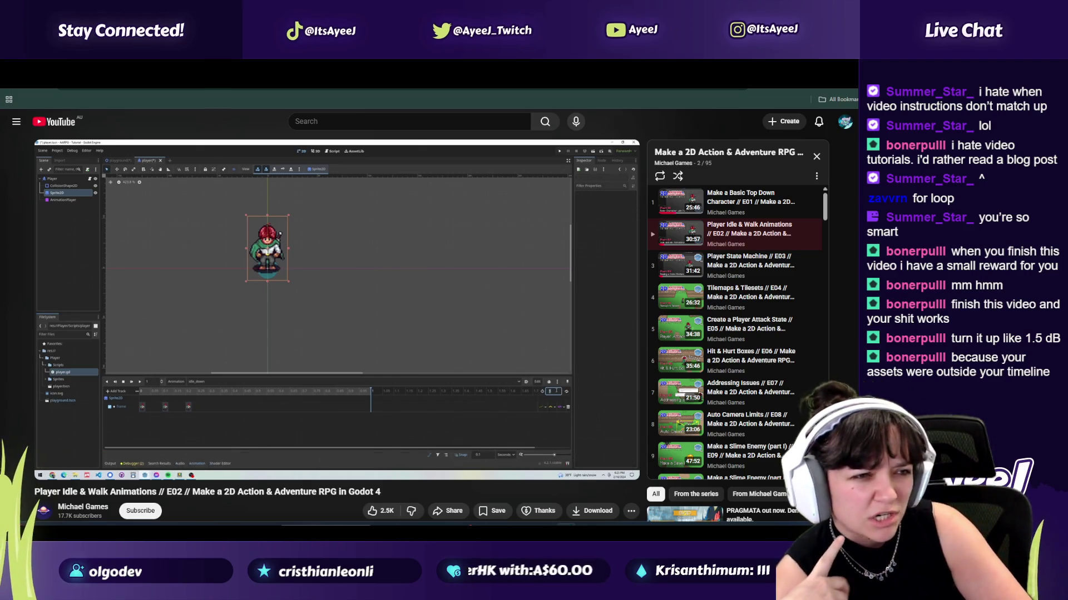
{"action": "left_click", "coordinate": [289, 383]}
Step: Set idle_down's length to 0.2 s, correct it to 0.3 s, and play it from the start
{"action": "key", "text": "alt+Tab"}
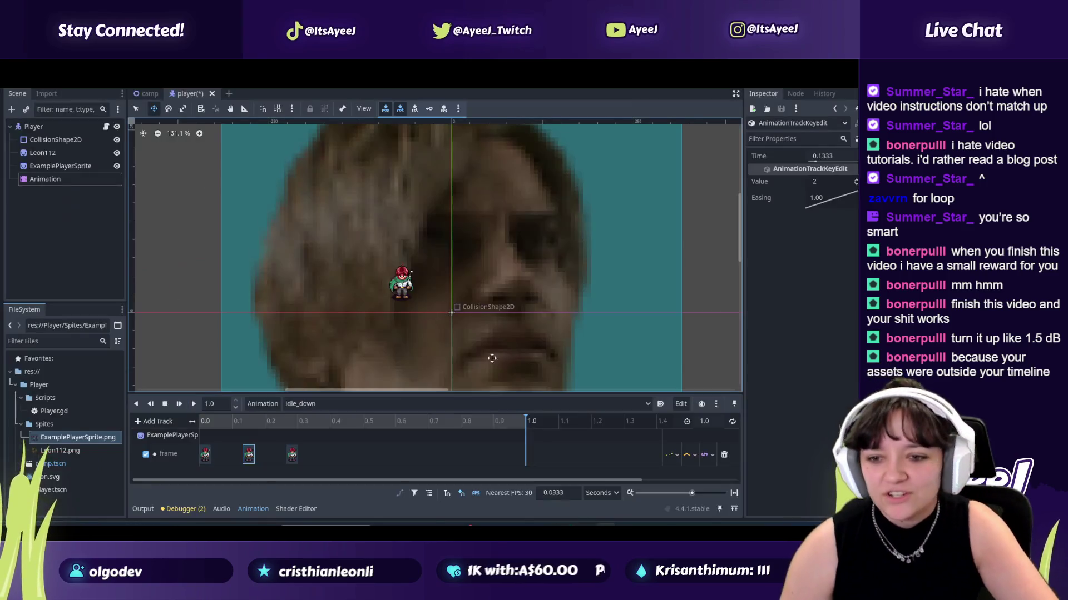
{"action": "mouse_move", "coordinate": [711, 425]}
{"action": "left_mouse_down"}
{"action": "mouse_move", "coordinate": [733, 423]}
{"action": "mouse_move", "coordinate": [667, 425]}
{"action": "left_mouse_up"}
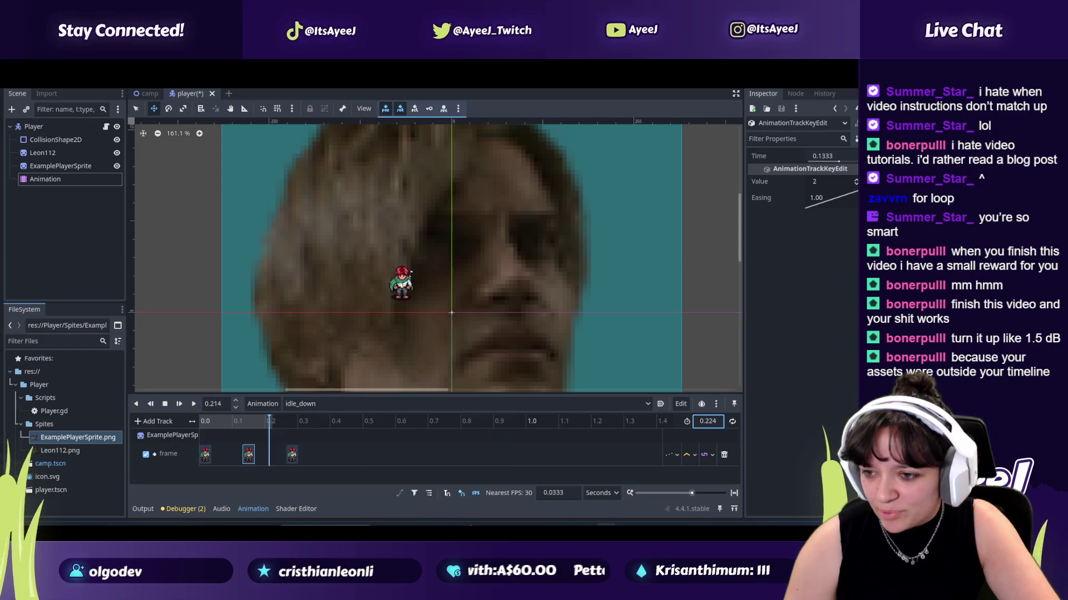
{"action": "left_click", "coordinate": [717, 421]}
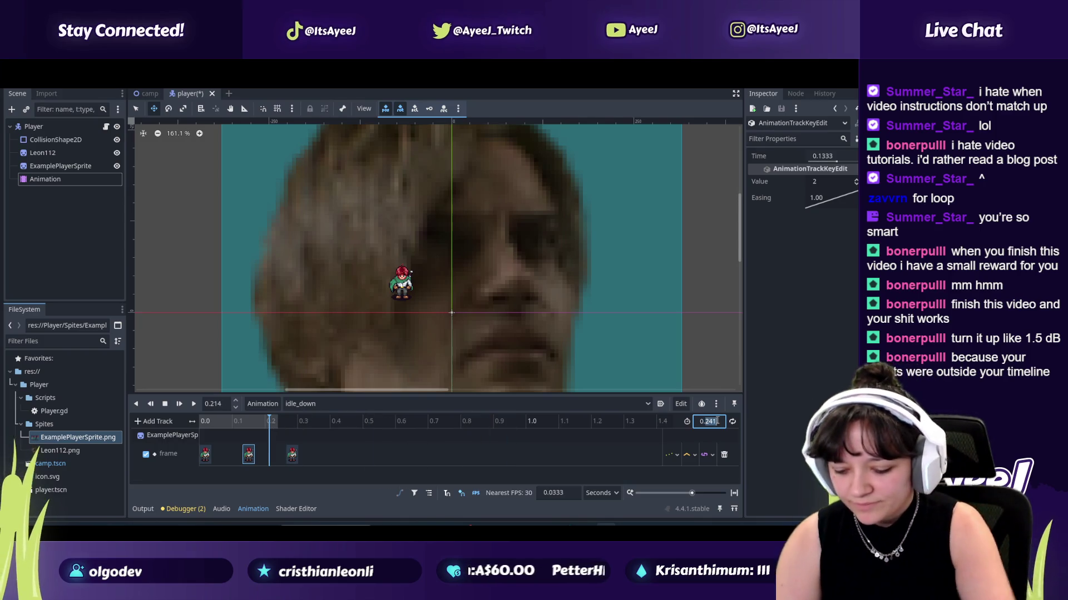
{"action": "type", "text": "0.2"}
{"action": "key", "text": "Return"}
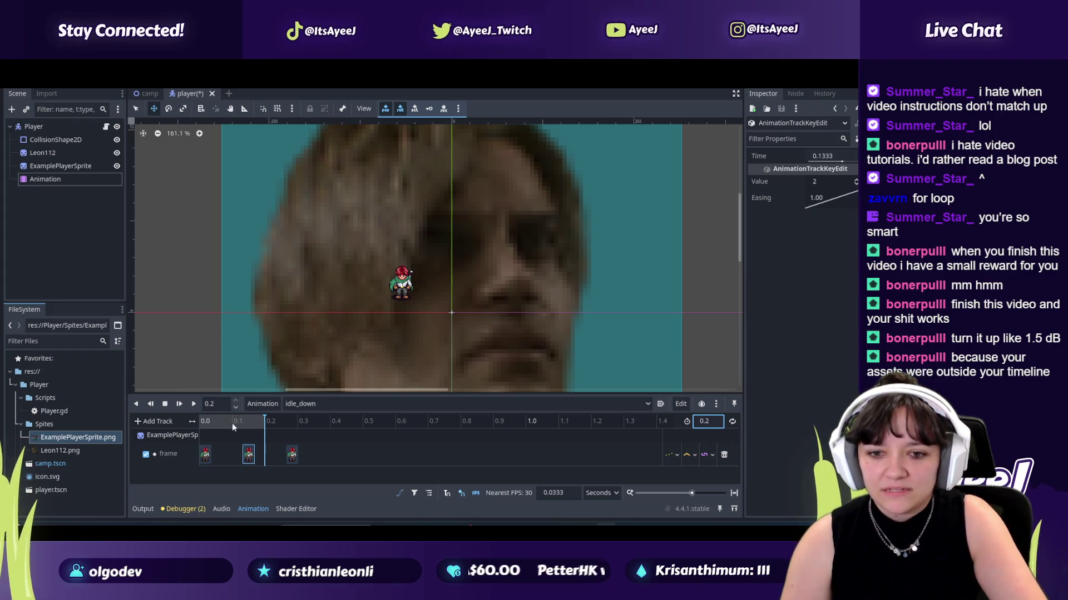
{"action": "left_click", "coordinate": [714, 422]}
{"action": "type", "text": "0.3"}
{"action": "key", "text": "Return"}
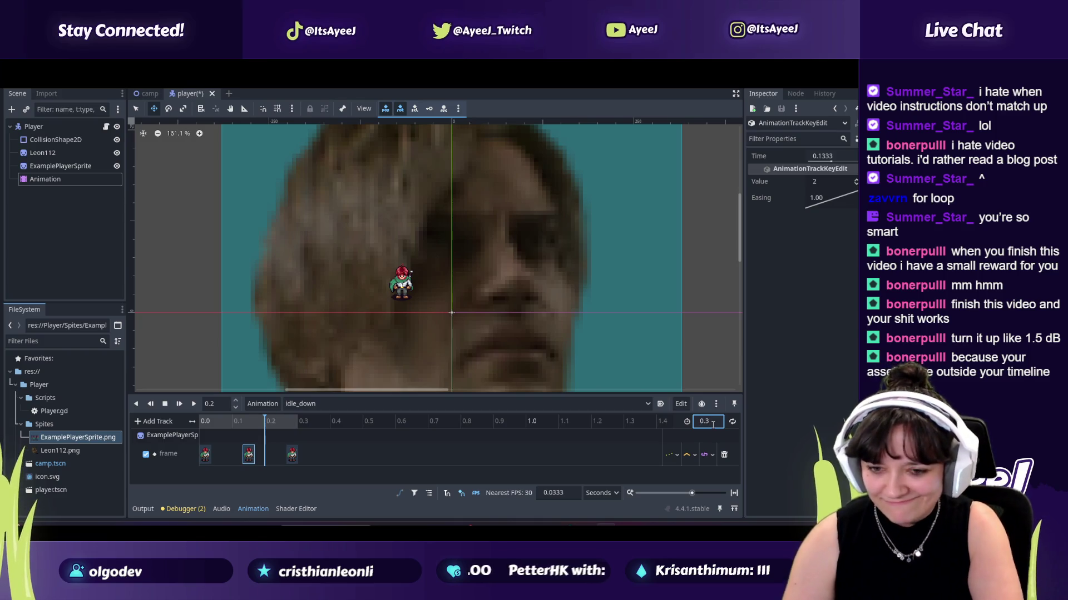
{"action": "left_click", "coordinate": [178, 404]}
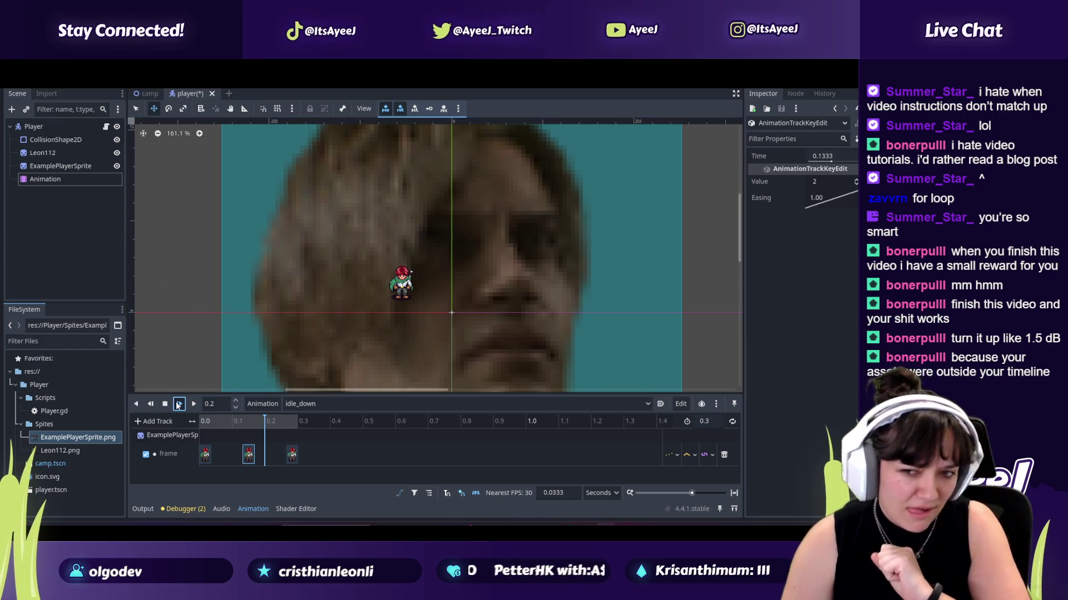
Step: Resume the YouTube tutorial so it plays on past the 4:23 mark
{"action": "key", "text": "alt+Tab"}
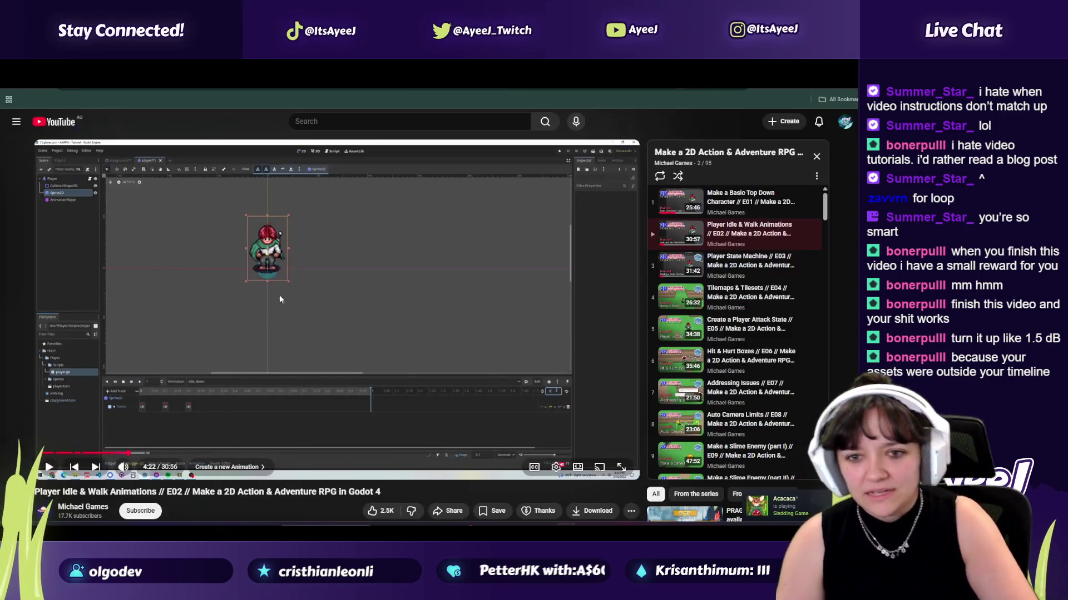
{"action": "left_click", "coordinate": [256, 288]}
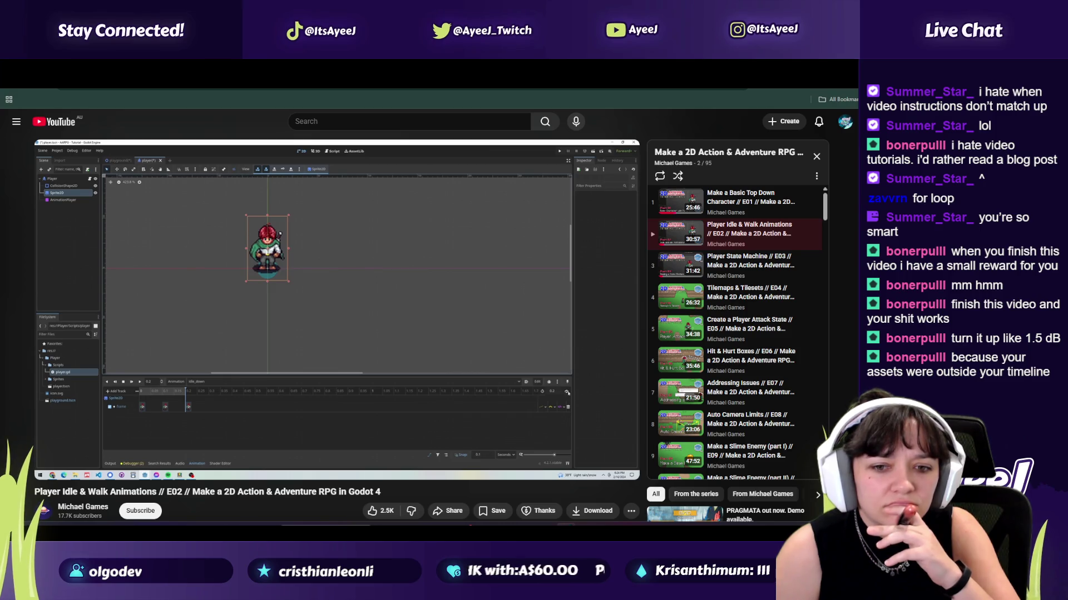
Step: Drag idle_down's middle frame key left, comparing against the tutorial video
{"action": "key", "text": "alt+Tab"}
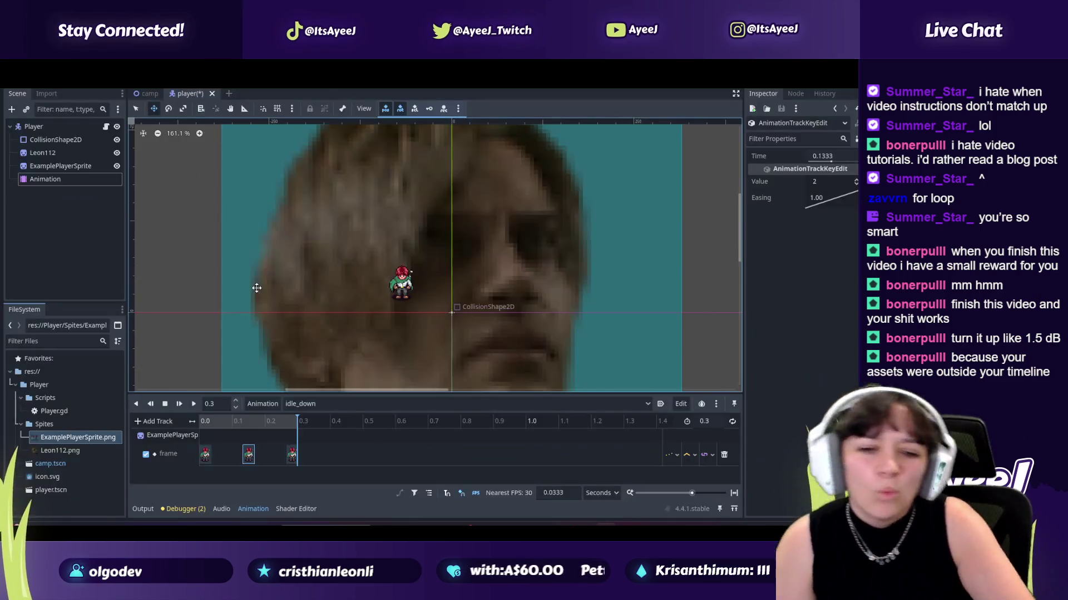
{"action": "left_click", "coordinate": [250, 454]}
{"action": "scroll", "coordinate": [266, 446], "scroll_direction": "up", "scroll_amount": 5, "text": "ctrl"}
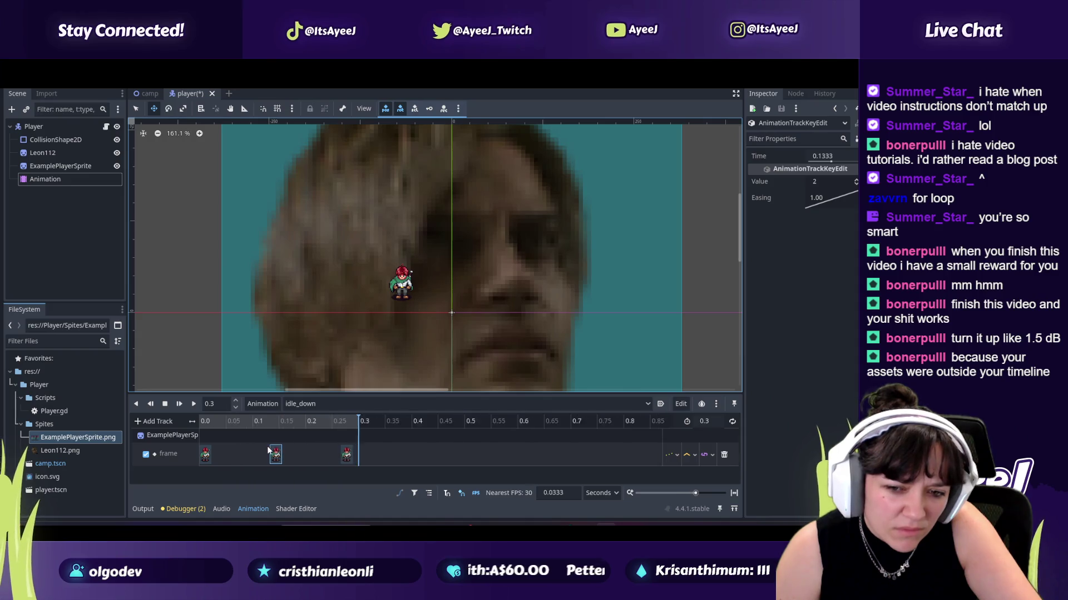
{"action": "key", "text": "alt+Tab"}
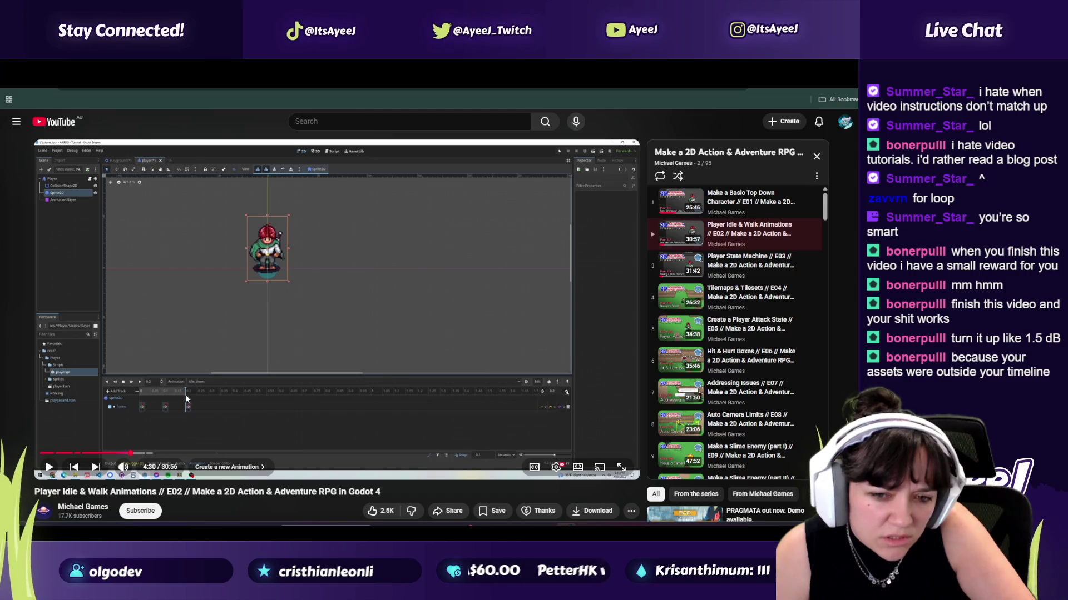
{"action": "key", "text": "alt+Tab"}
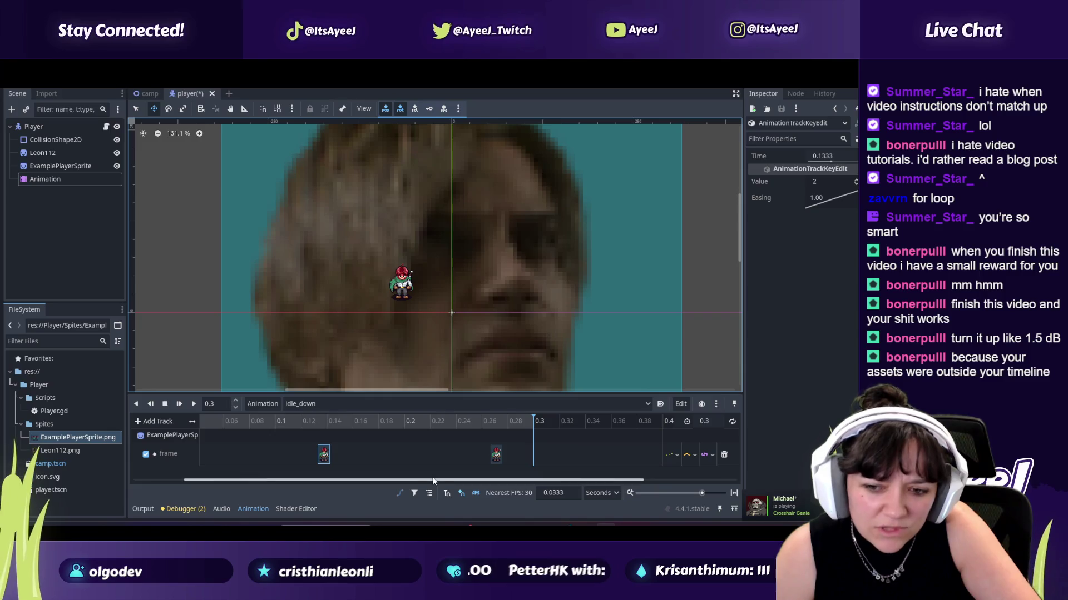
{"action": "left_click_drag", "start_coordinate": [432, 478], "coordinate": [329, 480]}
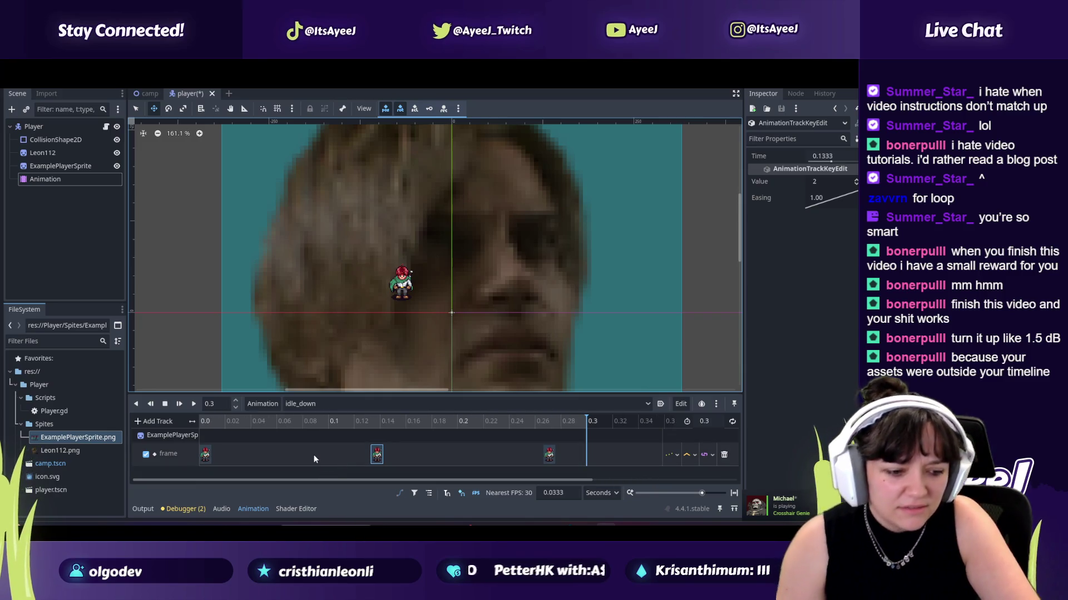
{"action": "key", "text": "alt+Tab"}
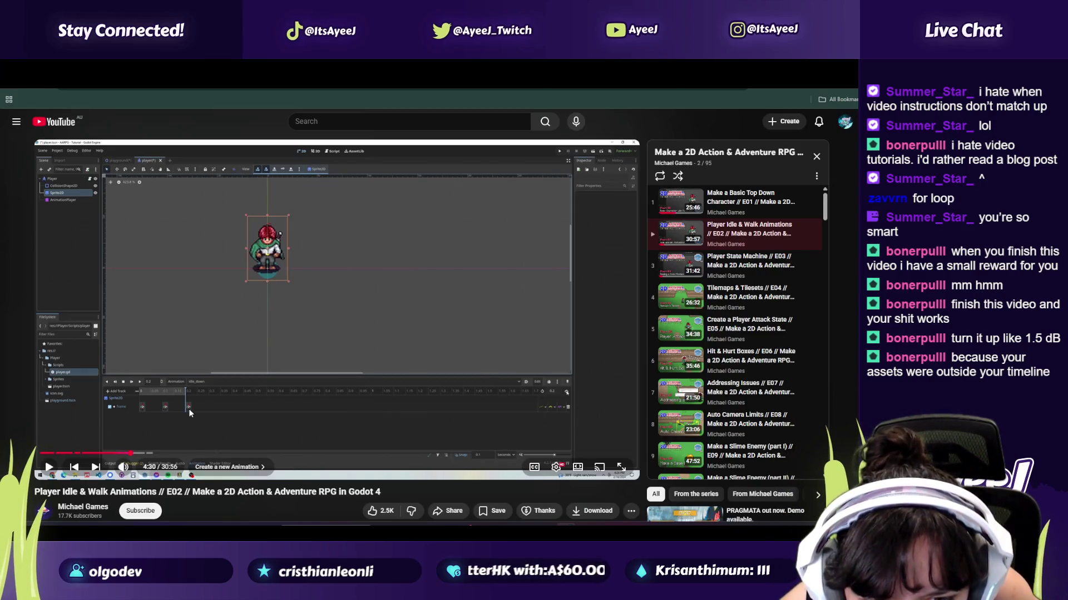
{"action": "key", "text": "alt+Tab"}
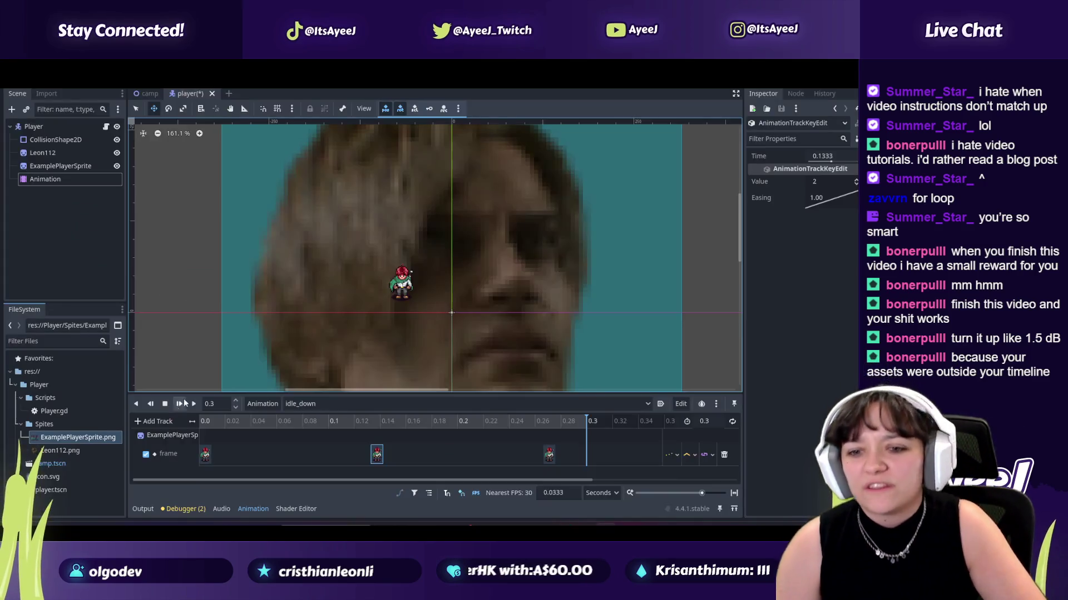
Step: Set idle_down's length to 0.2 s, place keys at 0.1 and 0.2 s, and preview
{"action": "left_click", "coordinate": [715, 422]}
{"action": "type", "text": ".2"}
{"action": "key", "text": "Return"}
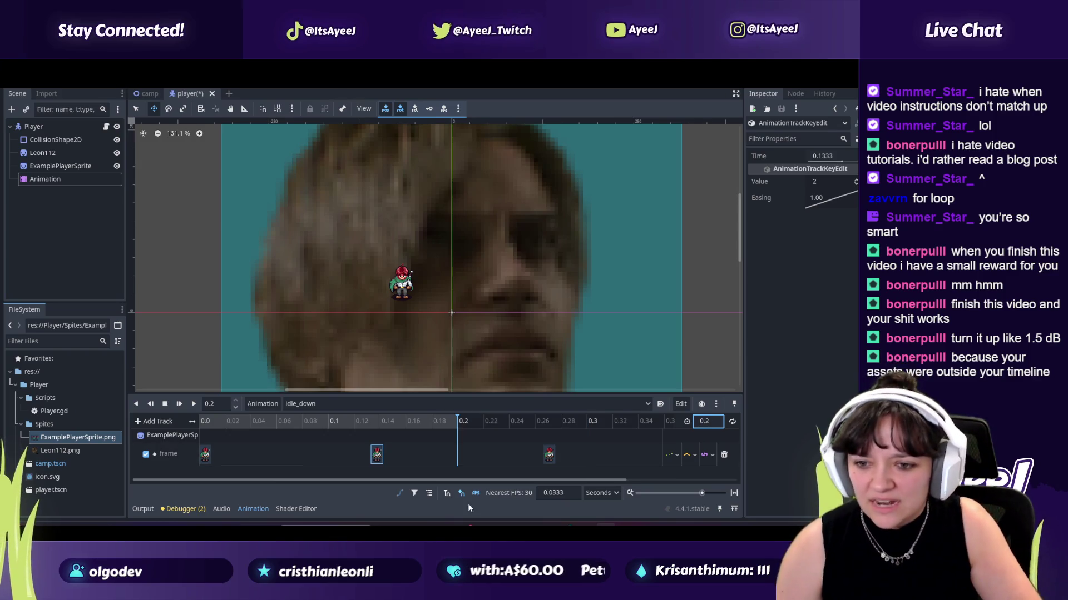
{"action": "left_click_drag", "start_coordinate": [549, 458], "coordinate": [464, 458]}
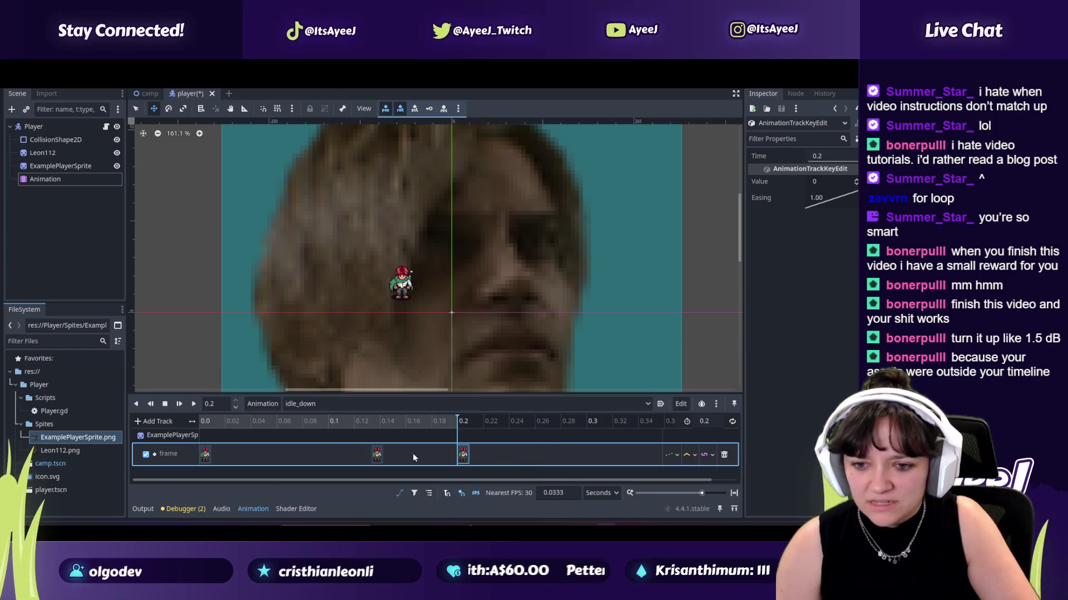
{"action": "mouse_move", "coordinate": [377, 455]}
{"action": "left_mouse_down"}
{"action": "mouse_move", "coordinate": [291, 455]}
{"action": "mouse_move", "coordinate": [334, 456]}
{"action": "left_mouse_up"}
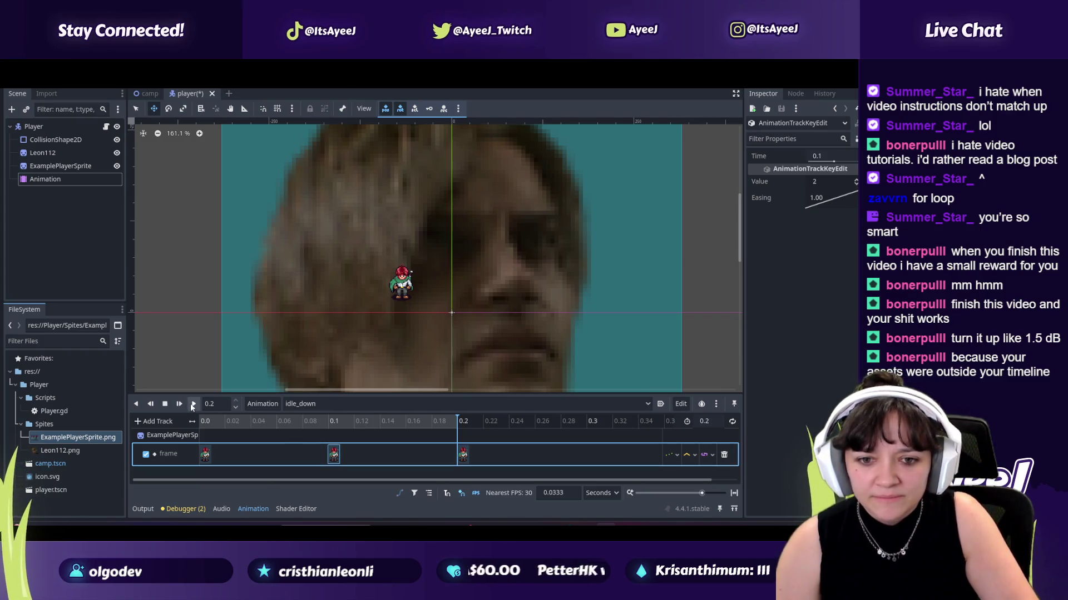
{"action": "left_click", "coordinate": [193, 404]}
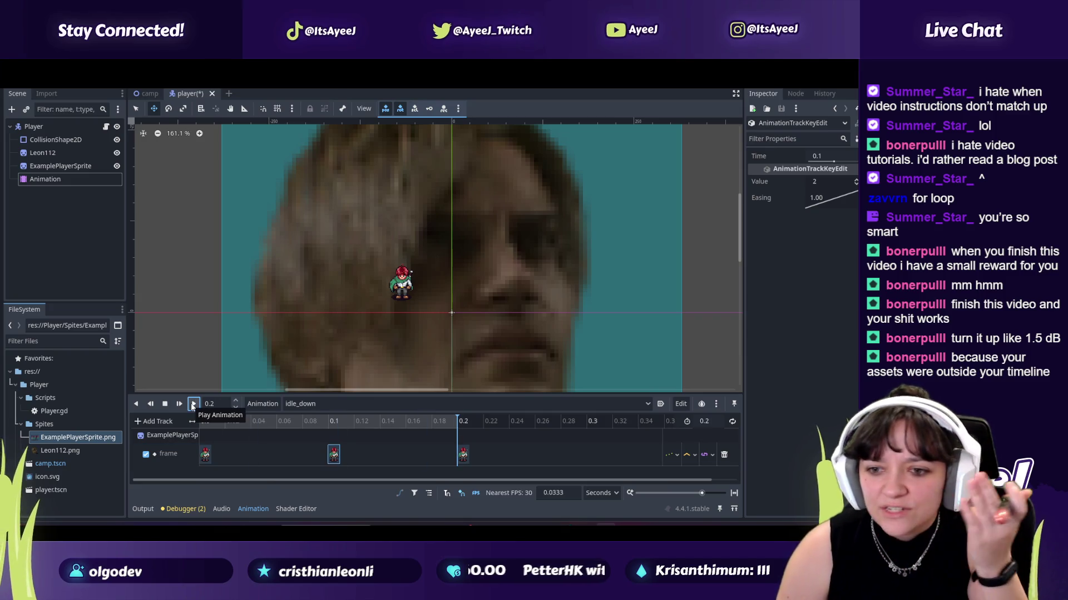
Step: Play a little more of the tutorial video, then pause it
{"action": "key", "text": "alt+Tab"}
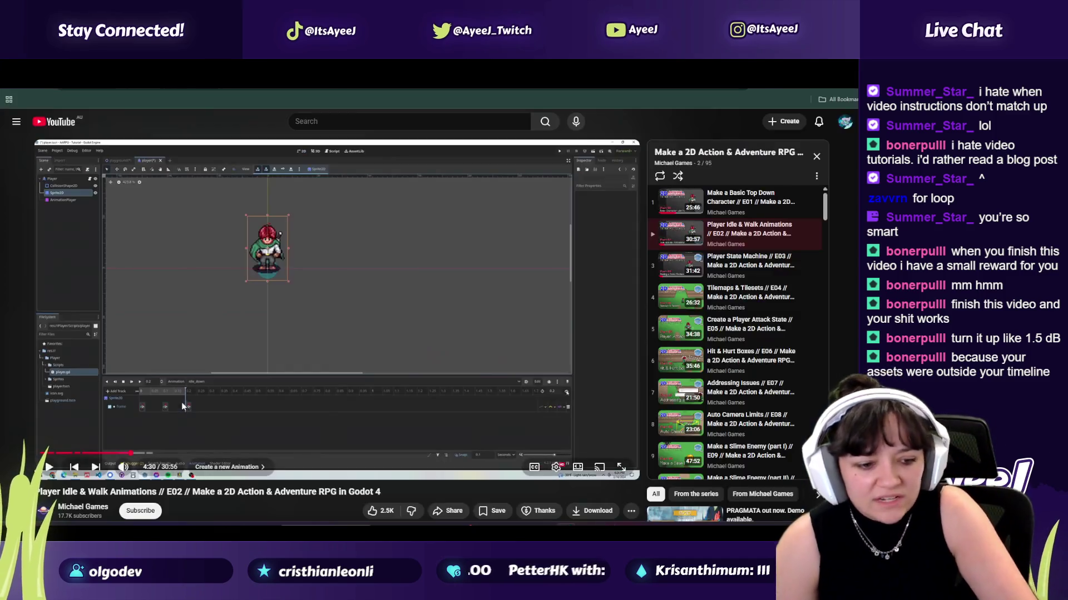
{"action": "left_click", "coordinate": [332, 416]}
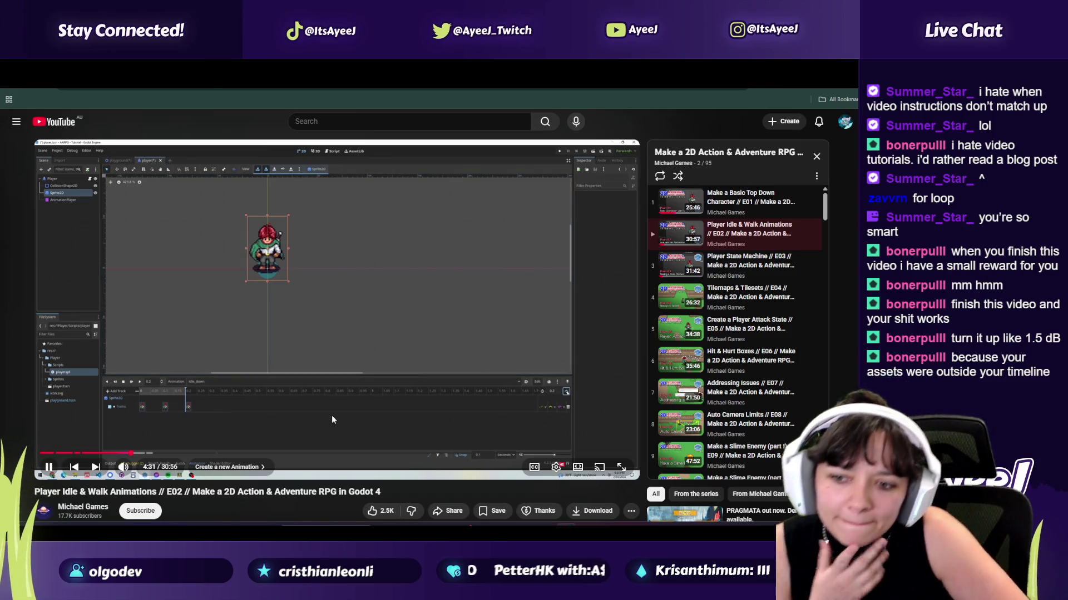
{"action": "left_click", "coordinate": [331, 419]}
Step: Turn on looping for idle_down and preview the looping animation
{"action": "key", "text": "alt+Tab"}
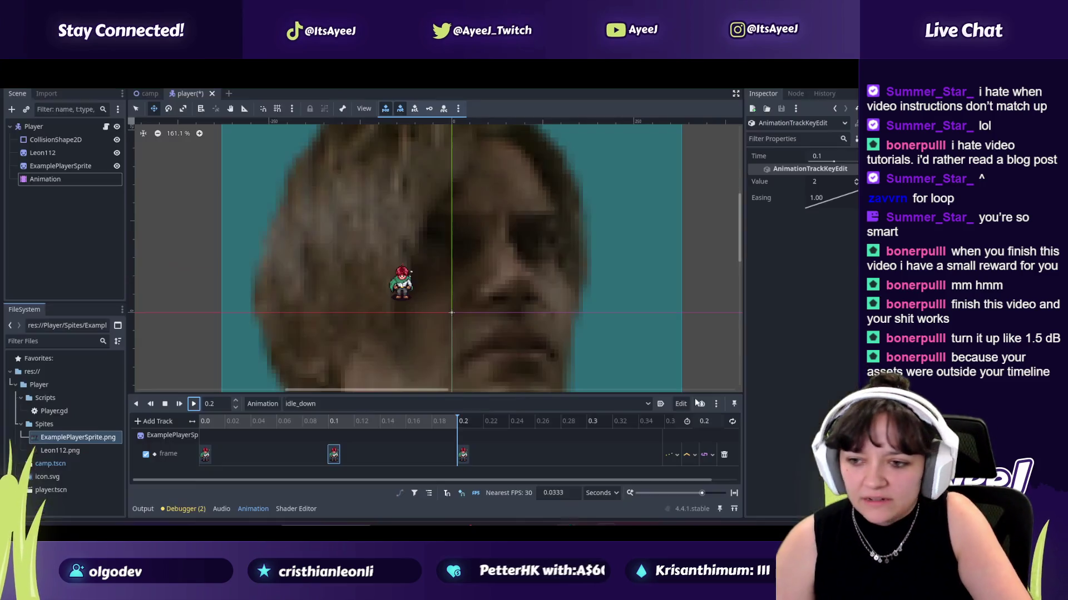
{"action": "left_click", "coordinate": [731, 422]}
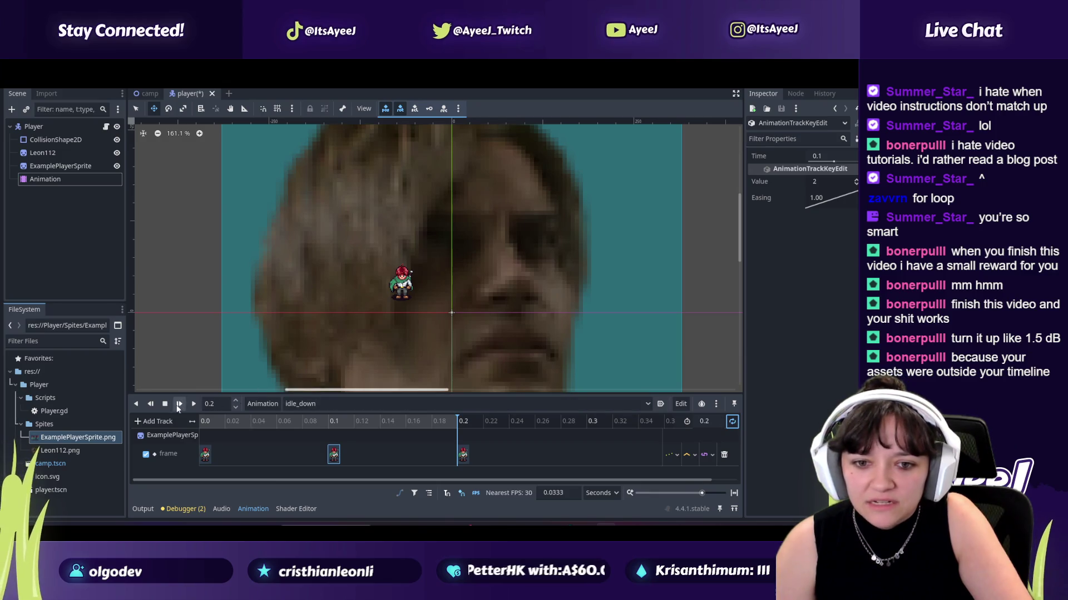
{"action": "left_click", "coordinate": [179, 404]}
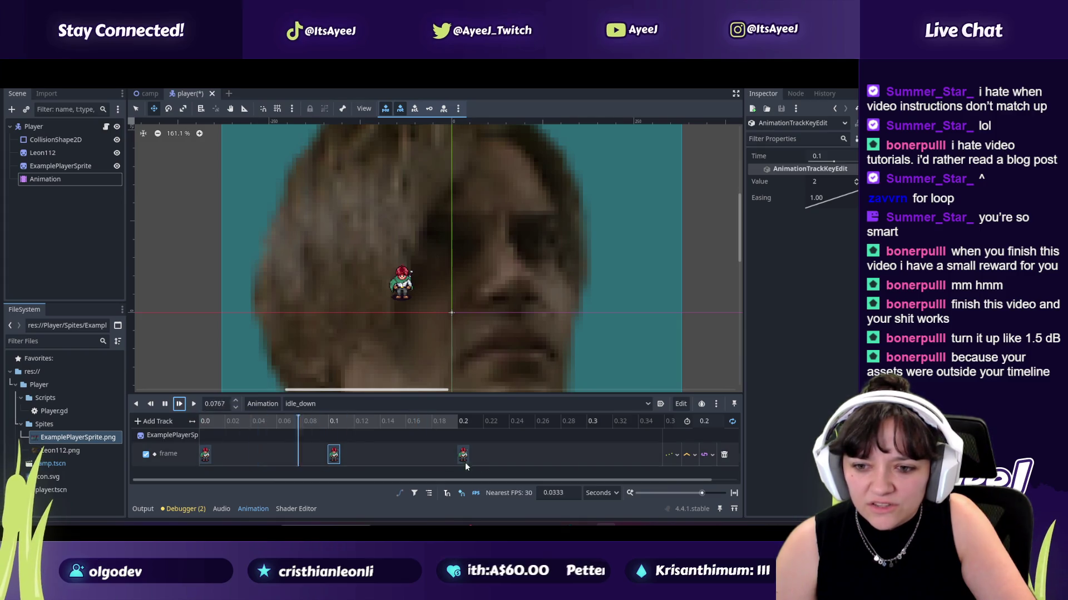
{"action": "left_click", "coordinate": [165, 405]}
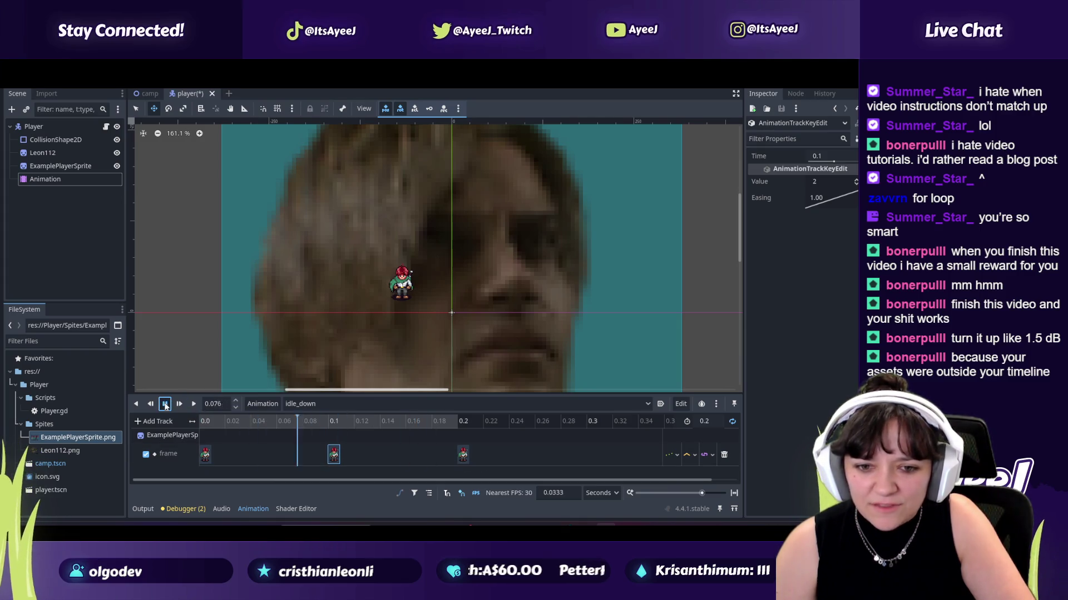
Step: Move the third frame key from 0.2 to about 0.1667 s, replay it, and resume the tutorial
{"action": "left_click", "coordinate": [462, 455]}
{"action": "left_click_drag", "start_coordinate": [462, 457], "coordinate": [420, 455]}
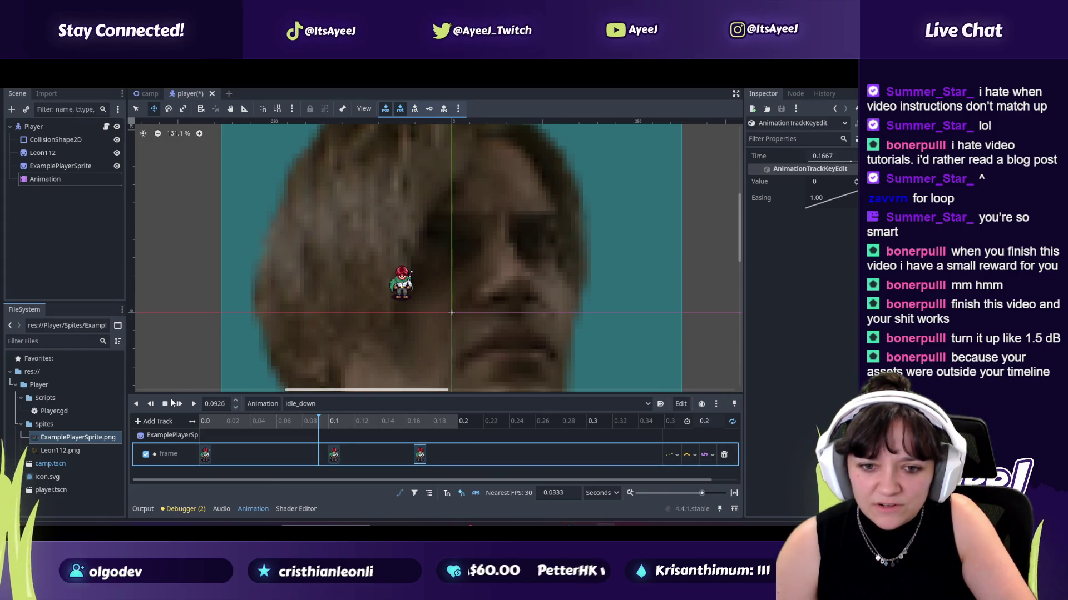
{"action": "left_click", "coordinate": [179, 404]}
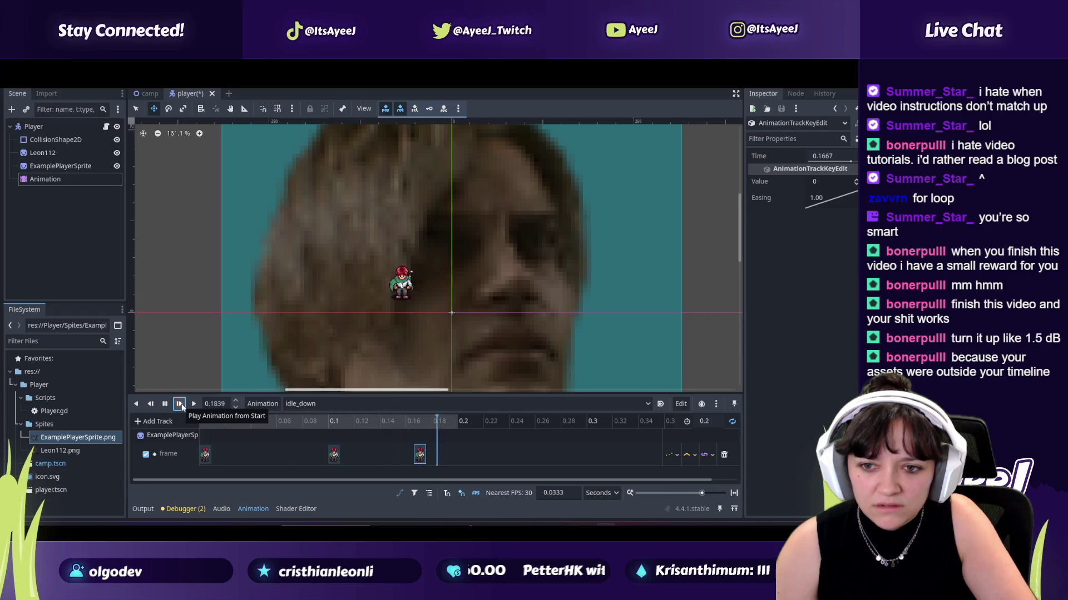
{"action": "left_click", "coordinate": [165, 405]}
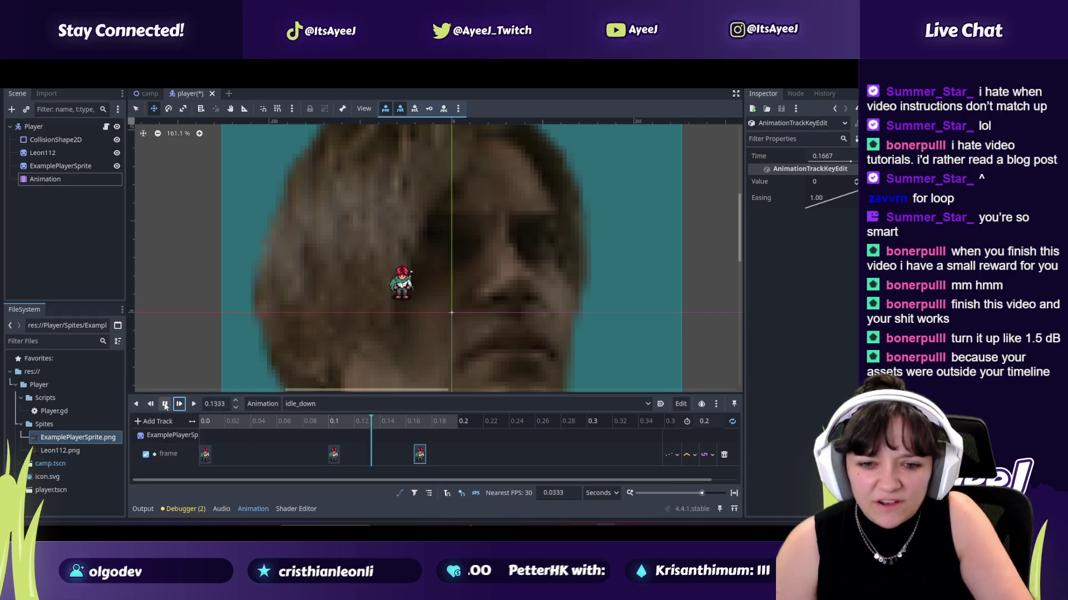
{"action": "key", "text": "alt+Tab"}
{"action": "key", "text": "space"}
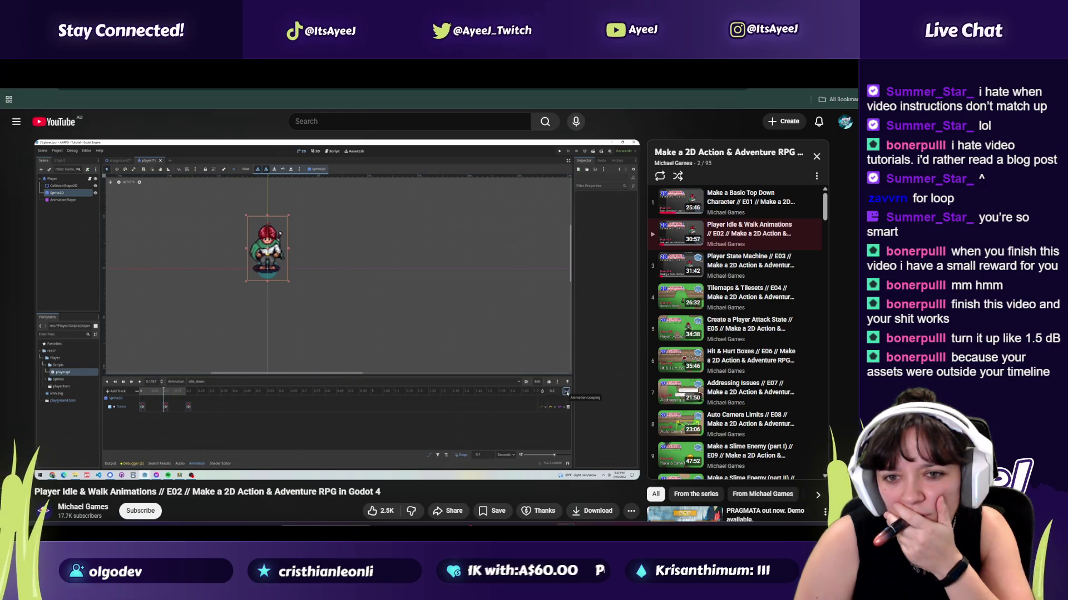
Step: Pause the tutorial and switch idle_down's loop mode to Ping-Pong
{"action": "left_click", "coordinate": [298, 393]}
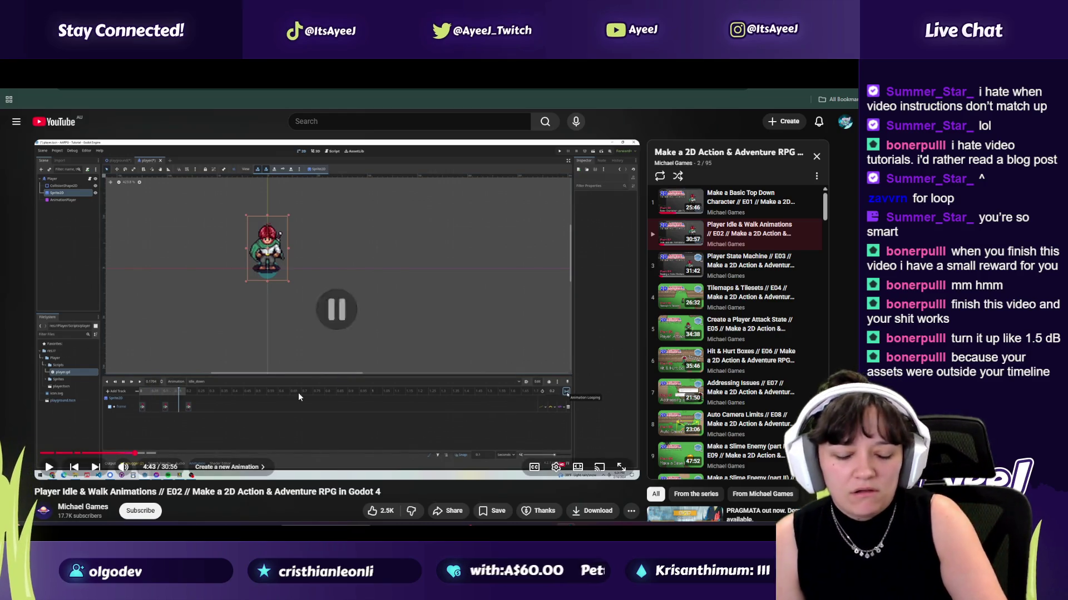
{"action": "key", "text": "alt+Tab"}
{"action": "left_click", "coordinate": [732, 421]}
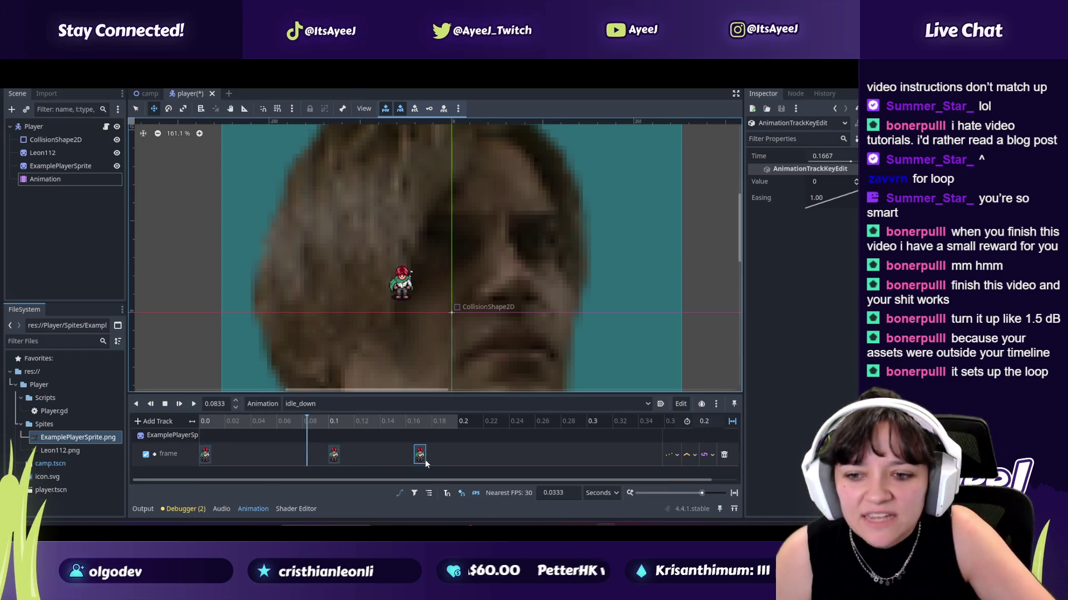
Step: Try idle_down's third frame key at 0.3 s and play to check the timing
{"action": "left_click_drag", "start_coordinate": [420, 456], "coordinate": [462, 453]}
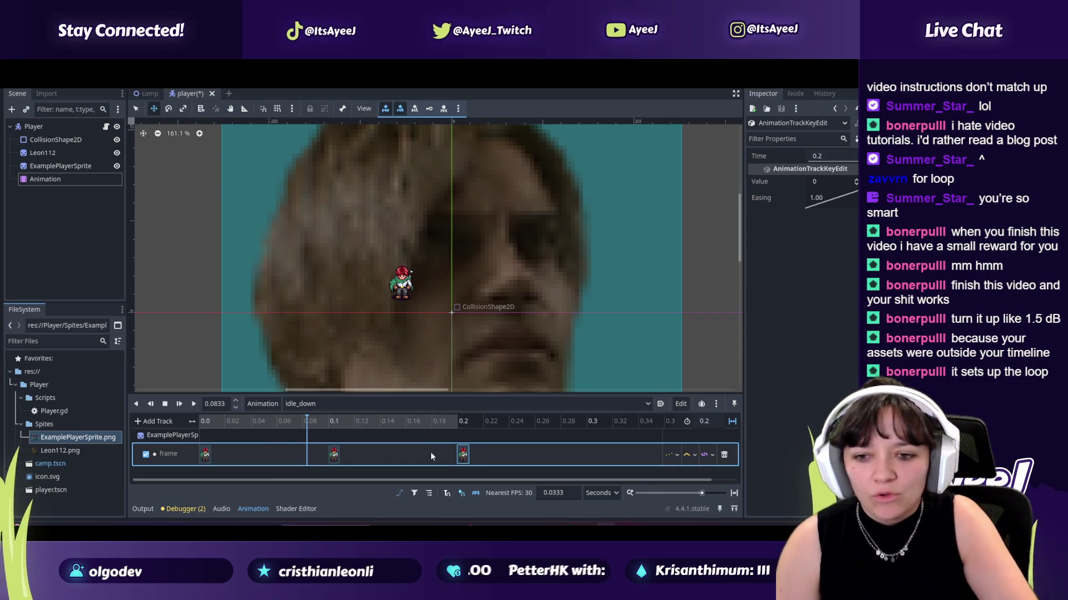
{"action": "left_click_drag", "start_coordinate": [463, 455], "coordinate": [525, 456]}
{"action": "left_click_drag", "start_coordinate": [665, 470], "coordinate": [611, 442]}
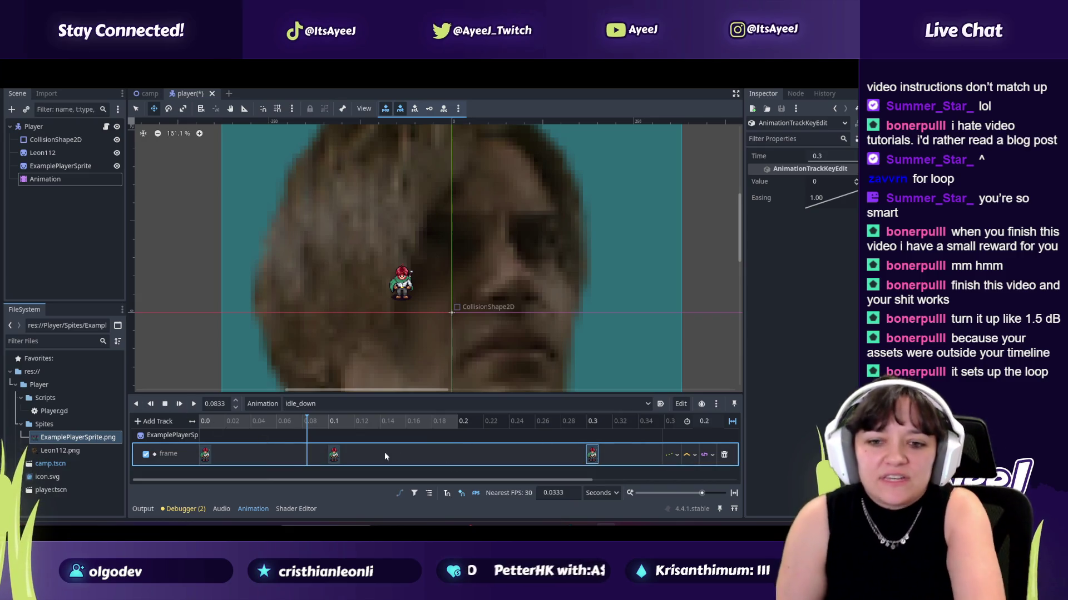
{"action": "left_click", "coordinate": [192, 405]}
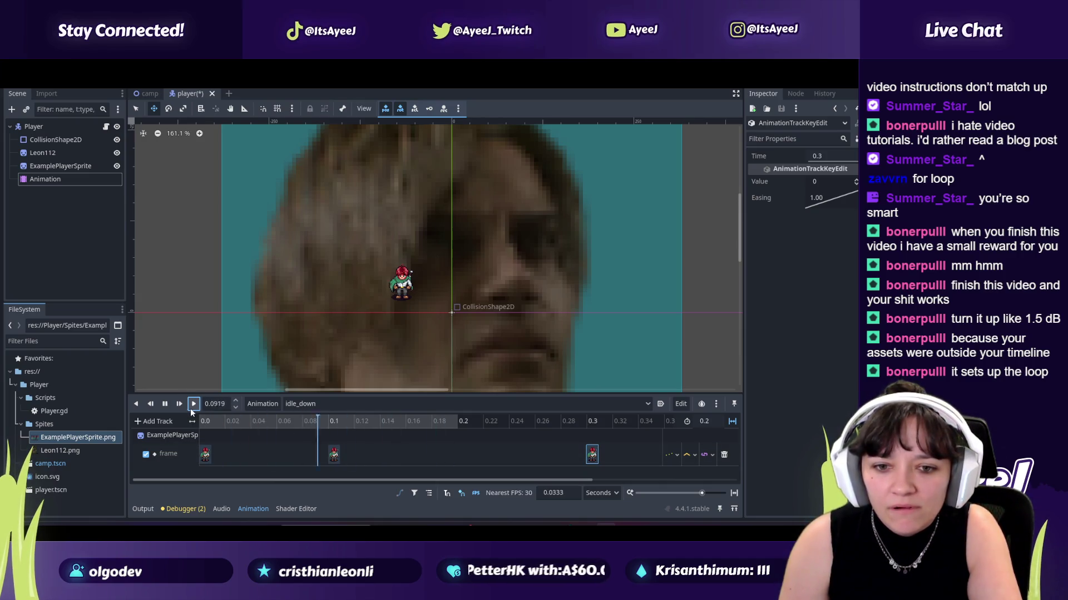
{"action": "key", "text": "s"}
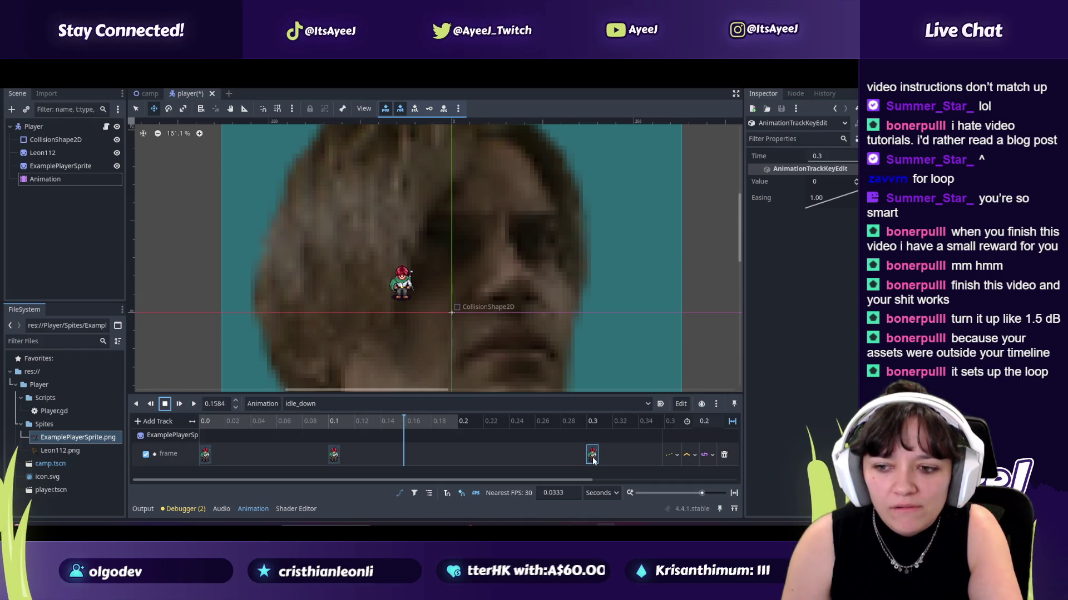
Step: Return the last frame key to 0.2 s and replay the animation
{"action": "left_click_drag", "start_coordinate": [592, 457], "coordinate": [452, 448]}
{"action": "left_click", "coordinate": [194, 406]}
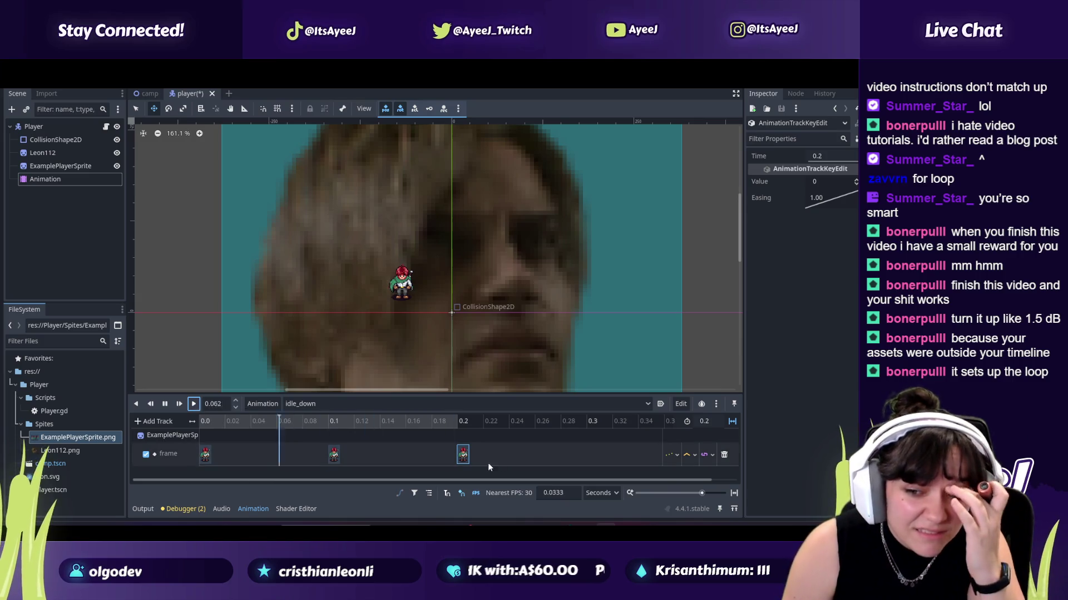
{"action": "left_click", "coordinate": [463, 455]}
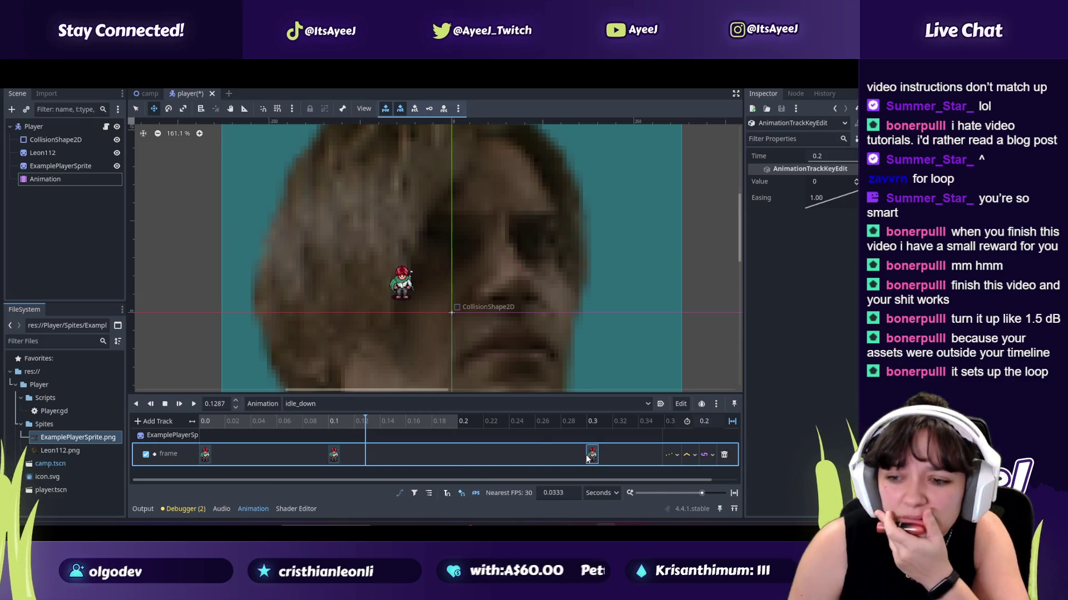
{"action": "left_click", "coordinate": [591, 455]}
{"action": "left_click", "coordinate": [193, 405]}
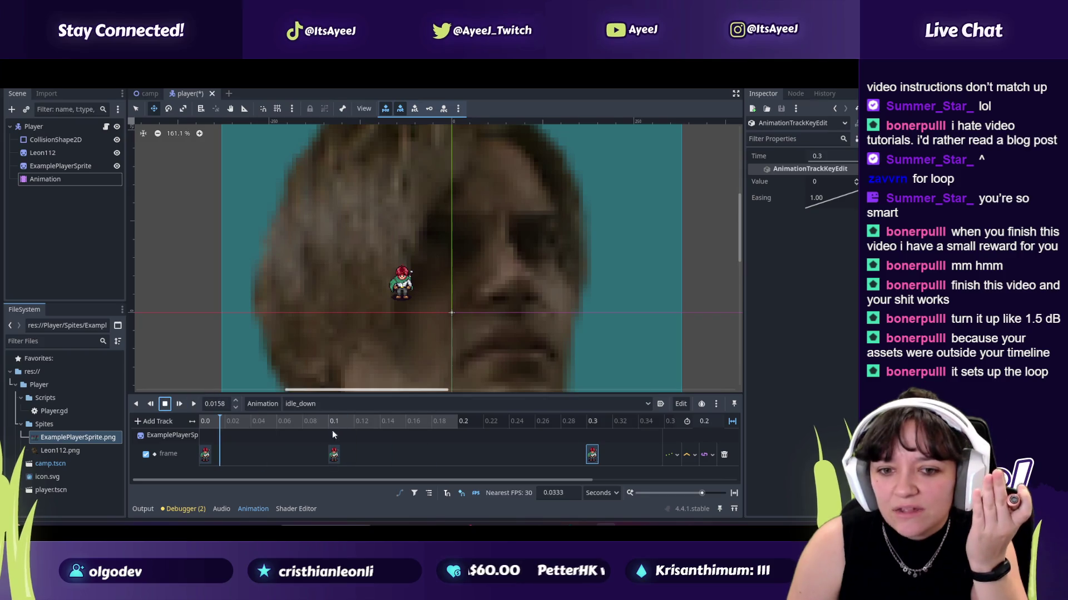
{"action": "mouse_move", "coordinate": [593, 455]}
{"action": "left_mouse_down"}
{"action": "mouse_move", "coordinate": [417, 454]}
{"action": "mouse_move", "coordinate": [446, 445]}
{"action": "left_mouse_up"}
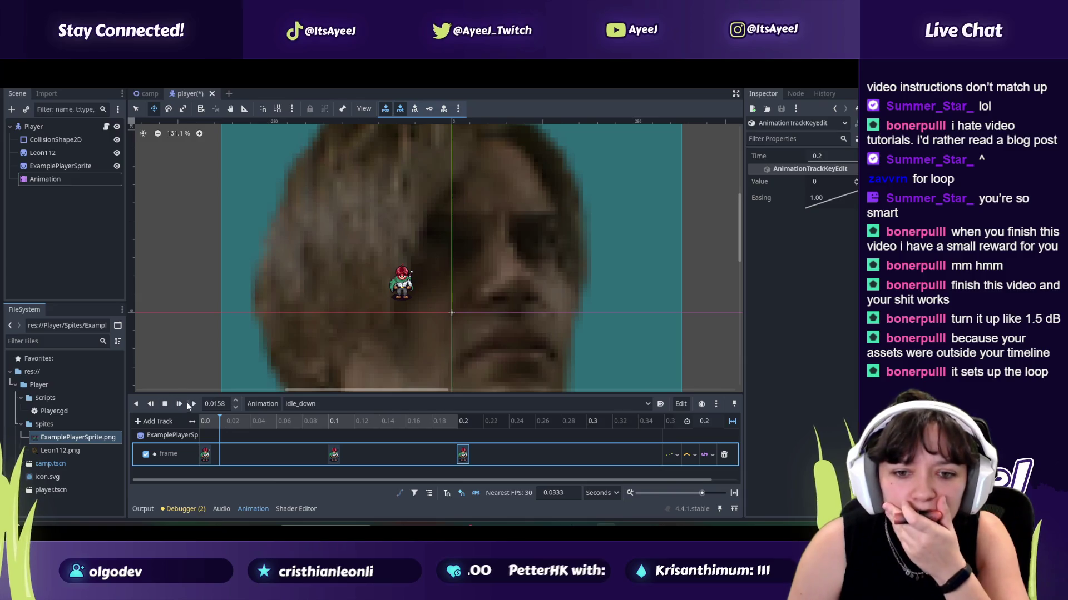
{"action": "left_click", "coordinate": [192, 404]}
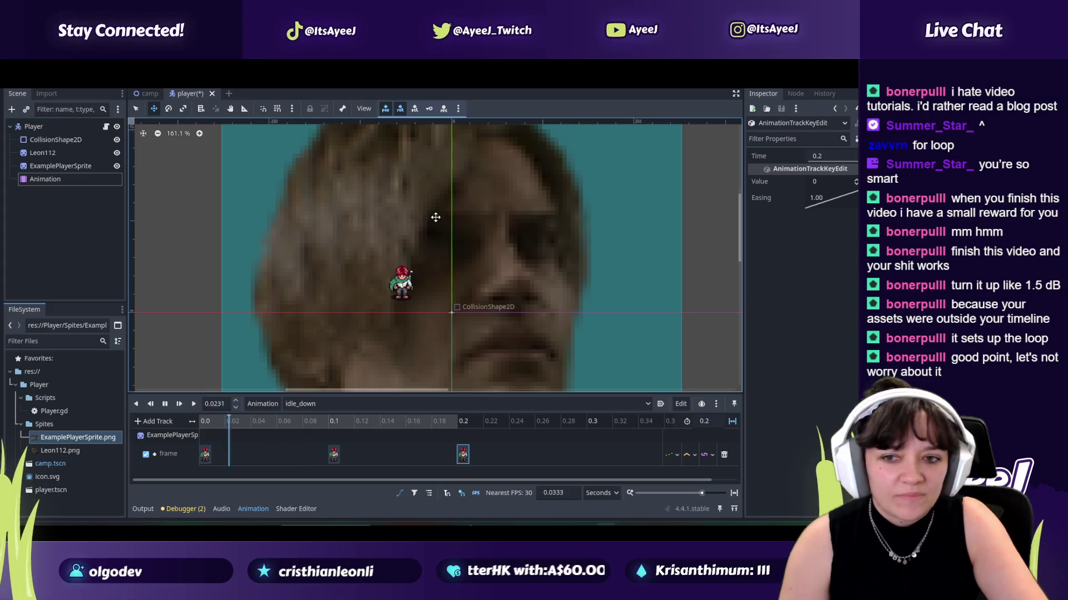
Step: Play the tutorial up to 4:50, pause it, and return to Godot
{"action": "key", "text": "alt+Tab"}
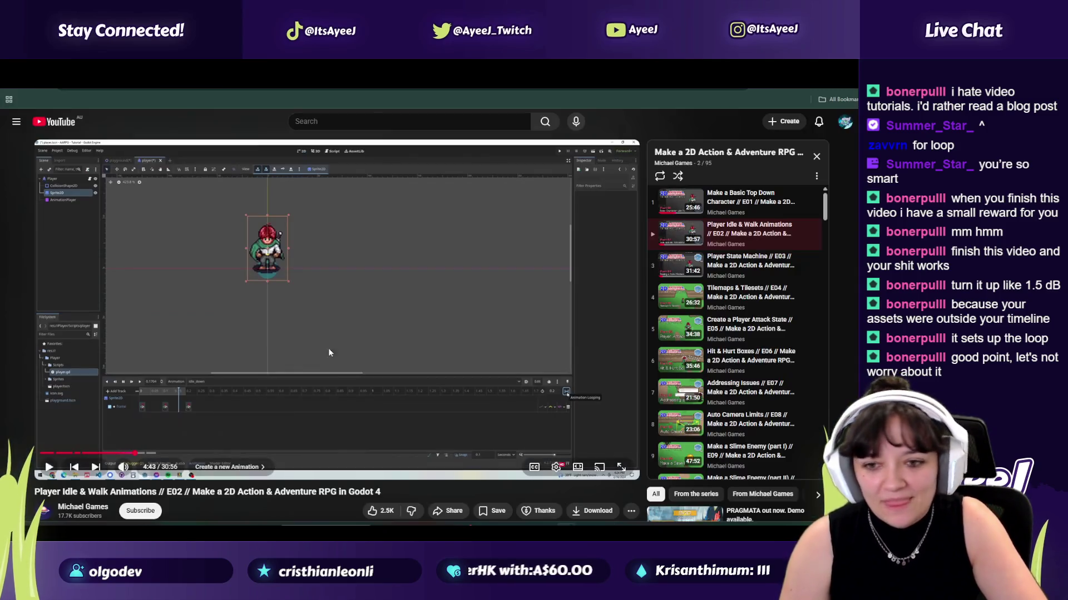
{"action": "left_click", "coordinate": [336, 321]}
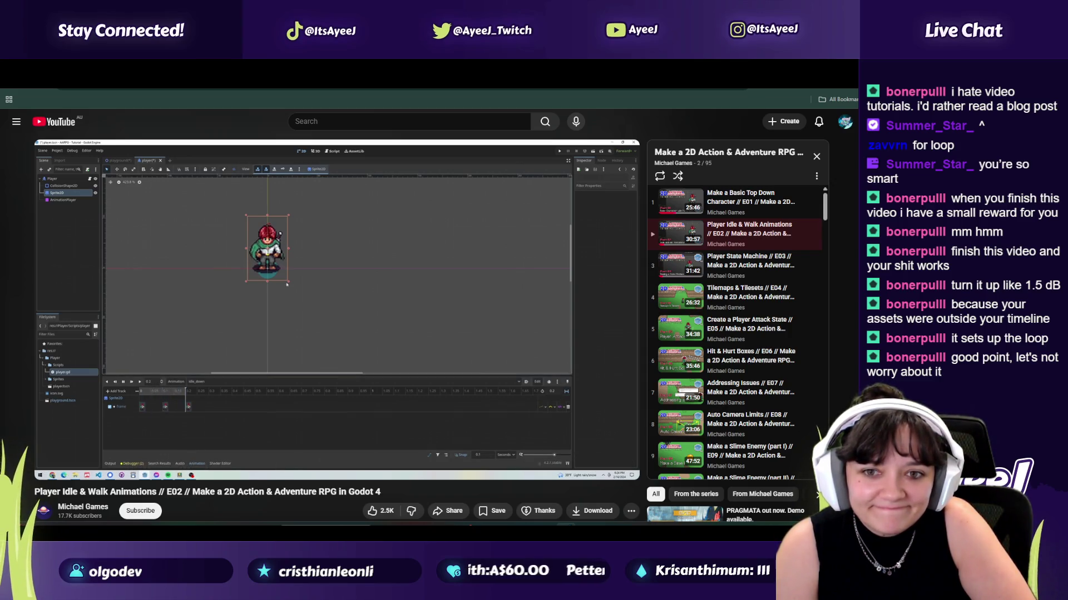
{"action": "left_click", "coordinate": [335, 315]}
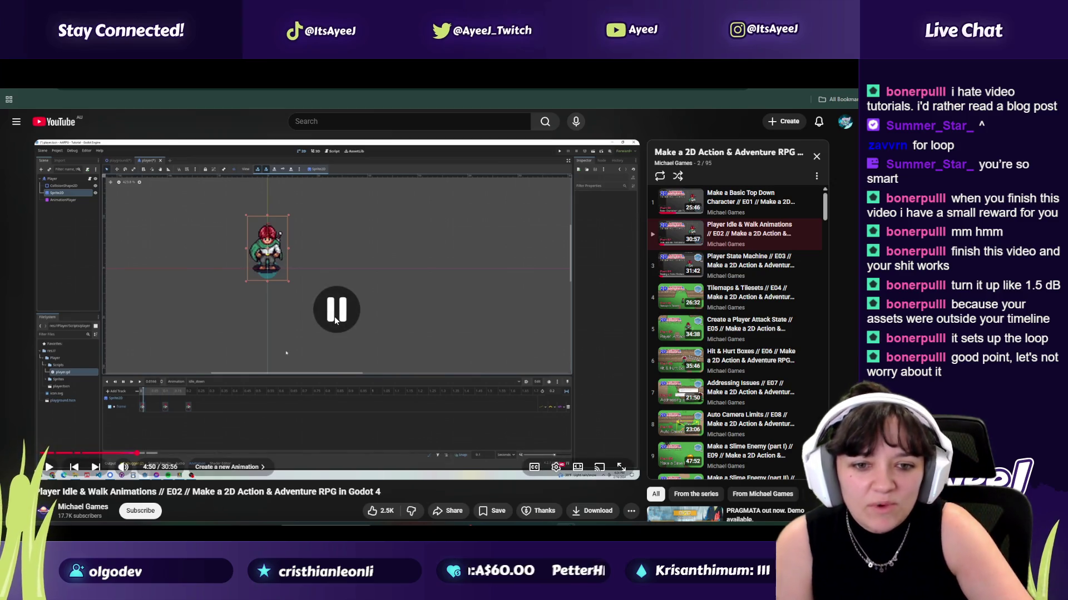
{"action": "key", "text": "alt+Tab"}
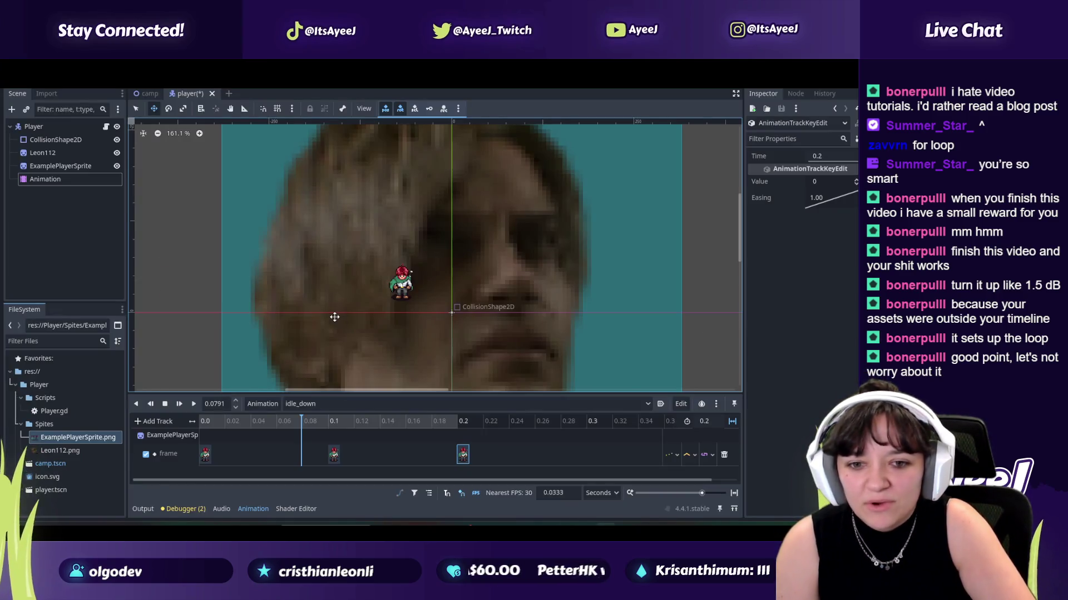
Step: Play idle_down zoomed in on the character, toggling timeline units to FPS and back to Seconds
{"action": "left_click", "coordinate": [179, 401]}
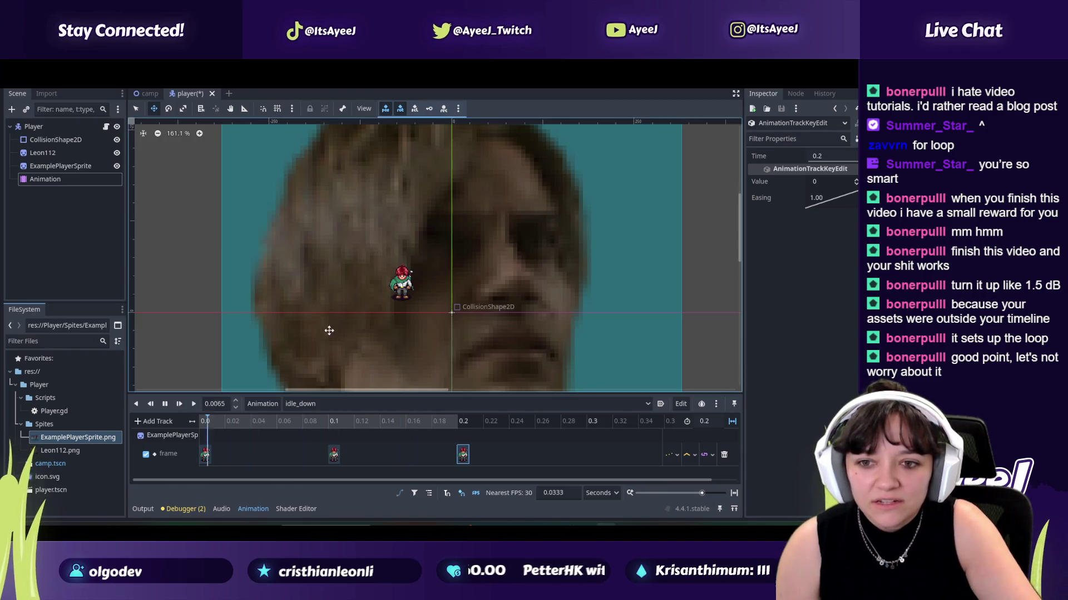
{"action": "scroll", "coordinate": [402, 302], "scroll_direction": "up", "scroll_amount": 2}
{"action": "scroll", "coordinate": [402, 301], "scroll_direction": "up", "scroll_amount": 3}
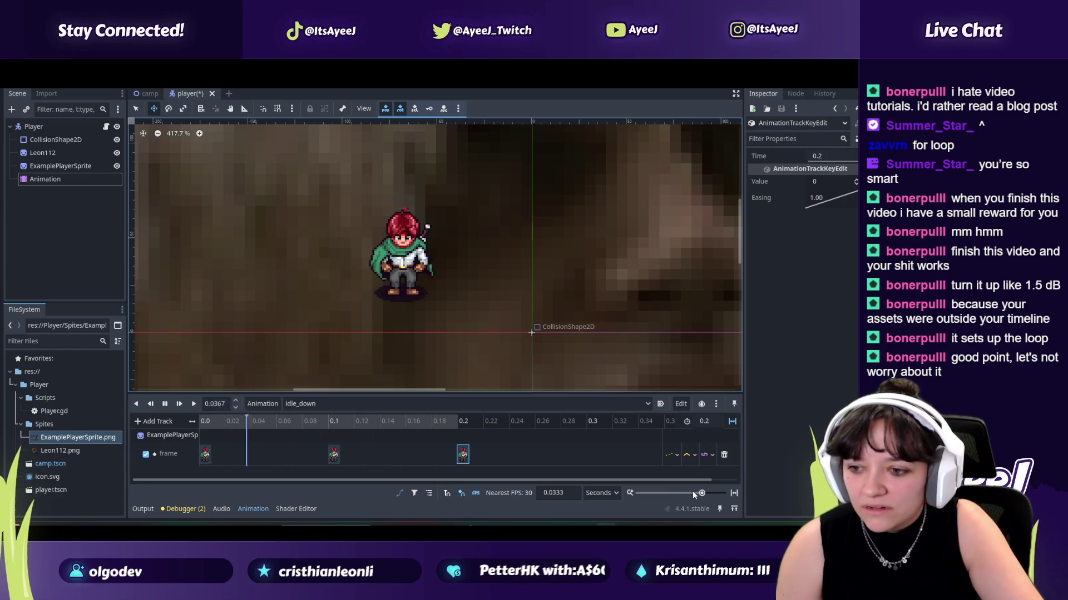
{"action": "mouse_move", "coordinate": [702, 492]}
{"action": "left_mouse_down"}
{"action": "mouse_move", "coordinate": [673, 495]}
{"action": "mouse_move", "coordinate": [703, 493]}
{"action": "left_mouse_up"}
{"action": "left_click", "coordinate": [612, 492]}
{"action": "left_click", "coordinate": [598, 515]}
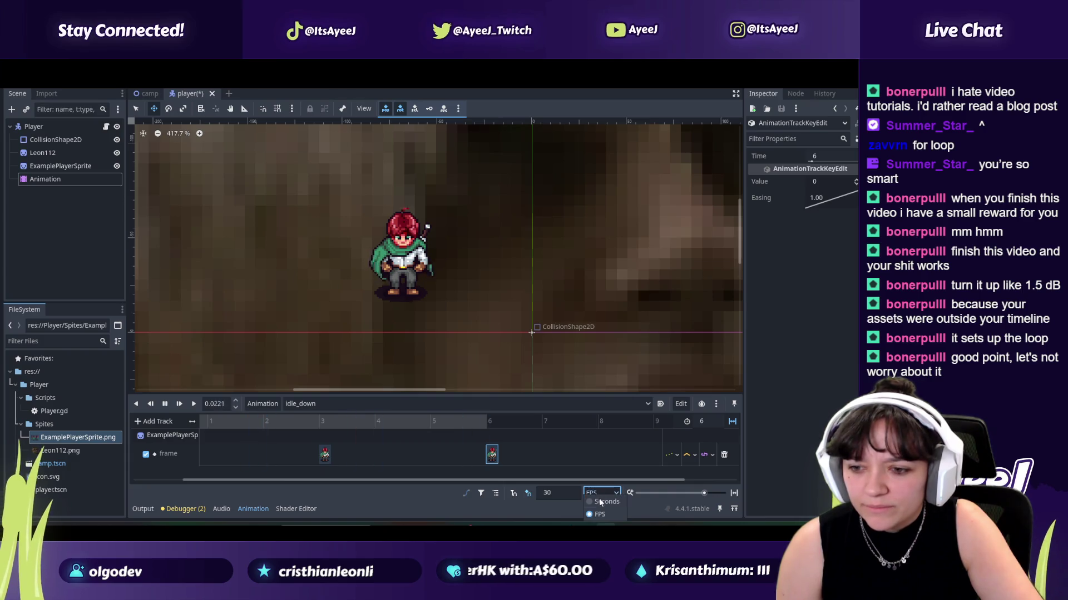
{"action": "left_click", "coordinate": [599, 498]}
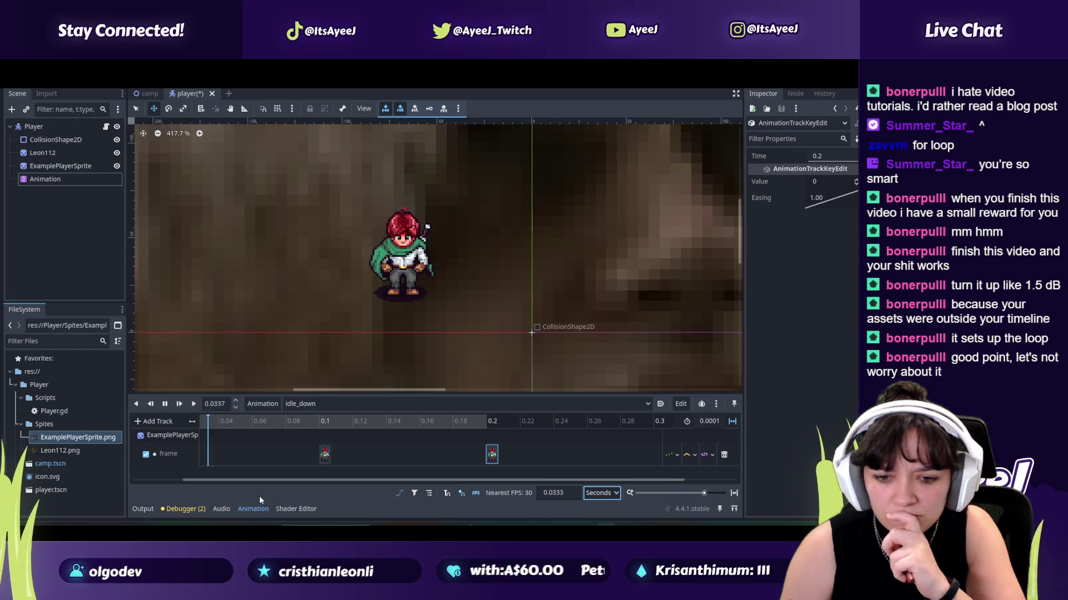
Step: Play the tutorial briefly to about 4:51, pause it, and return to Godot
{"action": "key", "text": "alt+Tab"}
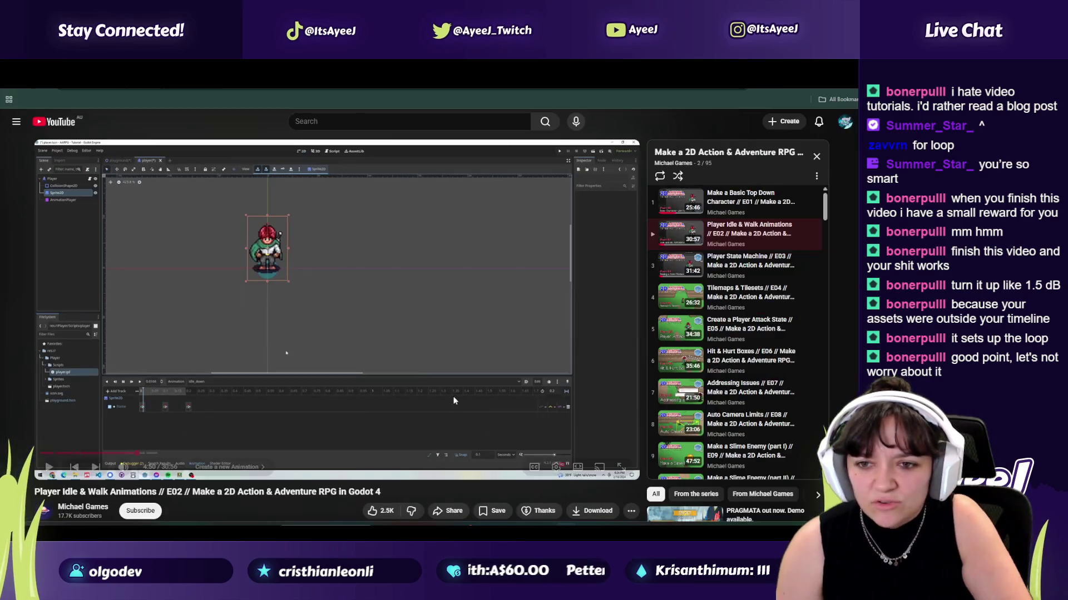
{"action": "left_click", "coordinate": [405, 319]}
{"action": "left_click", "coordinate": [320, 376]}
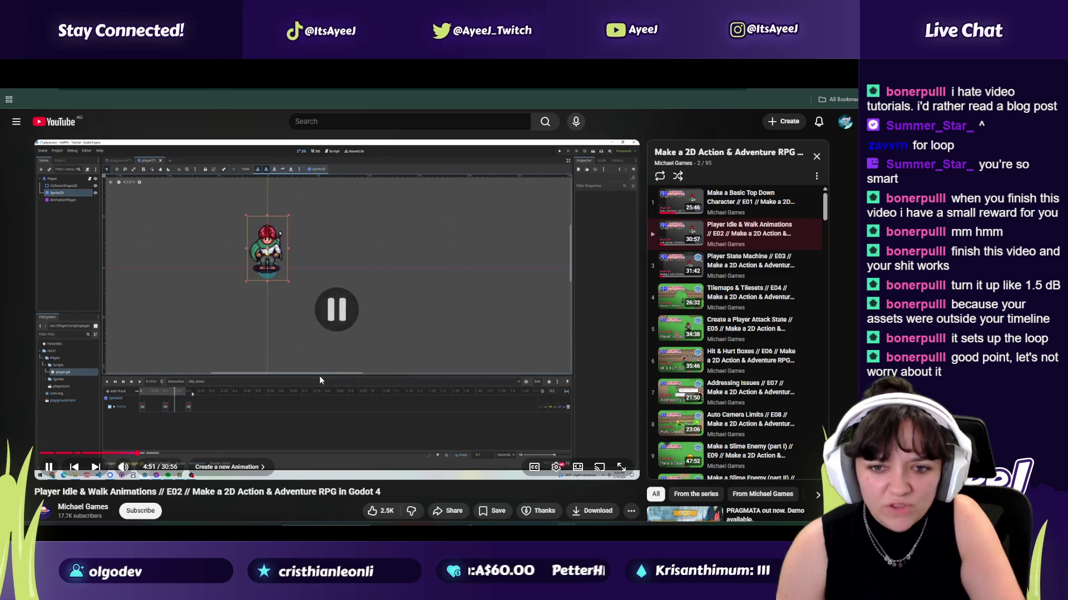
{"action": "key", "text": "alt+Tab"}
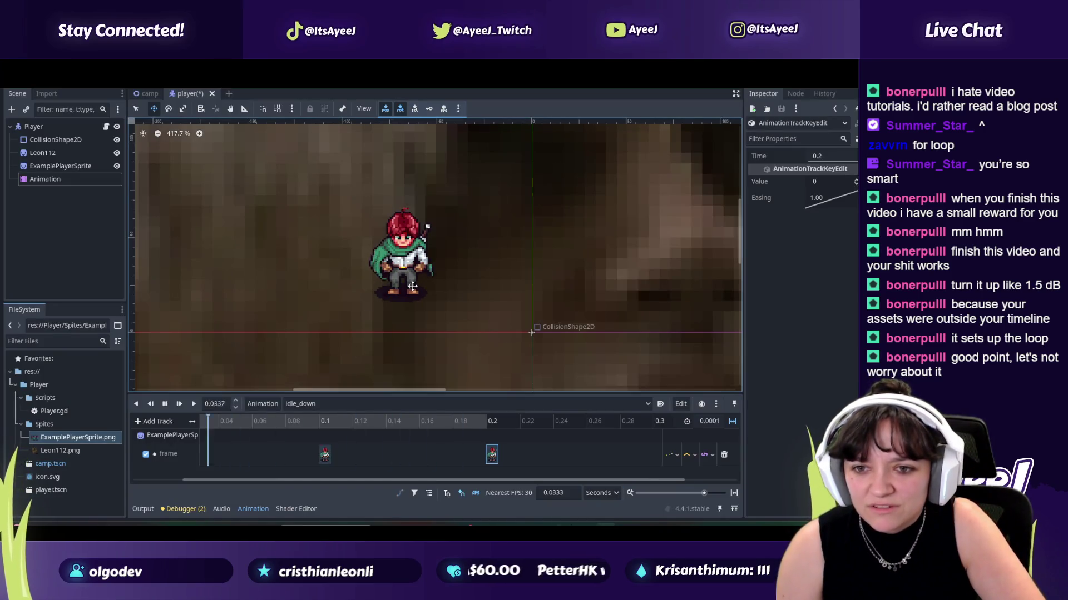
Step: Try a 2.54 easing and a later middle key at about 0.165 s, undoing both
{"action": "mouse_move", "coordinate": [834, 203]}
{"action": "left_mouse_down"}
{"action": "mouse_move", "coordinate": [850, 203]}
{"action": "mouse_move", "coordinate": [792, 189]}
{"action": "left_mouse_up"}
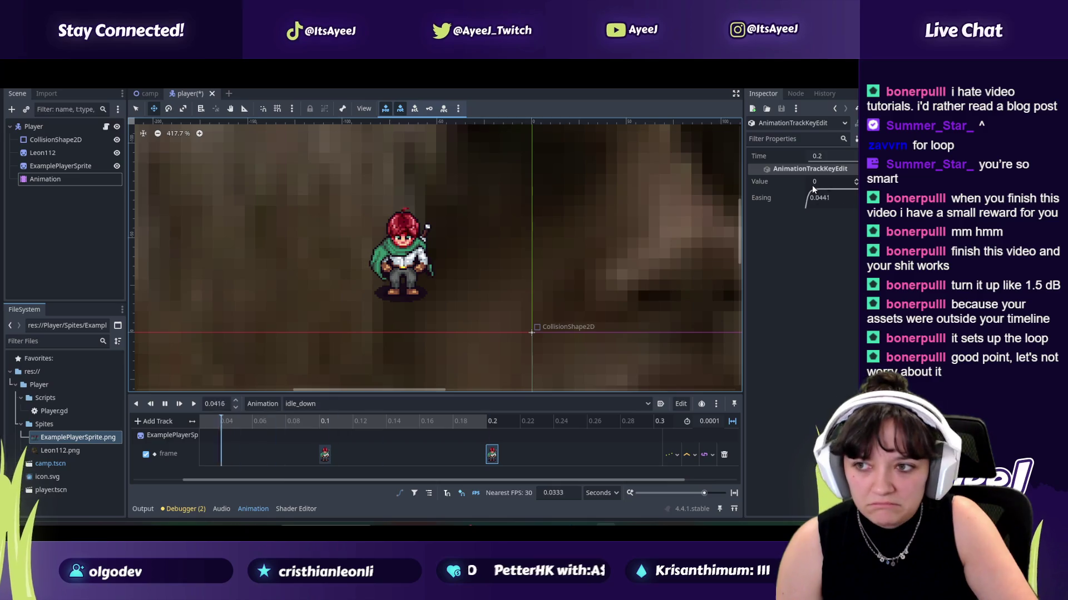
{"action": "key", "text": "ctrl+z"}
{"action": "key", "text": "ctrl+z"}
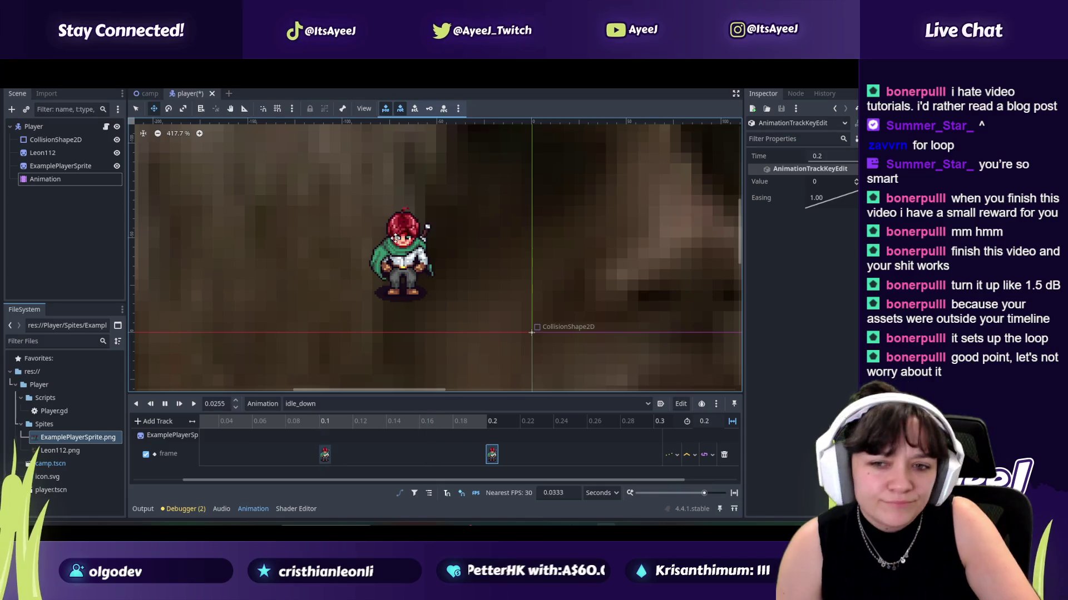
{"action": "left_click_drag", "start_coordinate": [359, 481], "coordinate": [254, 472]}
{"action": "left_click_drag", "start_coordinate": [372, 457], "coordinate": [479, 456]}
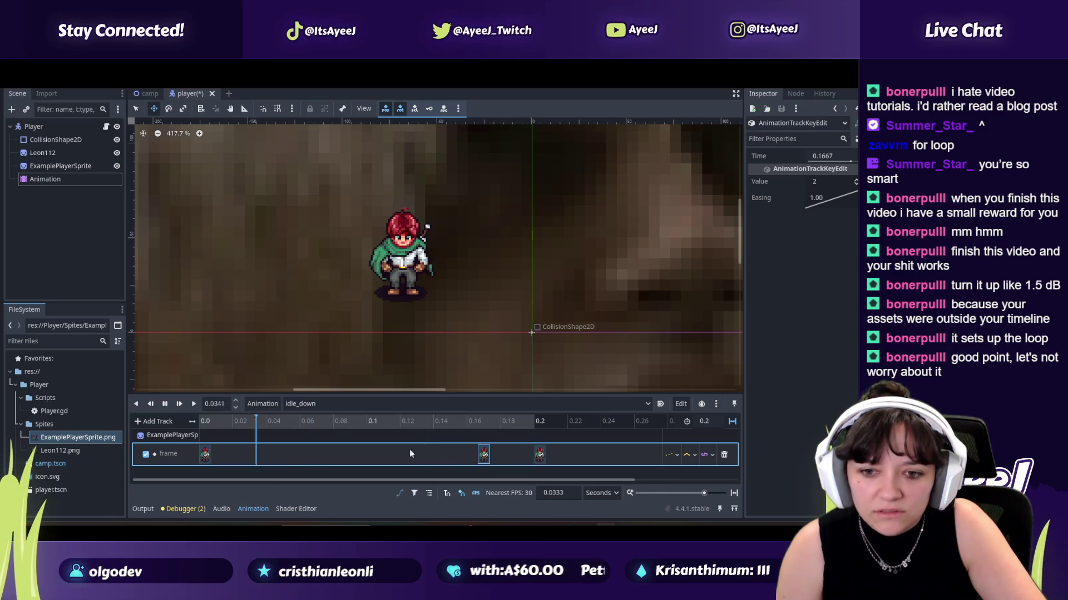
{"action": "key", "text": "ctrl+z"}
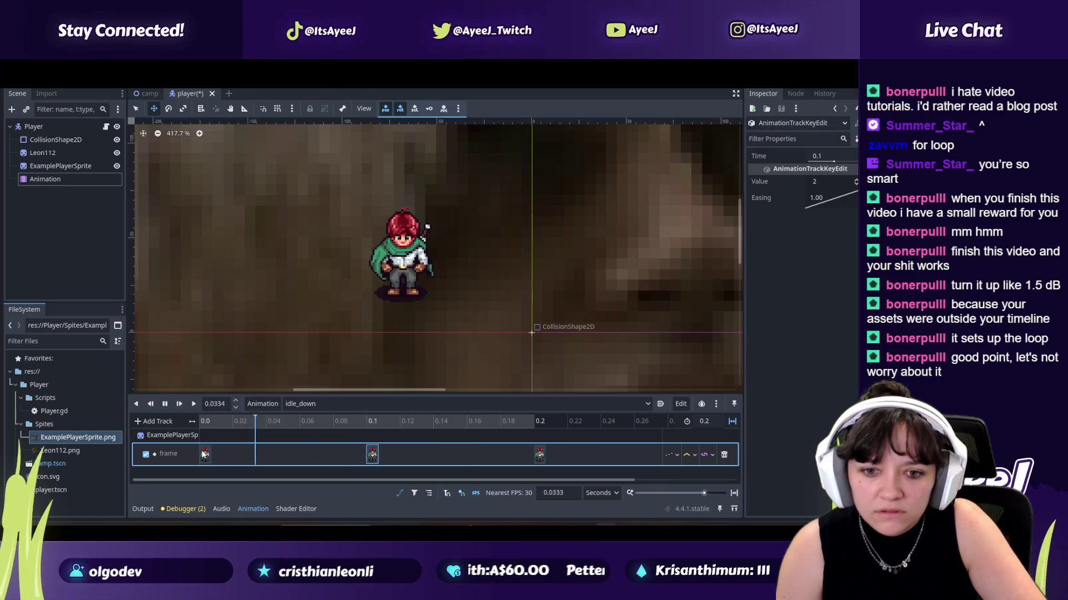
Step: Try shifting the first and middle keys to 0.033 and 0.133 s, undo, and stop playback
{"action": "left_click_drag", "start_coordinate": [206, 455], "coordinate": [261, 451]}
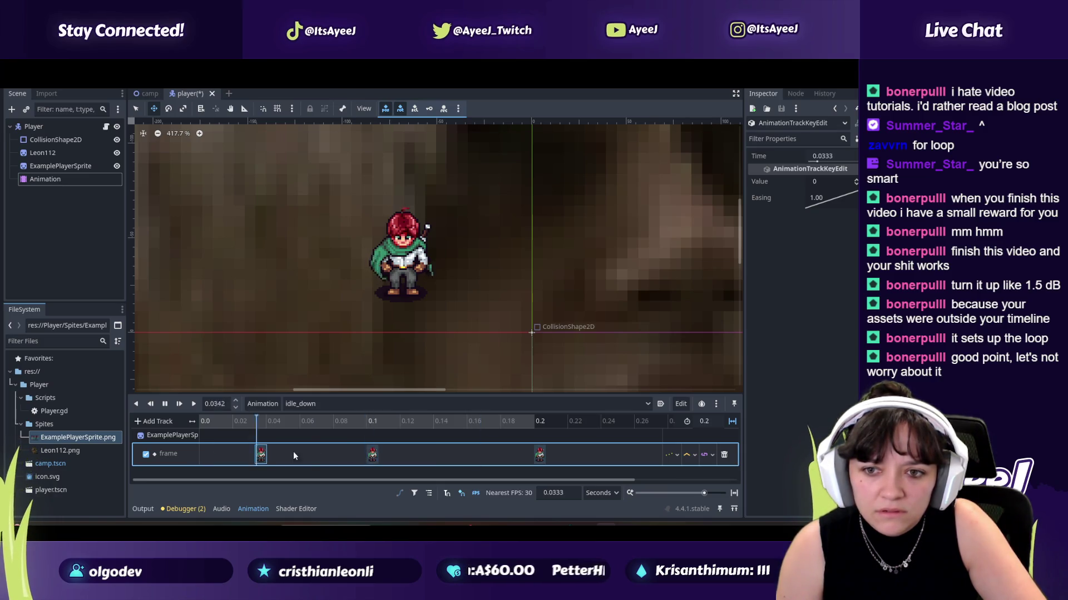
{"action": "left_click_drag", "start_coordinate": [371, 454], "coordinate": [416, 457]}
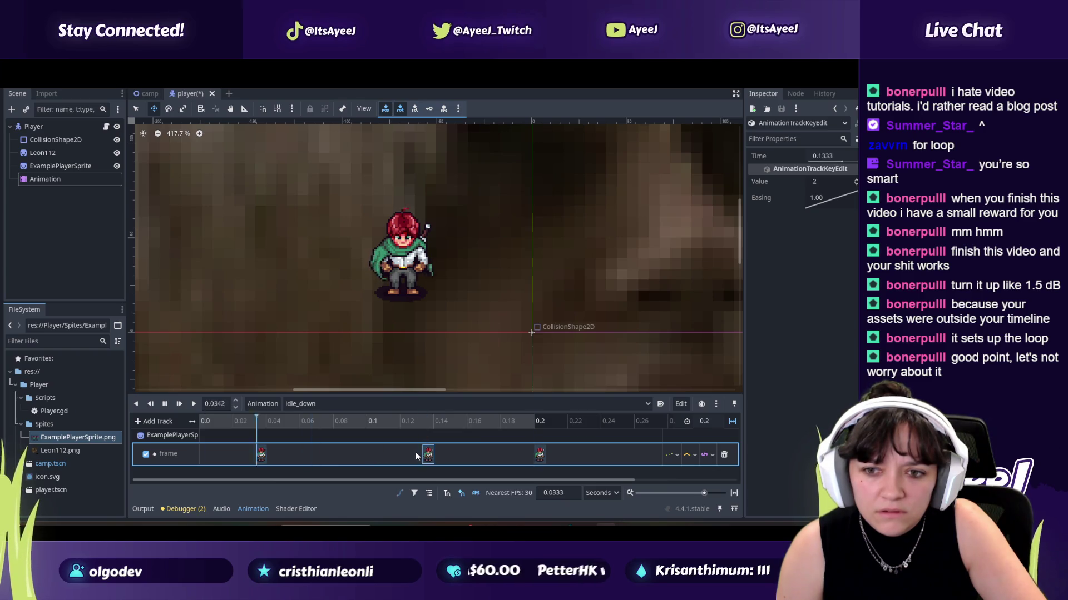
{"action": "key", "text": "ctrl+z"}
{"action": "key", "text": "ctrl+z"}
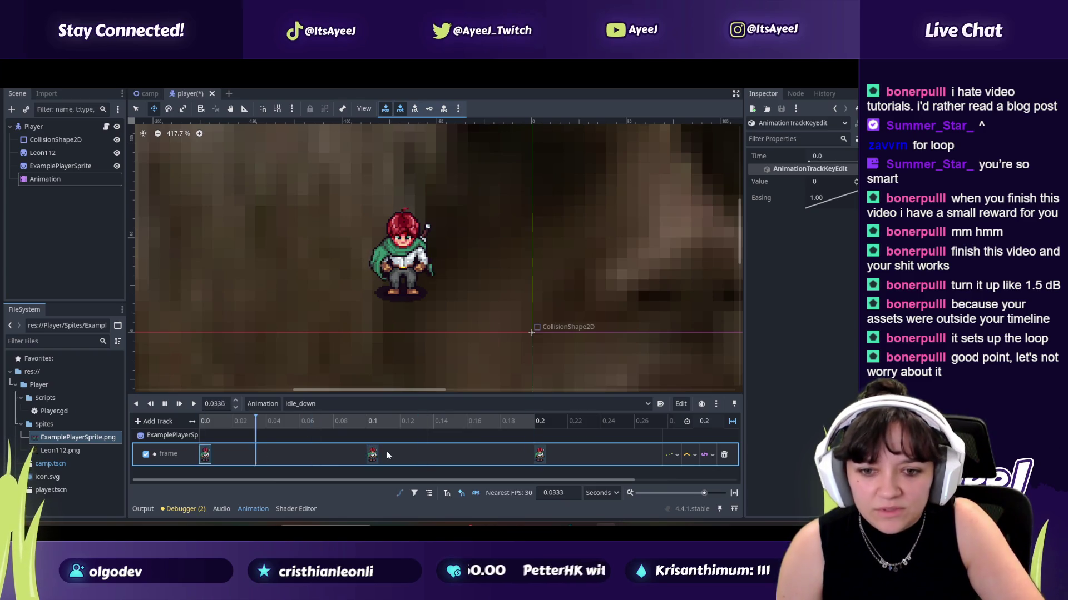
{"action": "left_click", "coordinate": [167, 404]}
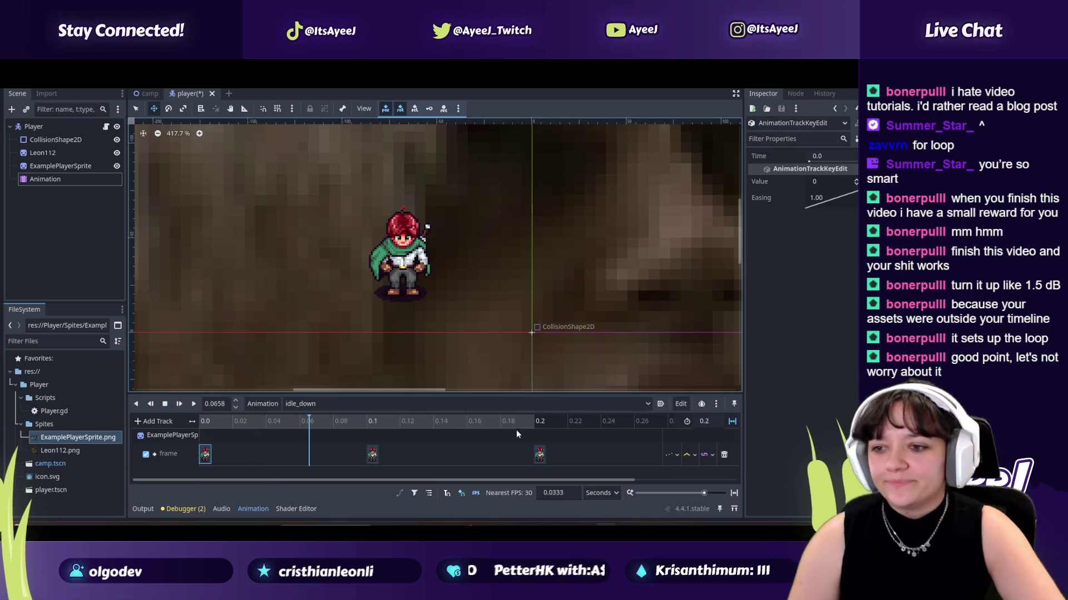
Step: Watch the tutorial on to about 4:55, then pause it
{"action": "key", "text": "alt+Tab"}
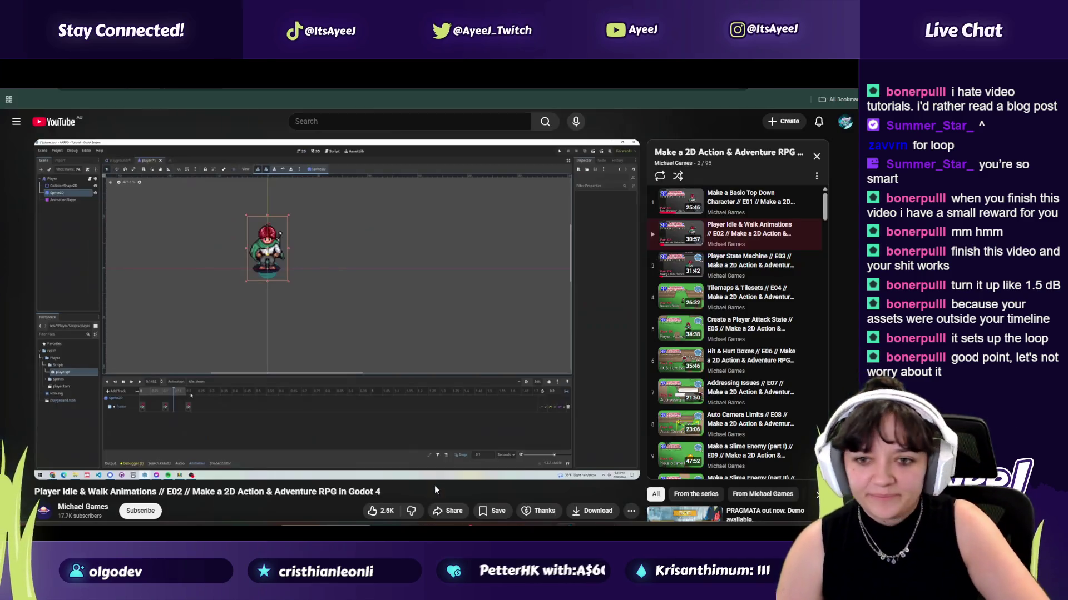
{"action": "left_click", "coordinate": [386, 355]}
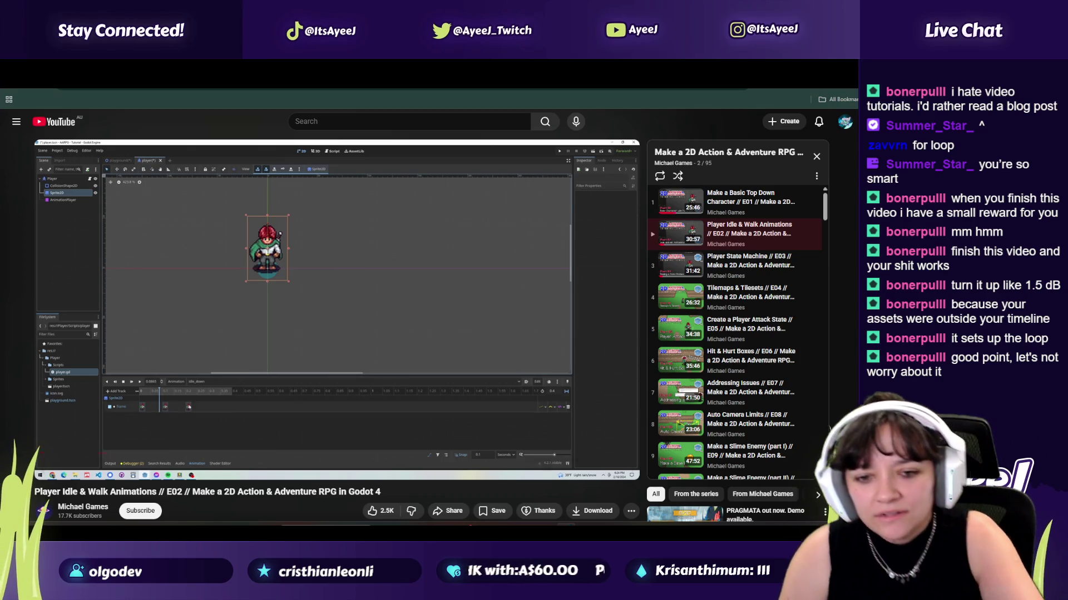
{"action": "left_click", "coordinate": [292, 388]}
Step: Set idle_down's length to 0.4 s and move the last frame key to 0.4
{"action": "key", "text": "alt+Tab"}
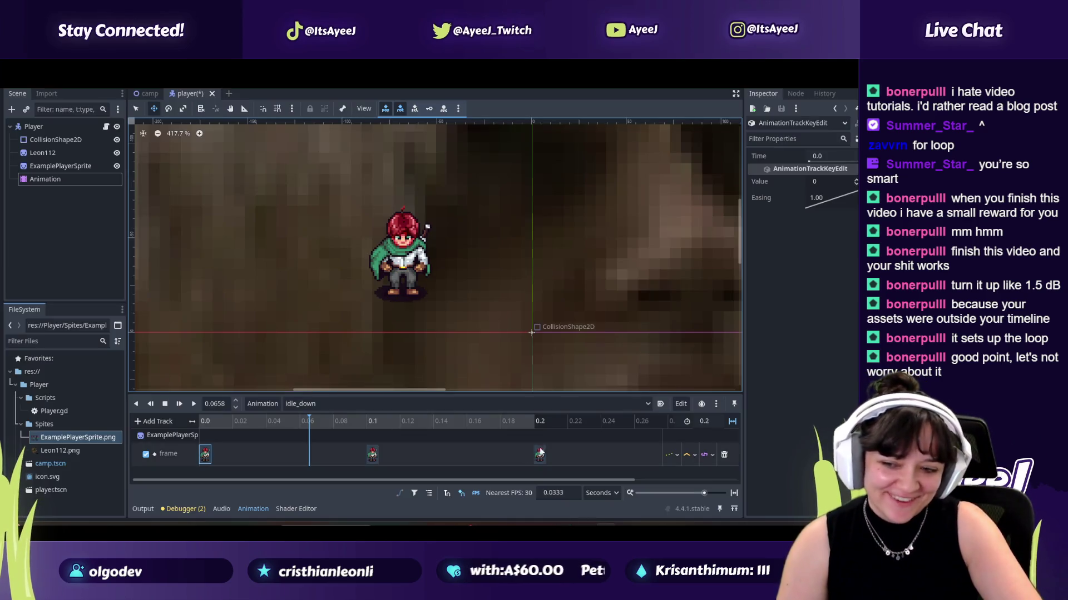
{"action": "left_click", "coordinate": [704, 421]}
{"action": "type", "text": "0.4"}
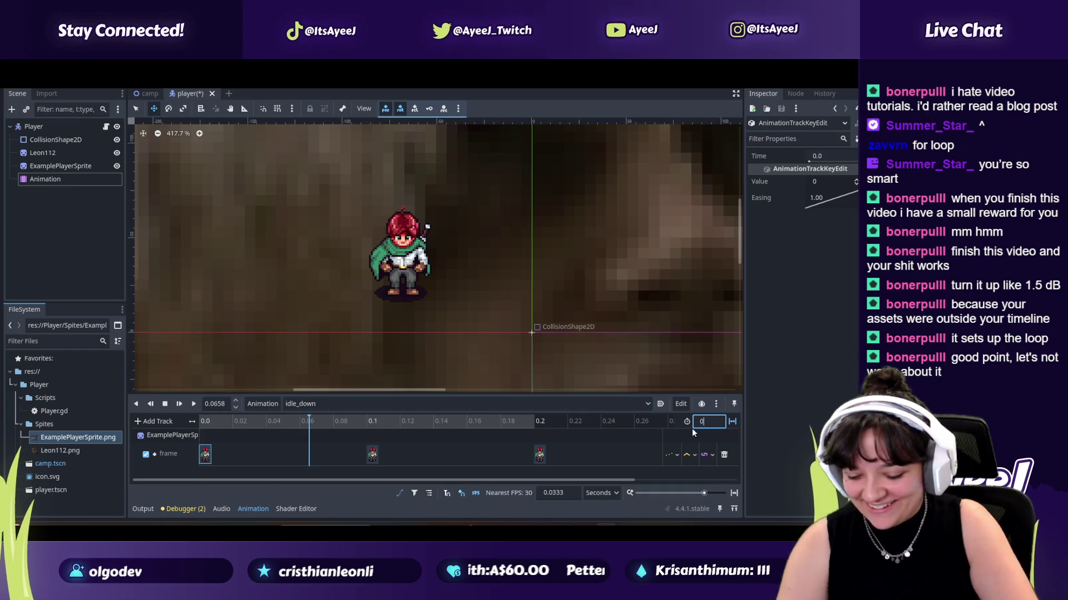
{"action": "key", "text": "Return"}
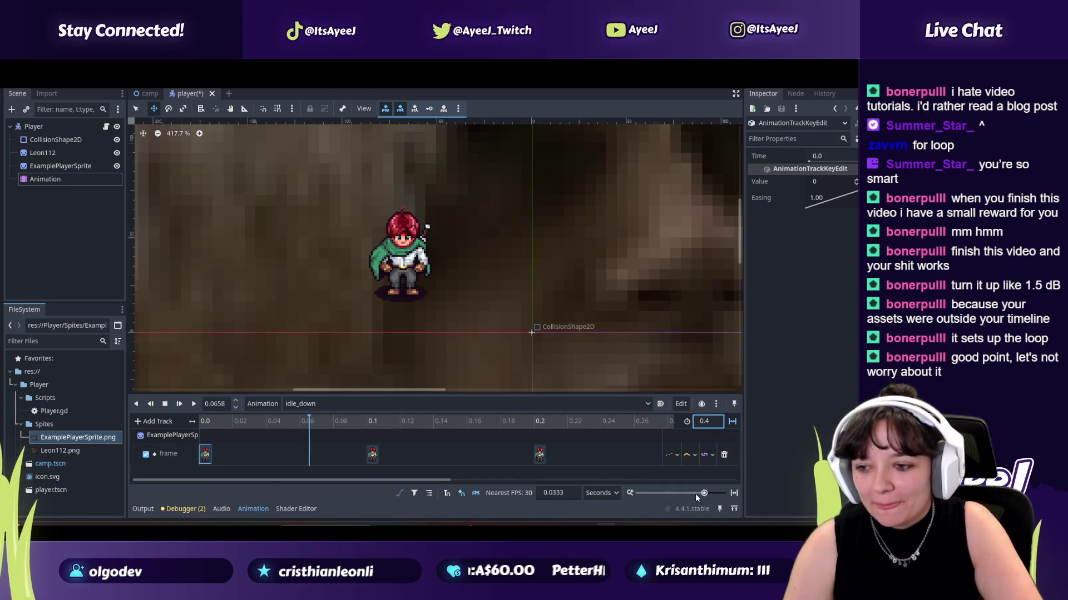
{"action": "left_click", "coordinate": [695, 493]}
{"action": "left_click_drag", "start_coordinate": [318, 454], "coordinate": [430, 455]}
Step: After checking the tutorial, move the middle frame key to 0.2 s and play from start
{"action": "key", "text": "alt+Tab"}
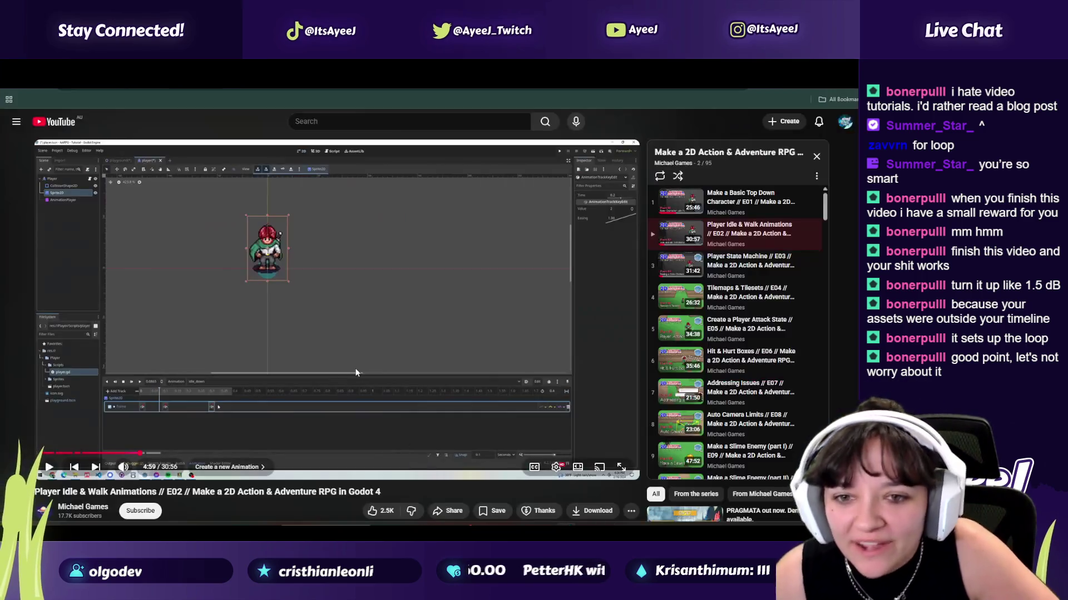
{"action": "left_click", "coordinate": [355, 368]}
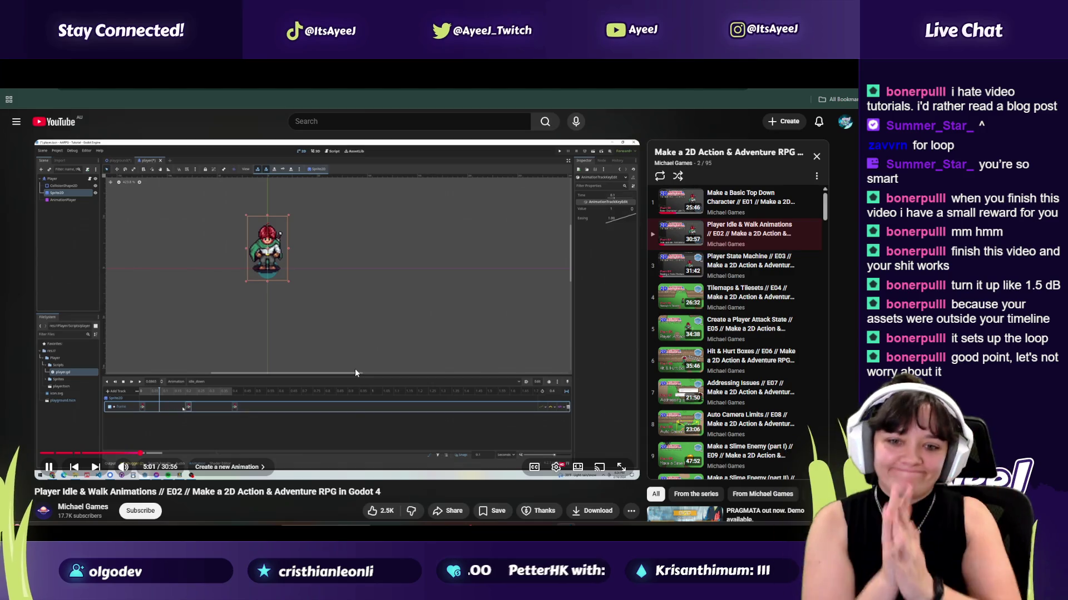
{"action": "left_click", "coordinate": [355, 368]}
{"action": "key", "text": "alt+Tab"}
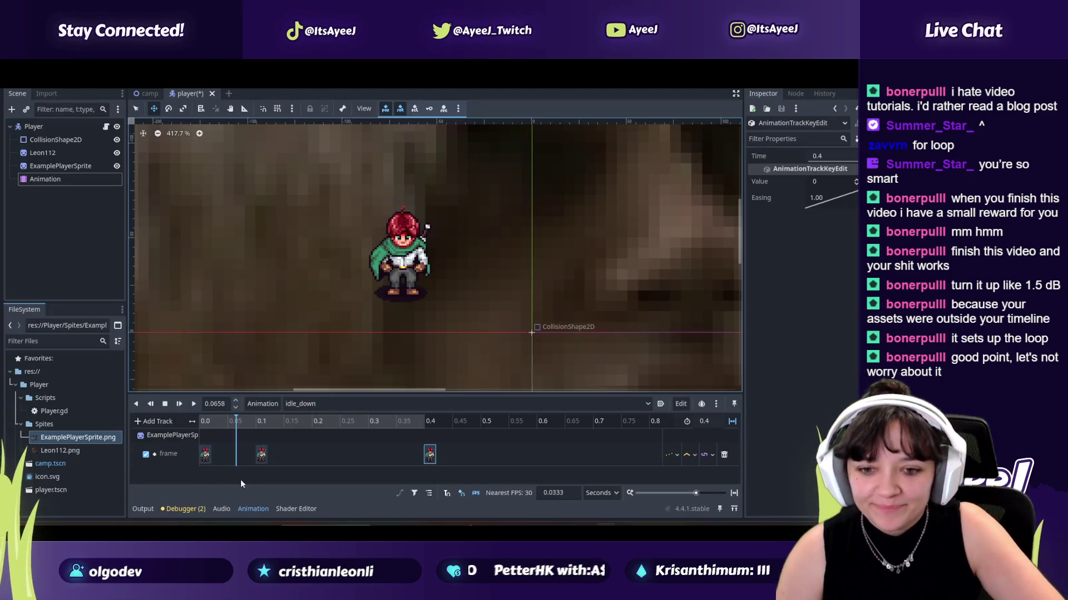
{"action": "left_click_drag", "start_coordinate": [261, 454], "coordinate": [318, 454]}
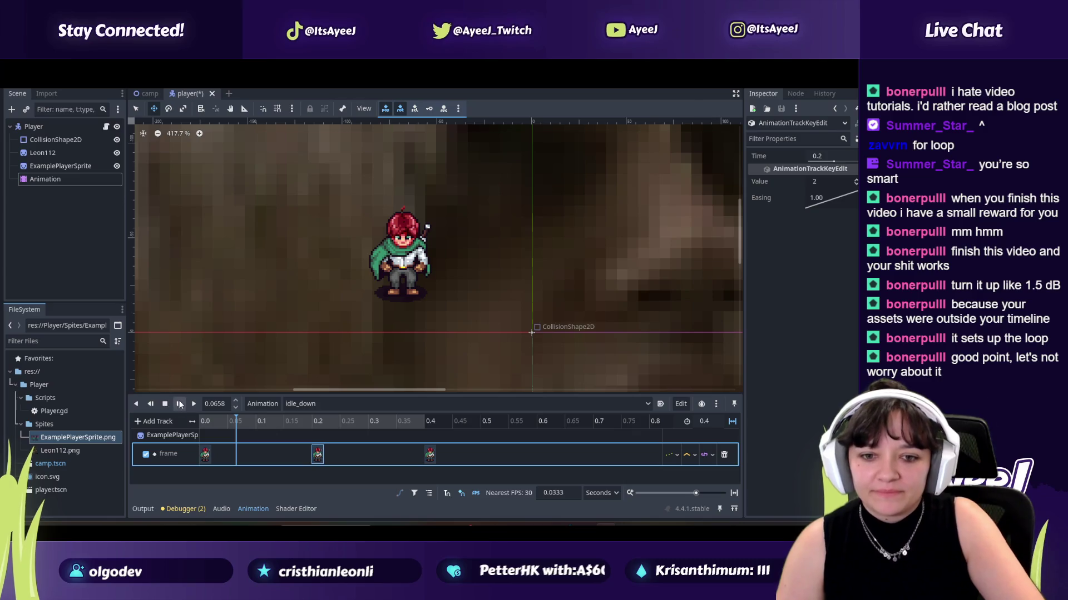
{"action": "left_click", "coordinate": [179, 404]}
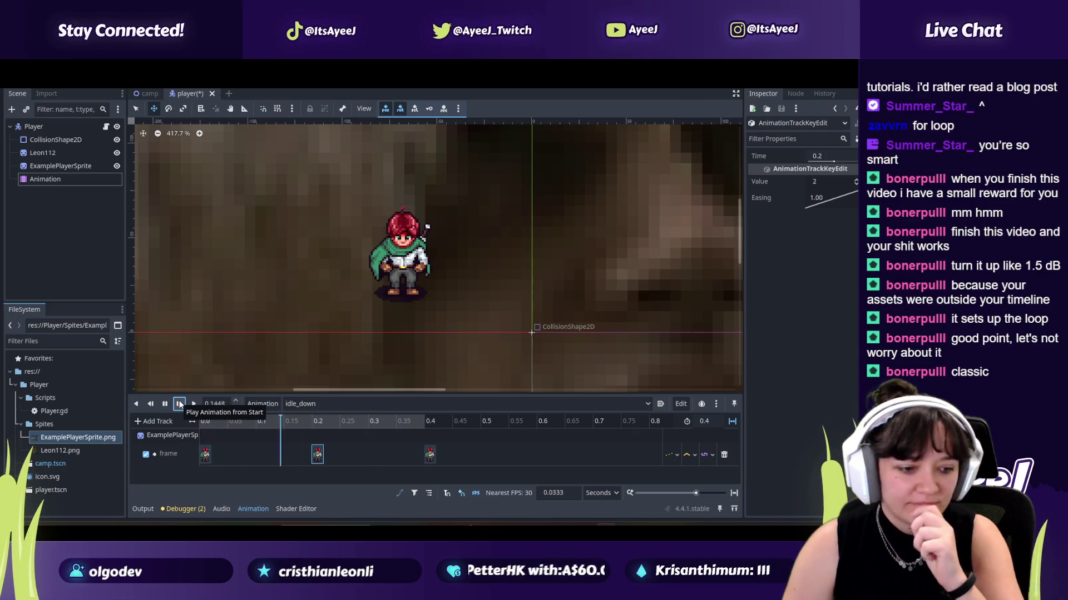
Step: Watch more of the tutorial, then stop idle_down playback
{"action": "key", "text": "alt+Tab"}
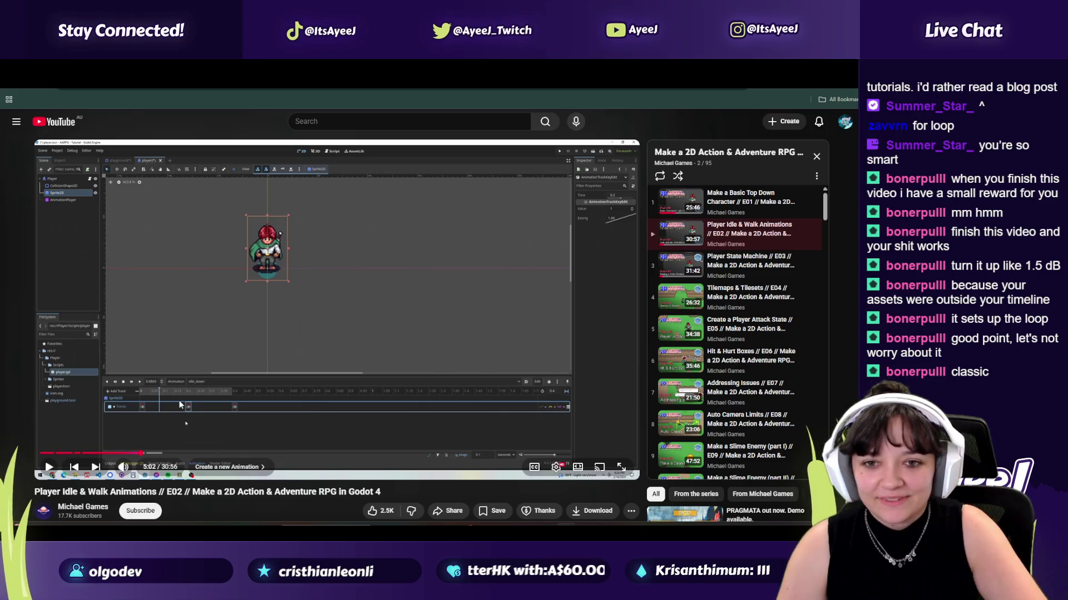
{"action": "left_click", "coordinate": [259, 306]}
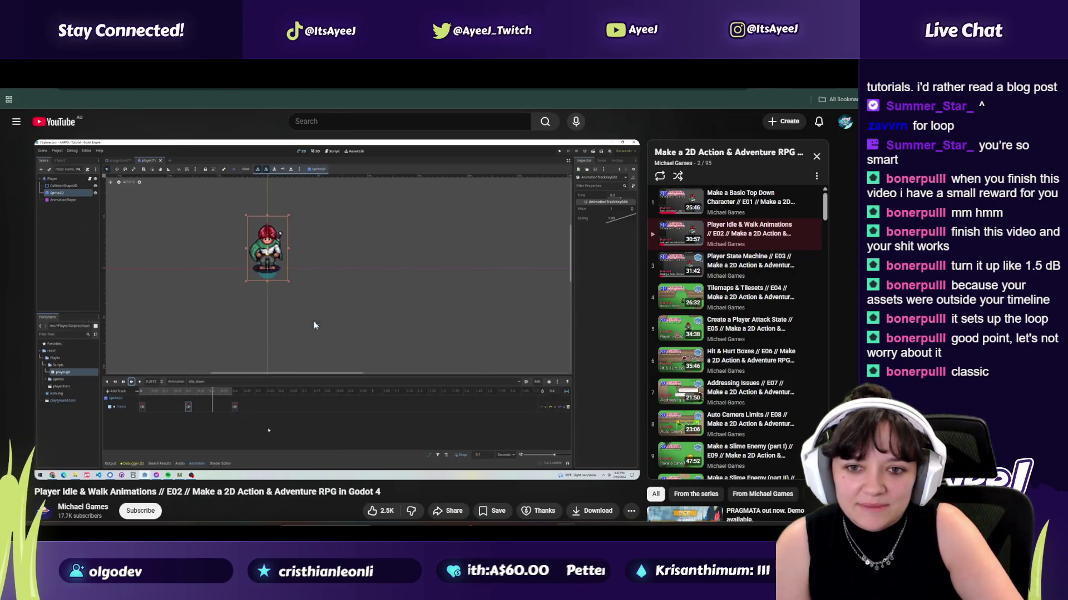
{"action": "key", "text": "alt+Tab"}
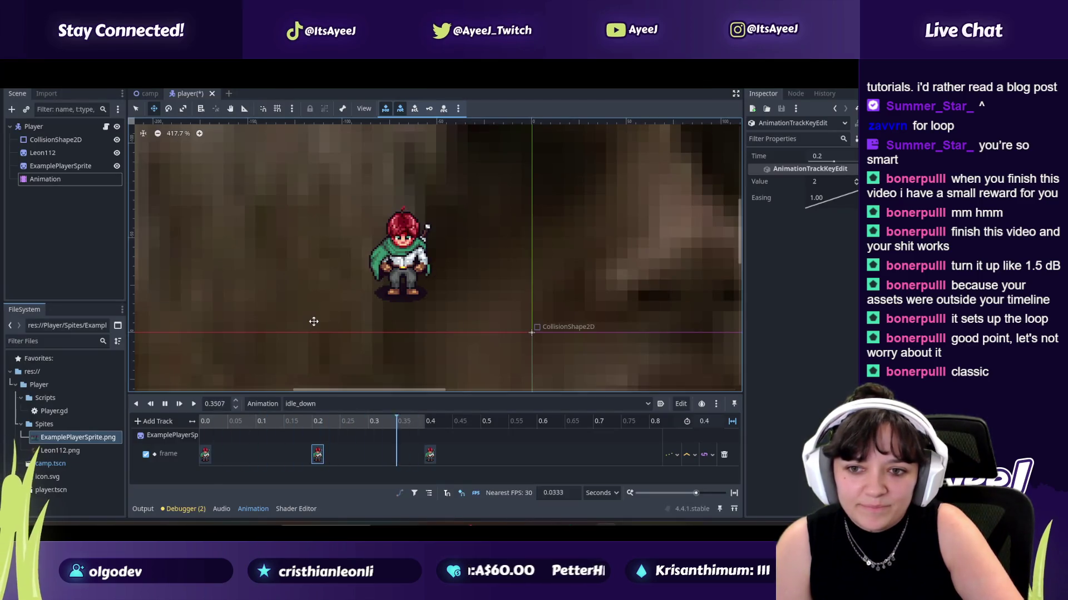
{"action": "left_click", "coordinate": [165, 404]}
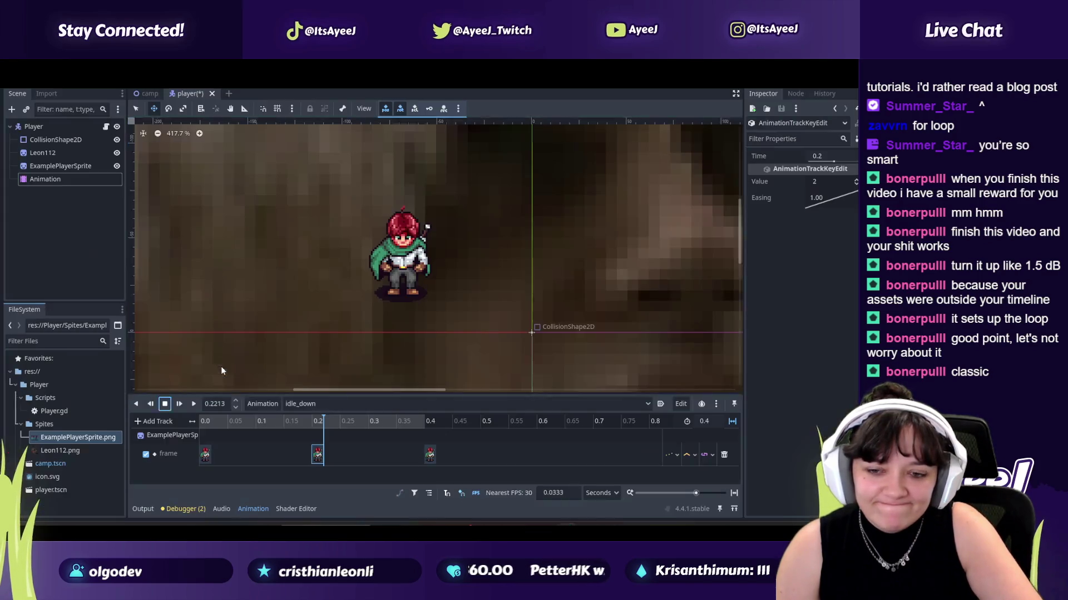
Step: Inspect the frame keys at 0.0, 0.2 and 0.4 s, then replay idle_down from start
{"action": "left_click", "coordinate": [205, 455]}
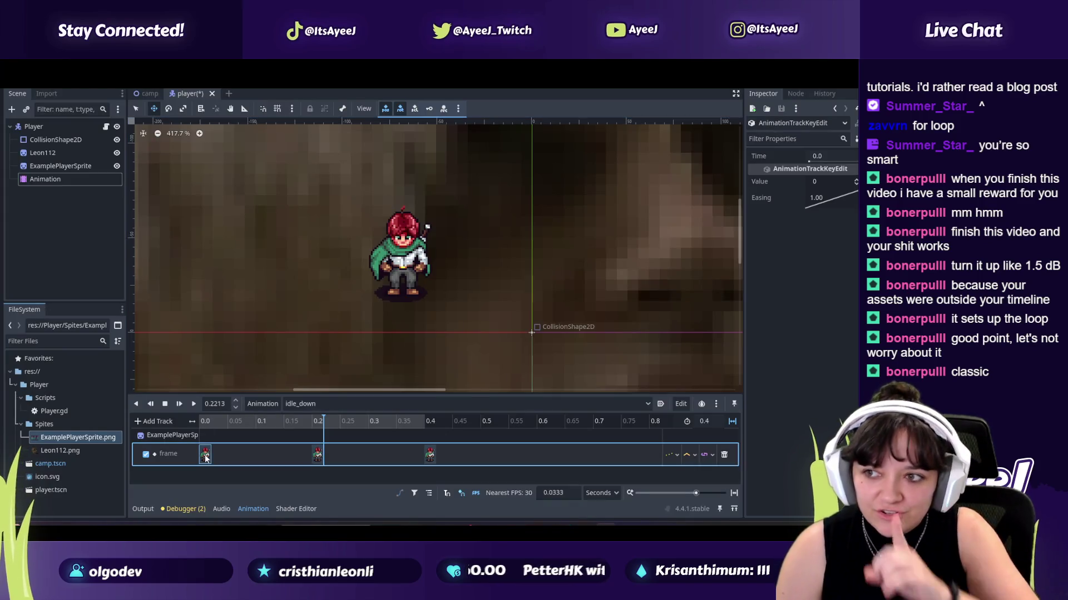
{"action": "left_click", "coordinate": [318, 455]}
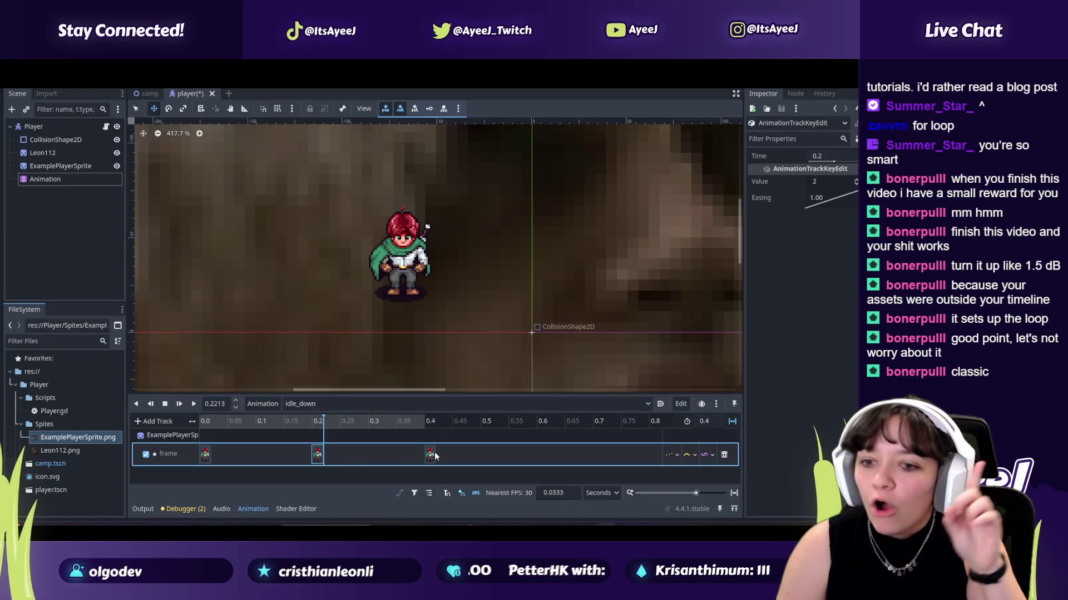
{"action": "left_click", "coordinate": [318, 455]}
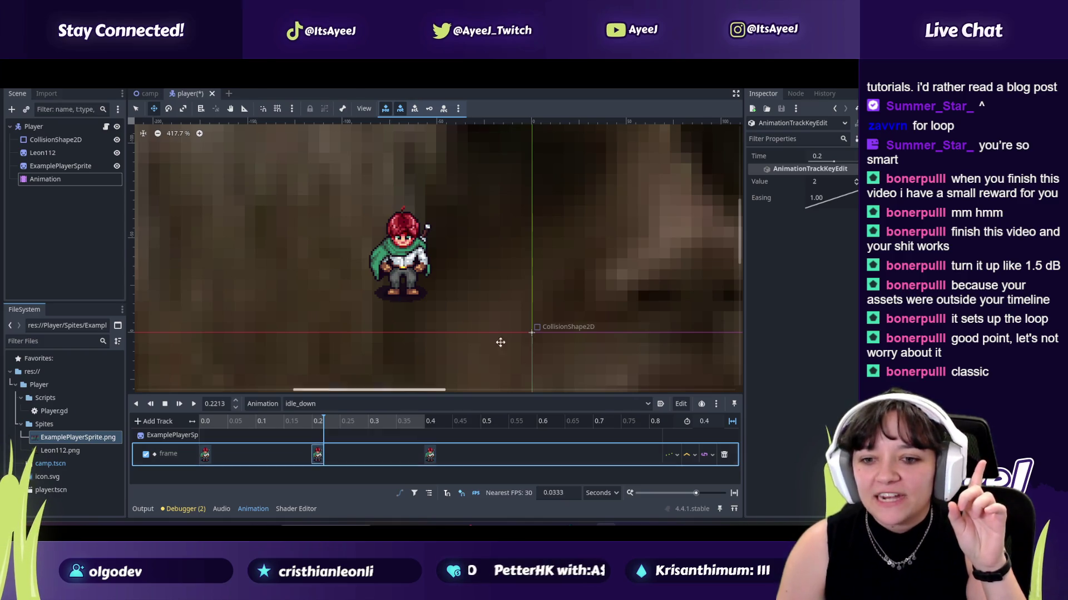
{"action": "left_click", "coordinate": [430, 455]}
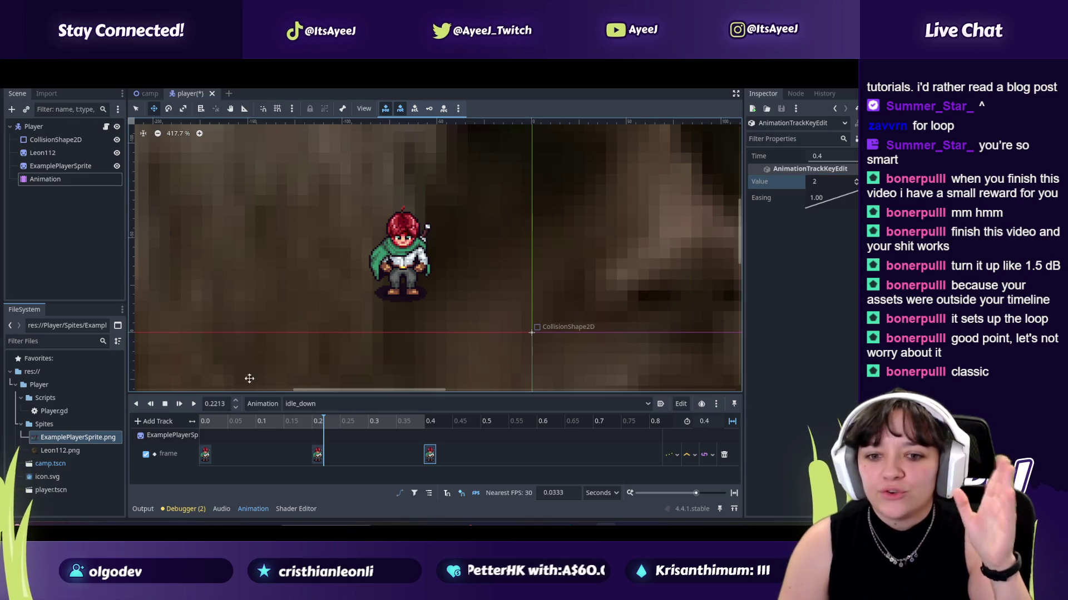
{"action": "left_click", "coordinate": [205, 456]}
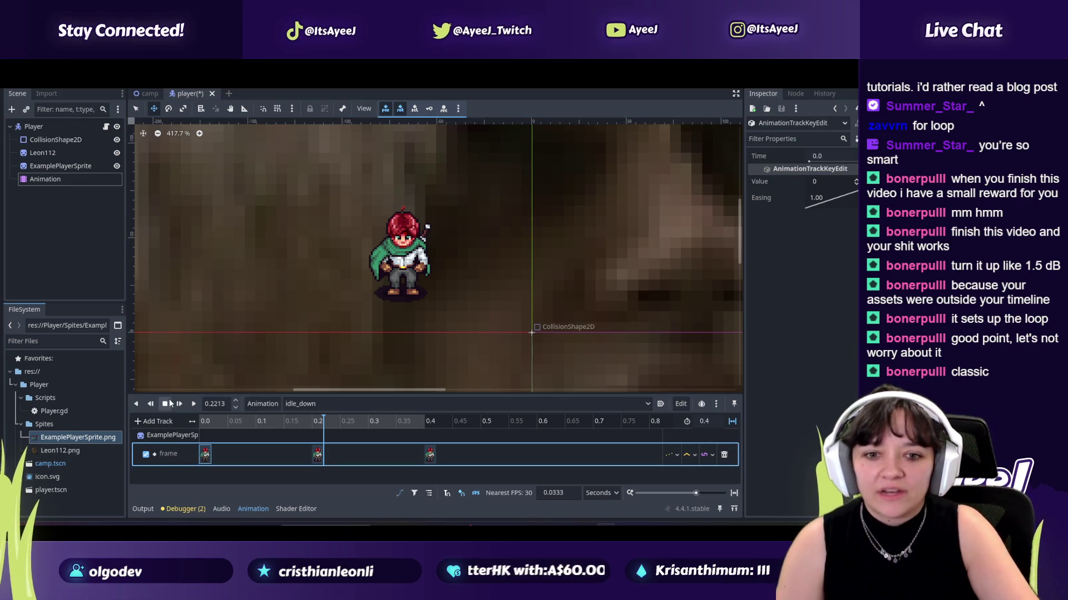
{"action": "left_click", "coordinate": [179, 404]}
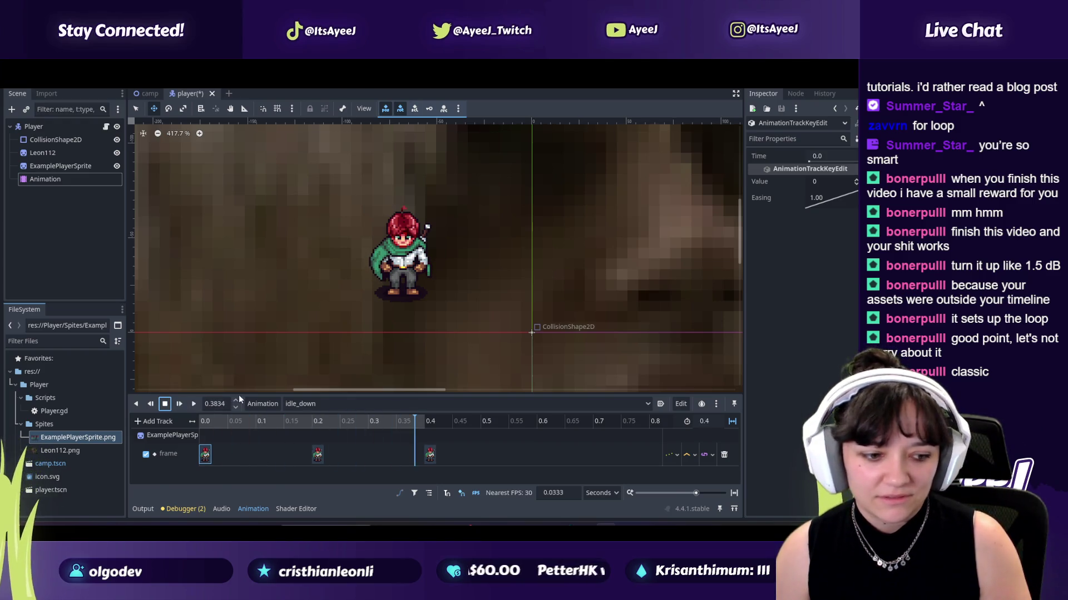
Step: Rewind the tutorial to 5:22 and play its 'Duplicate an Animation' section
{"action": "key", "text": "alt+Tab"}
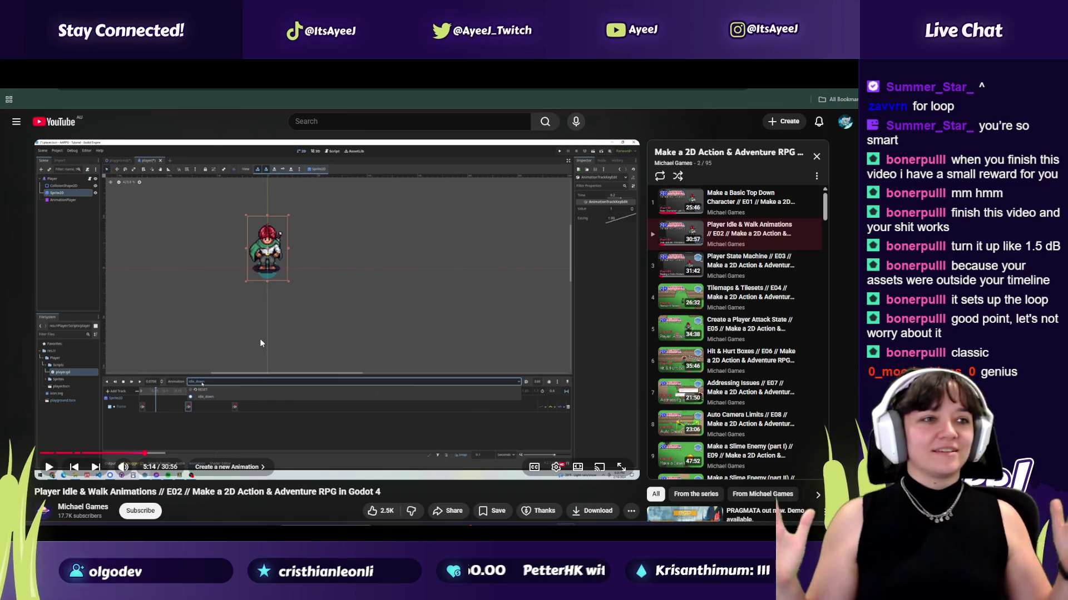
{"action": "left_click", "coordinate": [260, 340]}
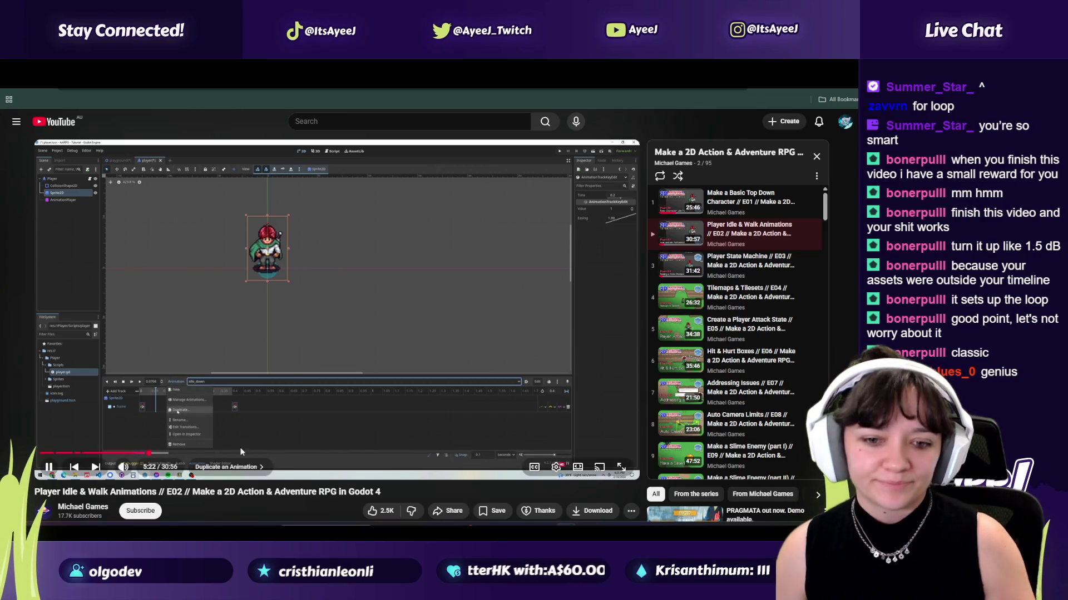
{"action": "left_click_drag", "start_coordinate": [146, 453], "coordinate": [149, 455]}
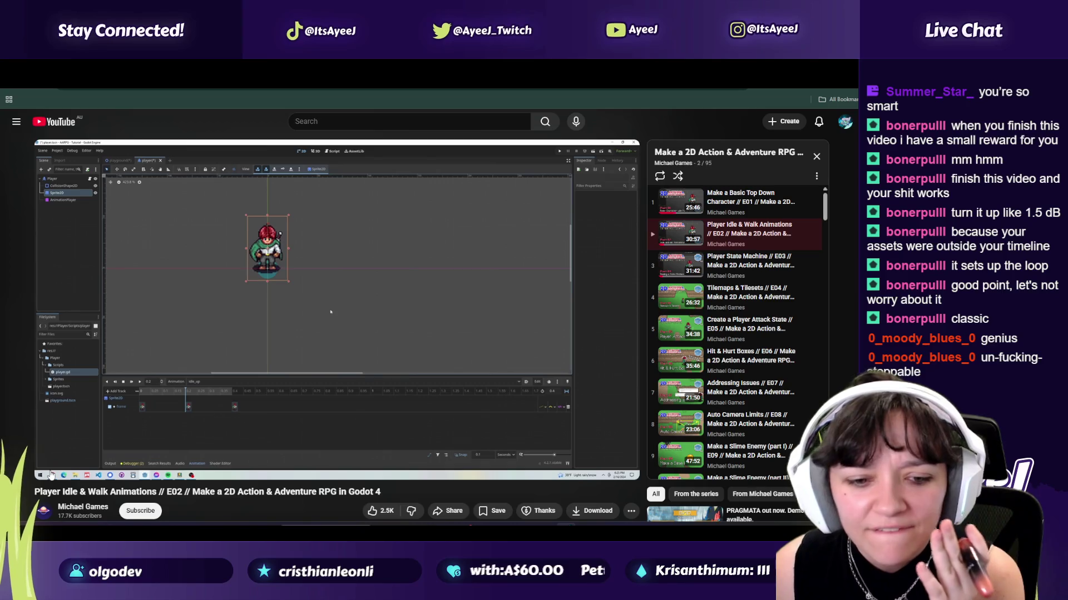
{"action": "left_click", "coordinate": [61, 443]}
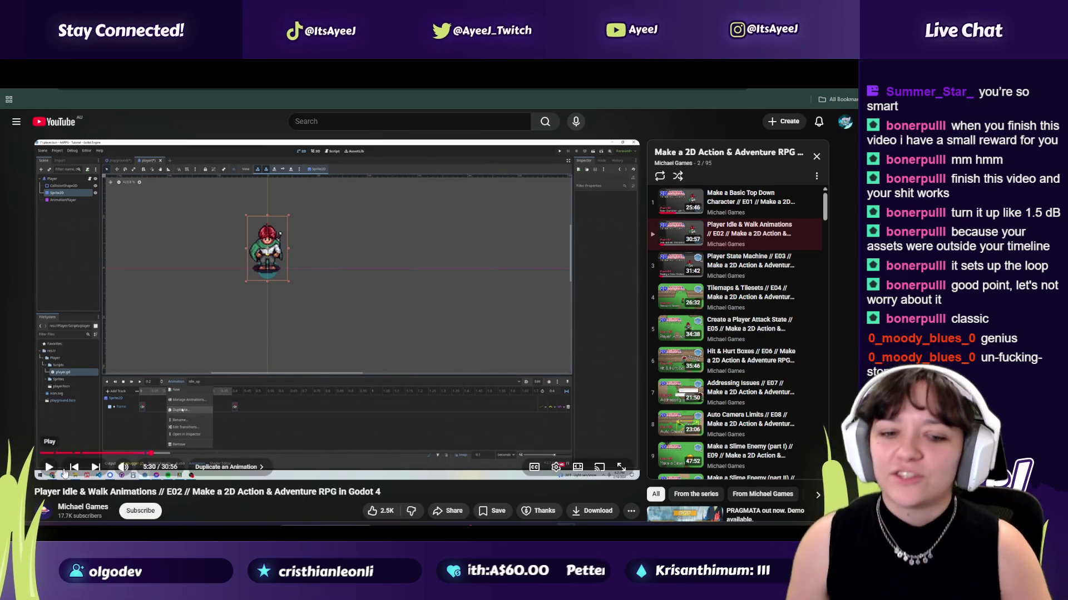
{"action": "left_click_drag", "start_coordinate": [150, 455], "coordinate": [149, 455]}
{"action": "left_click", "coordinate": [45, 469]}
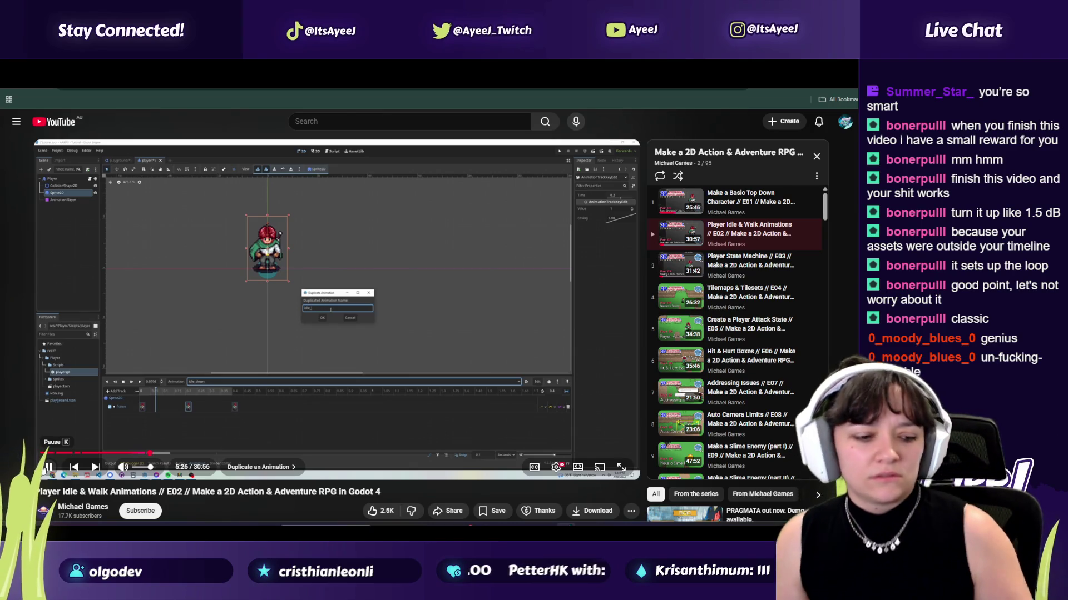
Step: Duplicate idle_down from the Animation menu and name the copy idle_up
{"action": "key", "text": "alt+Tab"}
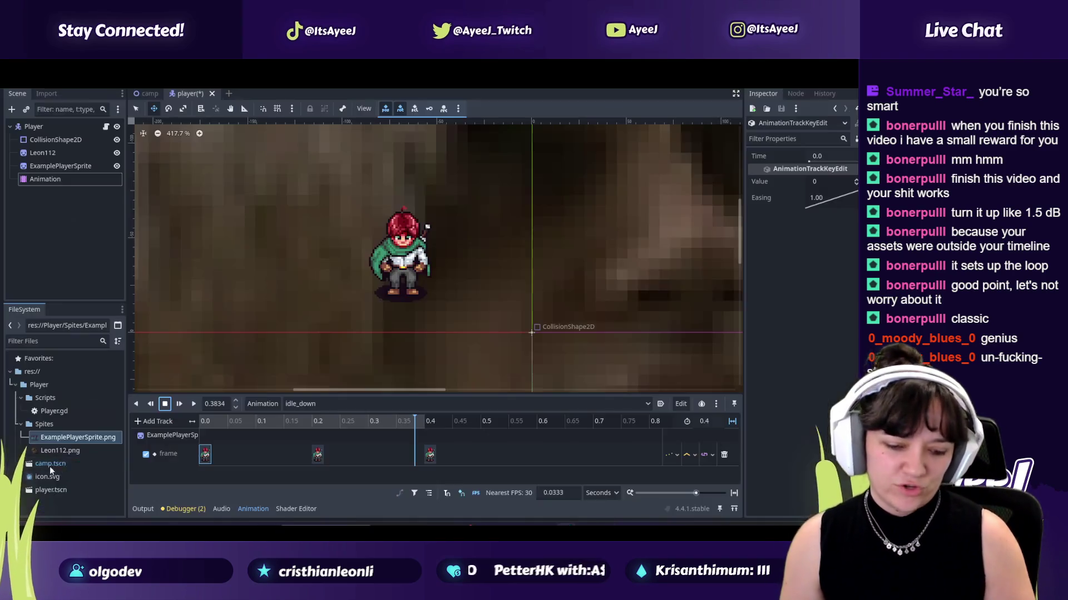
{"action": "left_click", "coordinate": [309, 405]}
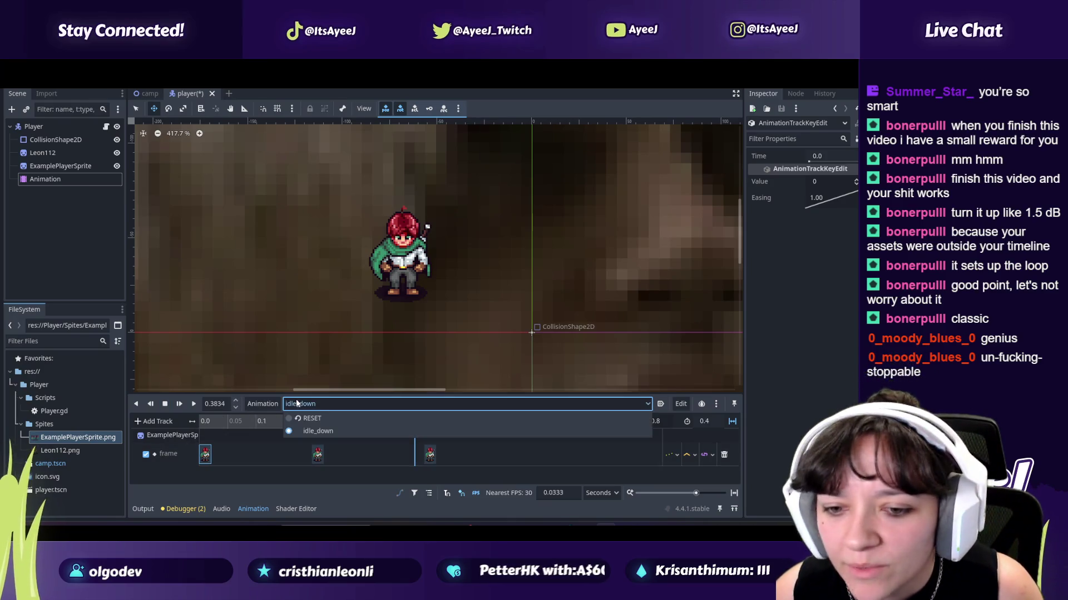
{"action": "left_click", "coordinate": [310, 405]}
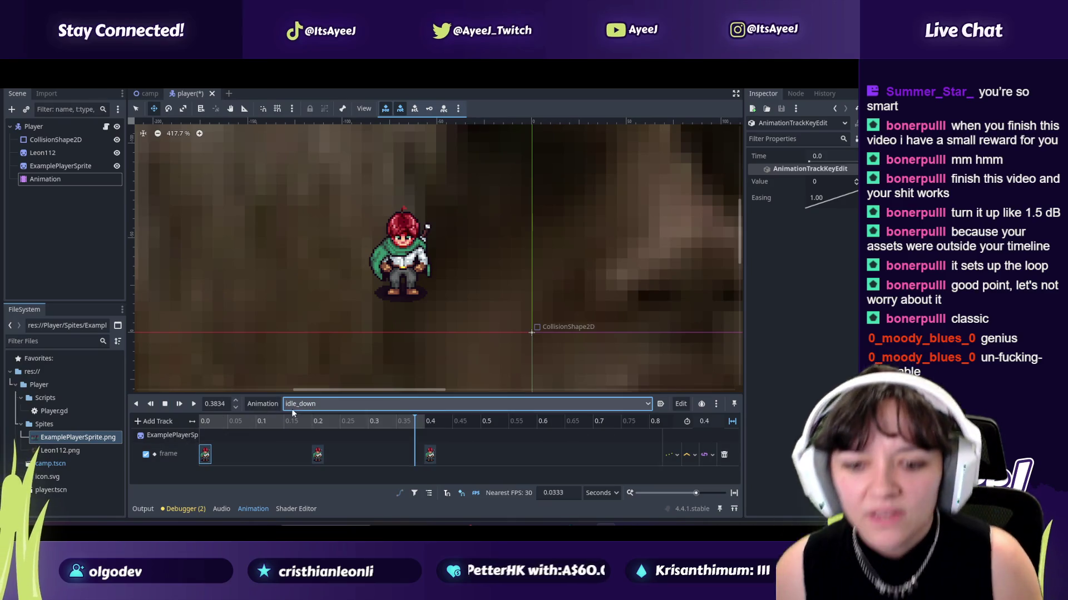
{"action": "left_click", "coordinate": [715, 405]}
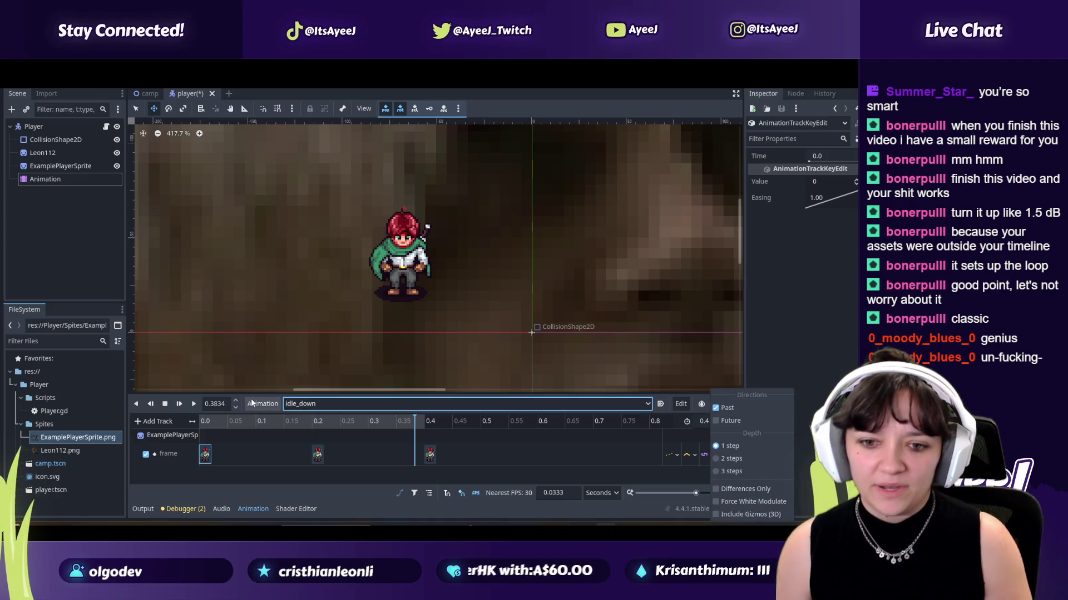
{"action": "left_click", "coordinate": [274, 407]}
{"action": "left_click", "coordinate": [275, 408]}
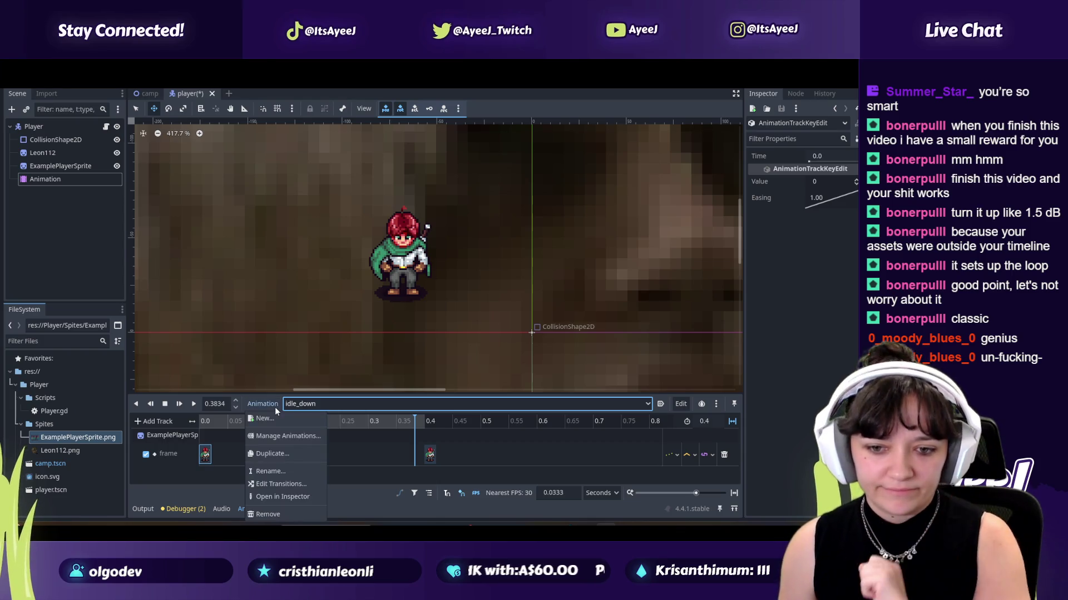
{"action": "left_click", "coordinate": [272, 453]}
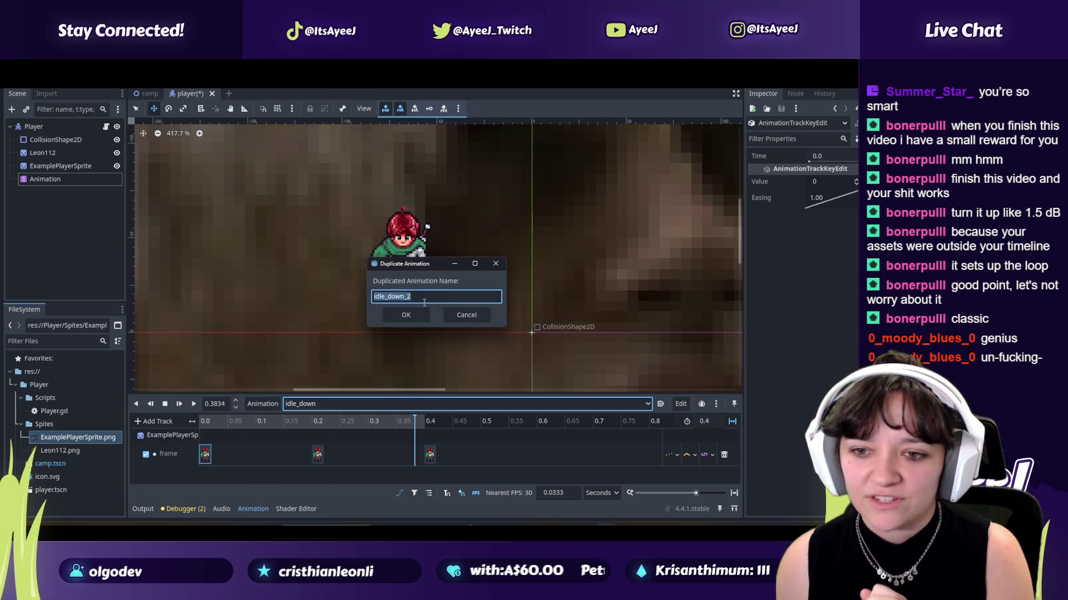
{"action": "key", "text": "BackSpace"}
{"action": "key", "text": "BackSpace"}
{"action": "key", "text": "BackSpace"}
{"action": "type", "text": "up"}
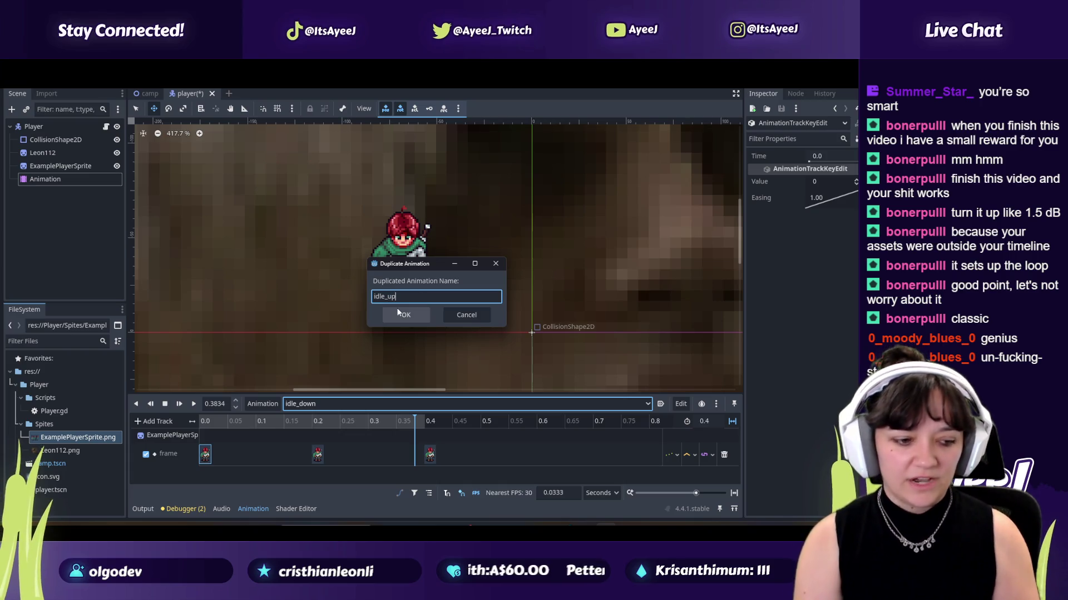
{"action": "left_click", "coordinate": [401, 315]}
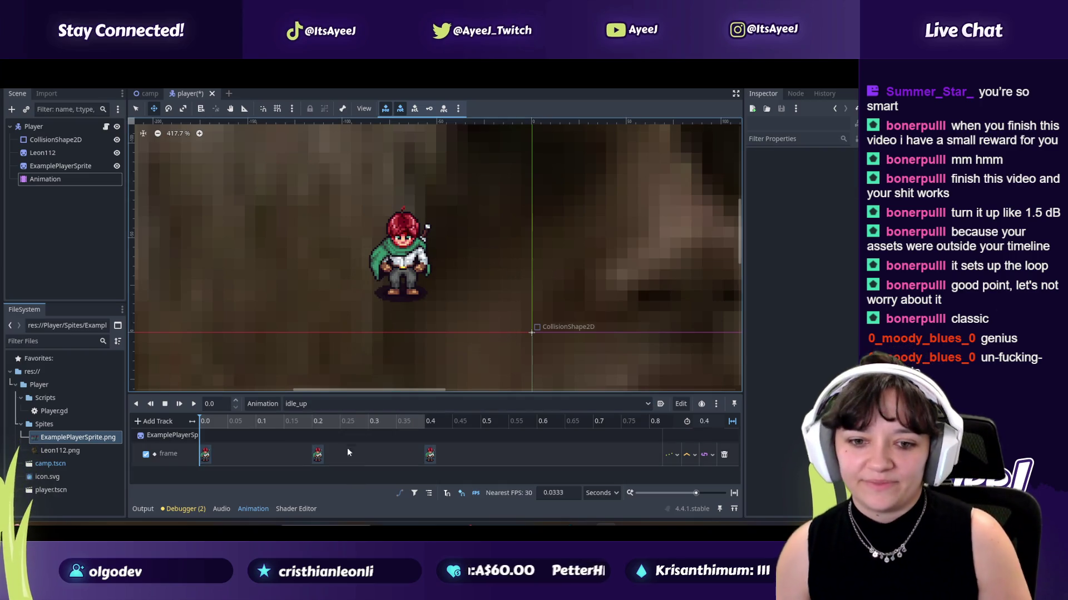
Step: Play the tutorial a few more seconds, then pause it and return to Godot
{"action": "key", "text": "alt+Tab"}
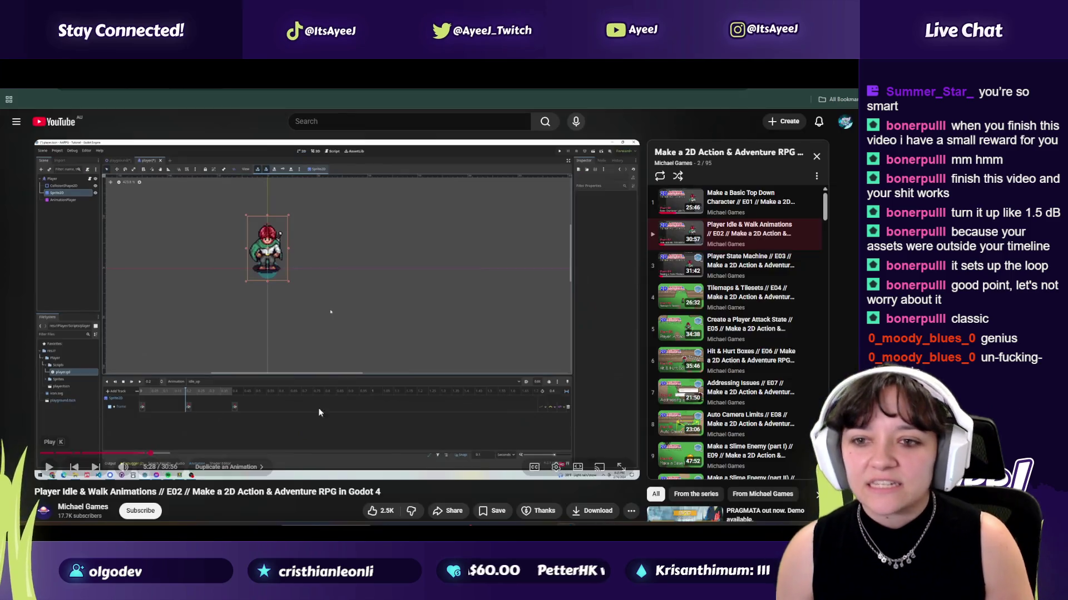
{"action": "left_click", "coordinate": [294, 324]}
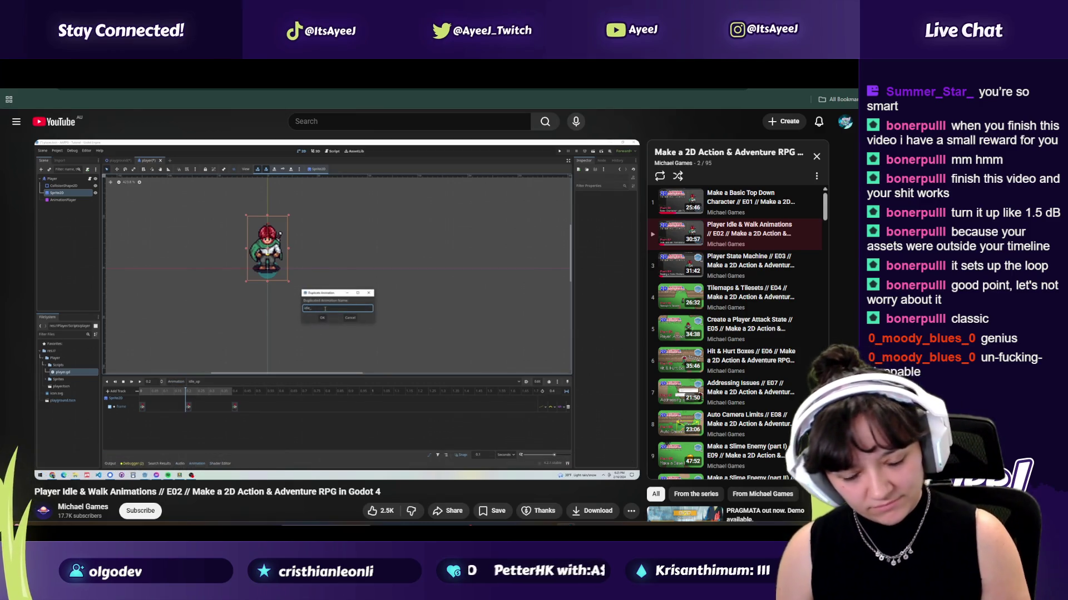
{"action": "left_click", "coordinate": [314, 326]}
{"action": "key", "text": "alt+Tab"}
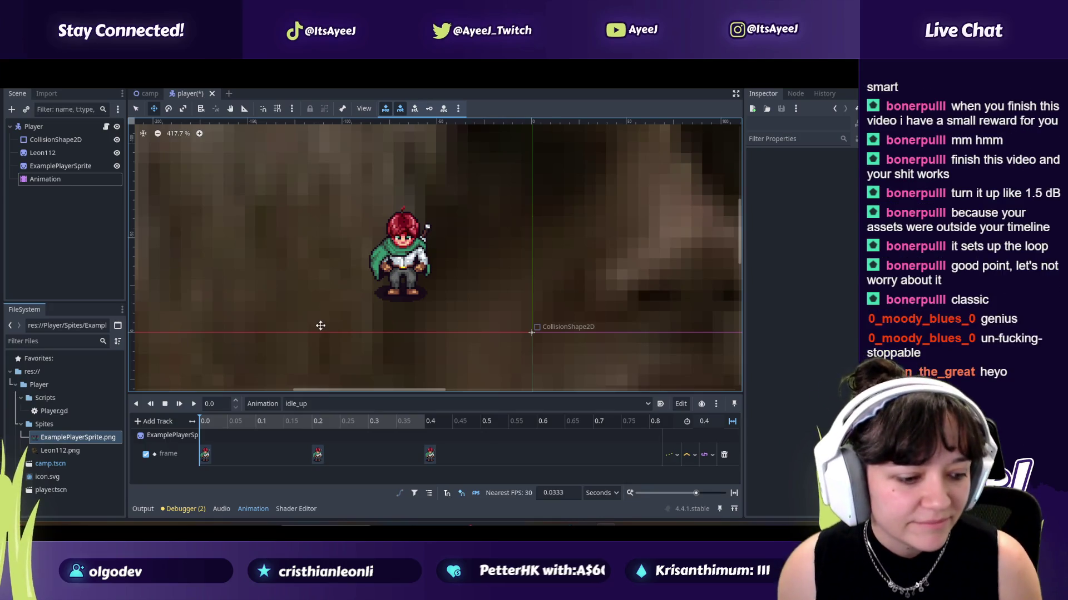
Step: Duplicate the idle_up animation and name the copy idle_side
{"action": "left_click", "coordinate": [262, 404]}
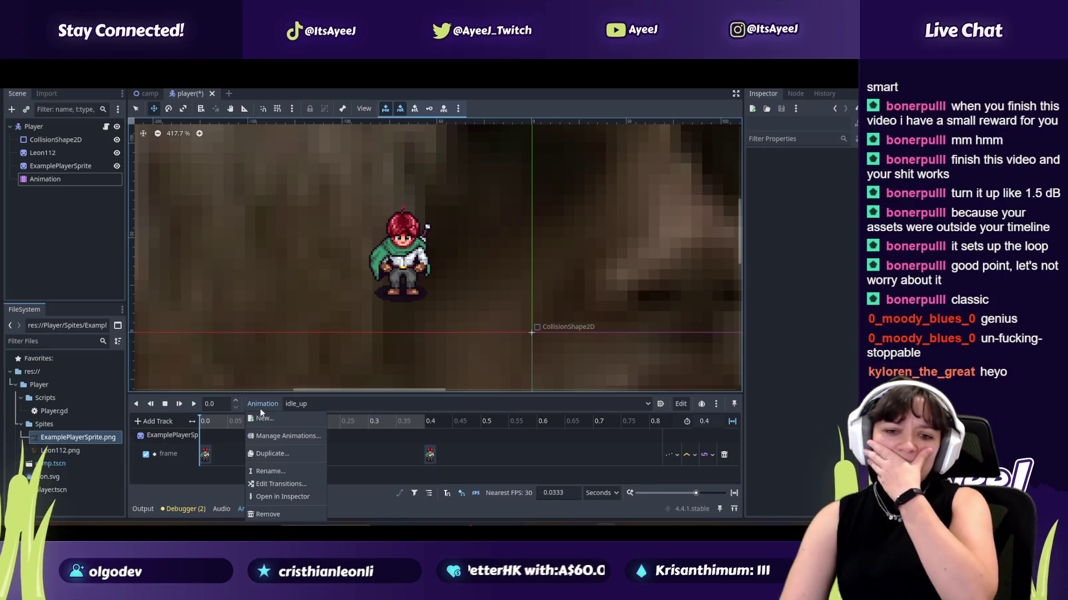
{"action": "left_click", "coordinate": [266, 454]}
{"action": "left_click", "coordinate": [406, 296]}
{"action": "key", "text": "alt+Tab"}
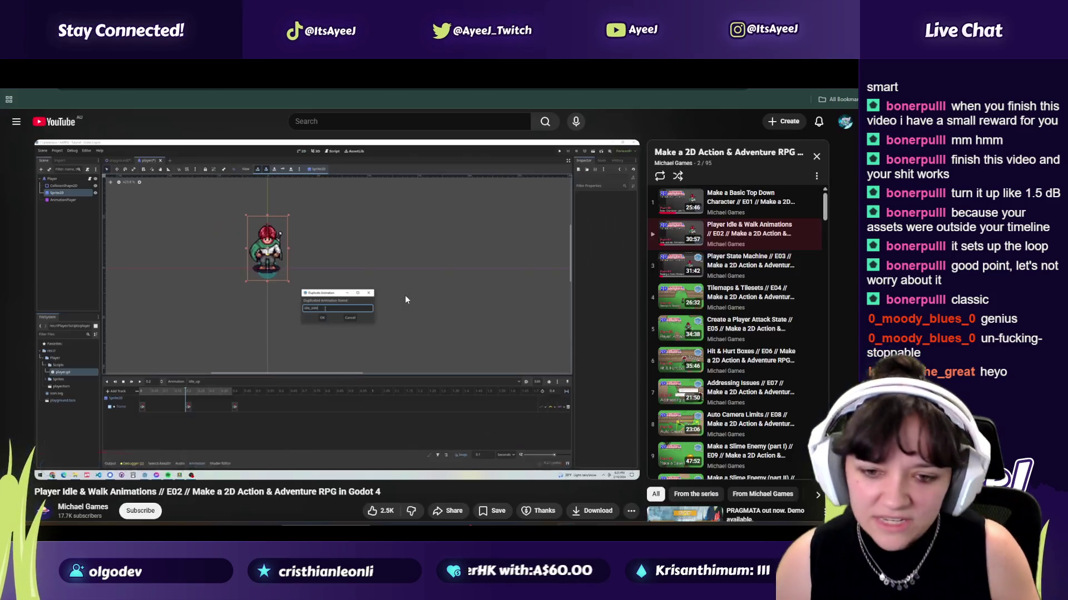
{"action": "key", "text": "alt+Tab"}
{"action": "key", "text": "alt+Tab"}
{"action": "left_click", "coordinate": [328, 306]}
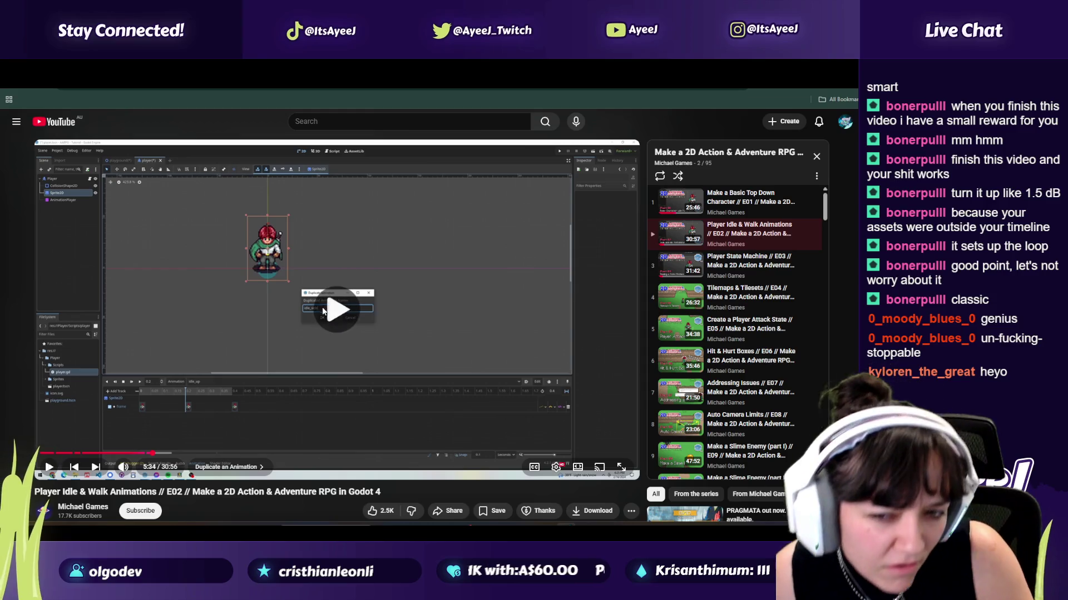
{"action": "left_click", "coordinate": [342, 354]}
{"action": "key", "text": "alt+Tab"}
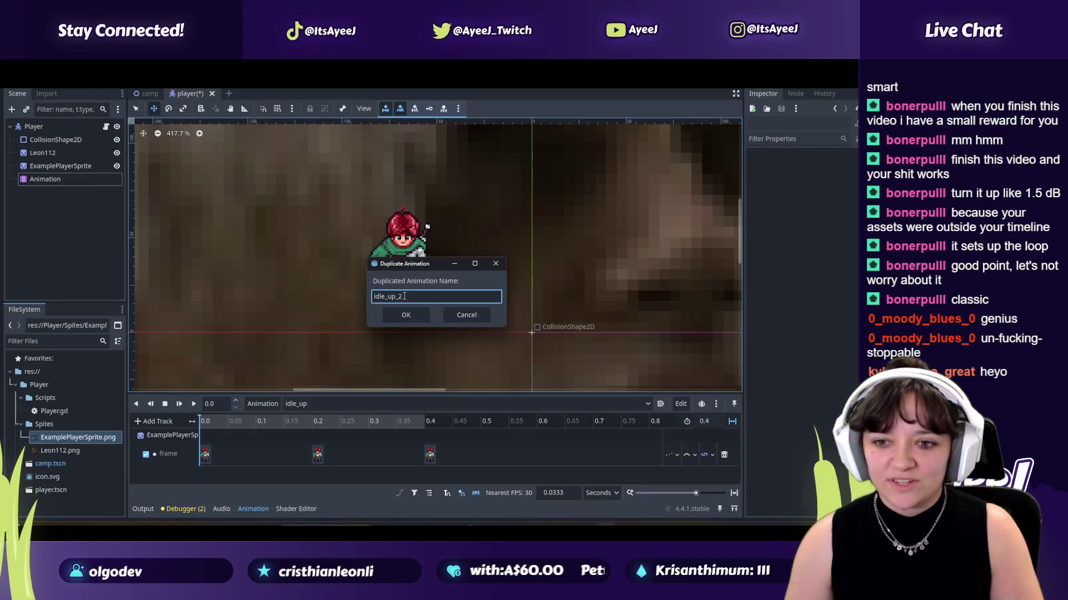
{"action": "key", "text": "Return"}
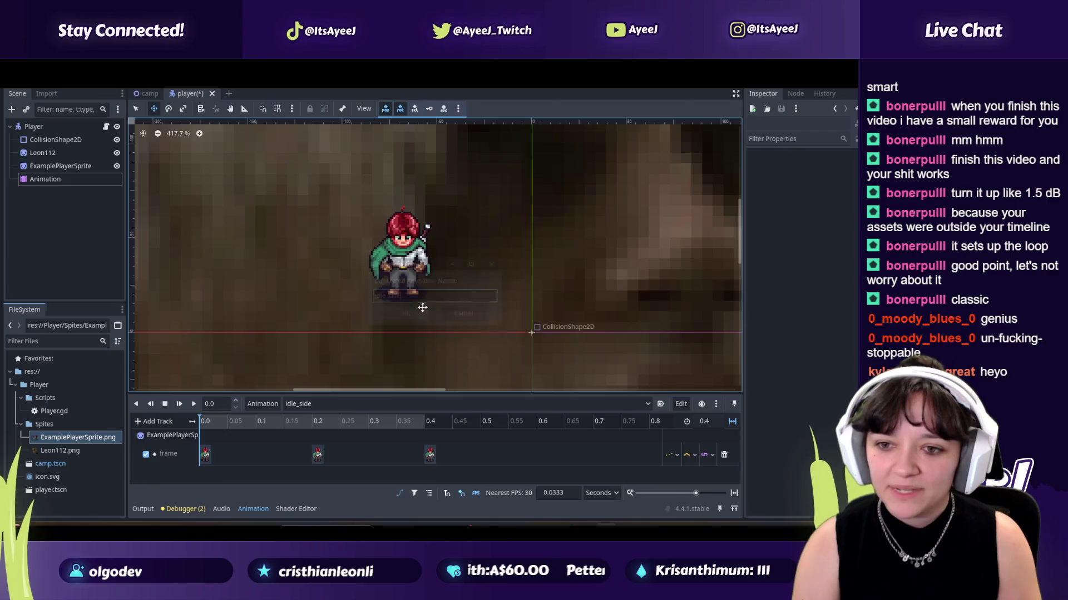
{"action": "key", "text": "alt+Tab"}
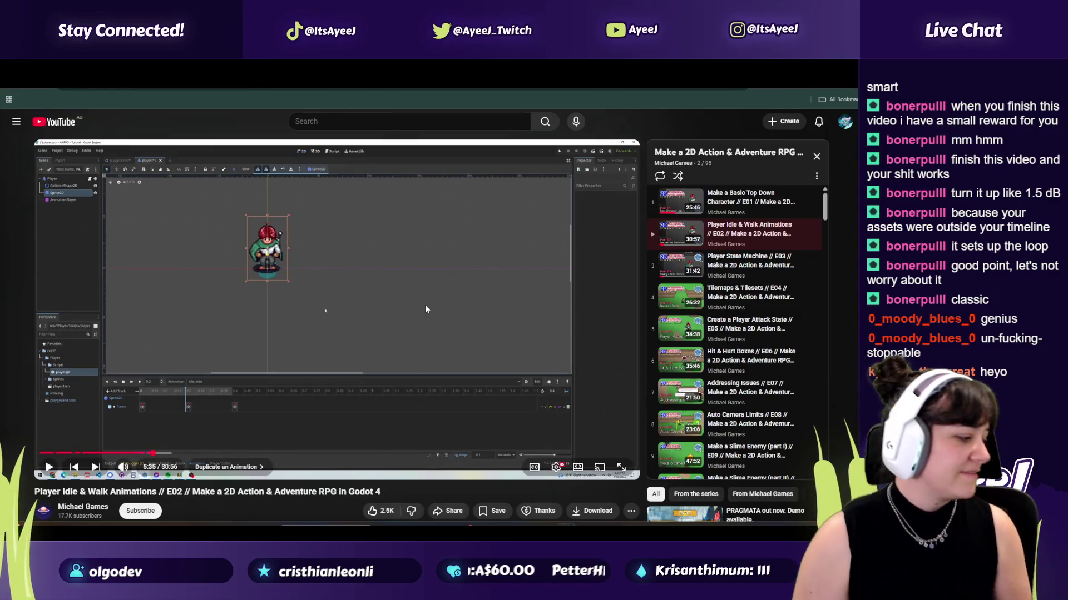
Step: Play the tutorial on until it lists idle_side key frames 14, 15 and 16
{"action": "left_click", "coordinate": [425, 306]}
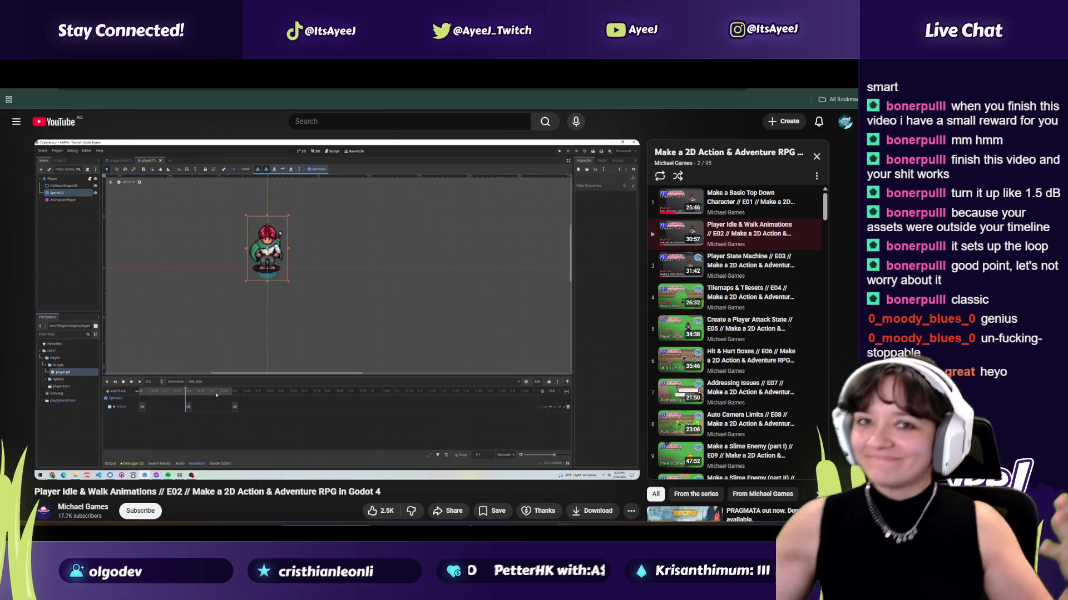
{"action": "left_click", "coordinate": [425, 306]}
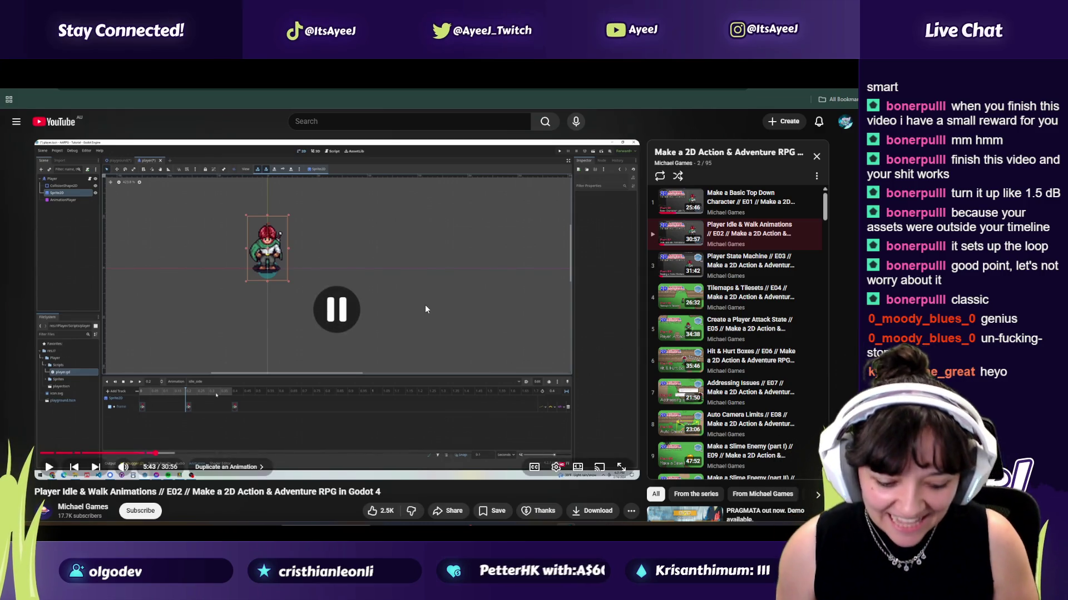
{"action": "left_click", "coordinate": [426, 306]}
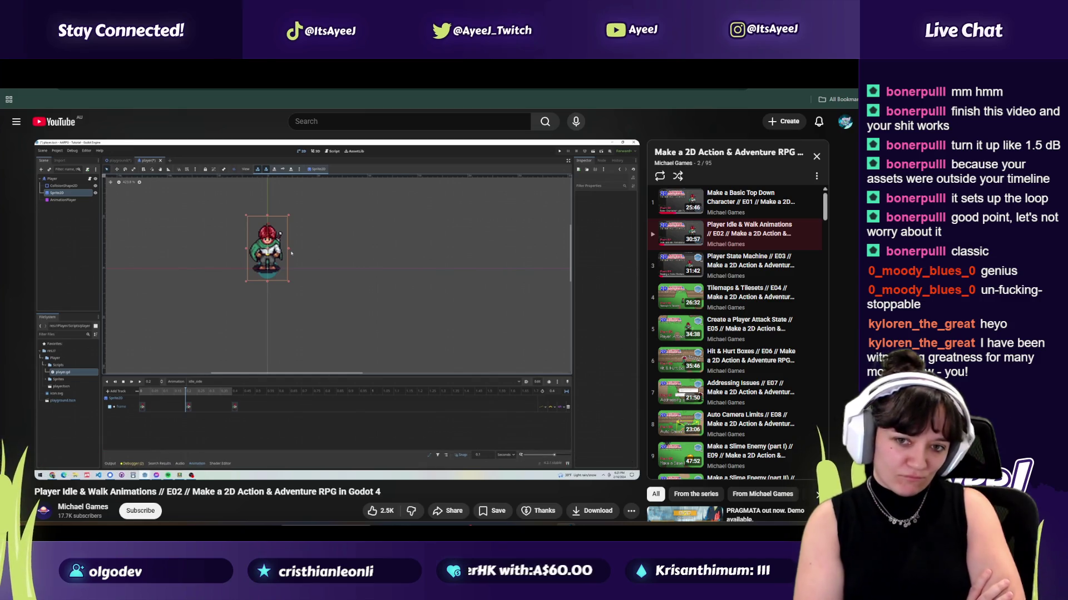
{"action": "left_click", "coordinate": [425, 304]}
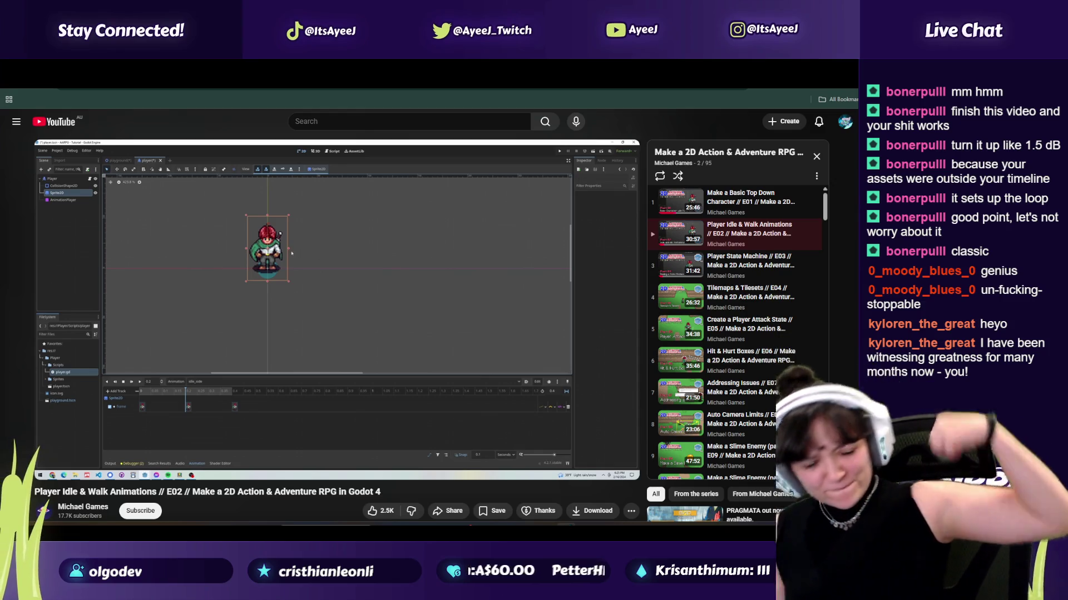
{"action": "left_click", "coordinate": [425, 305]}
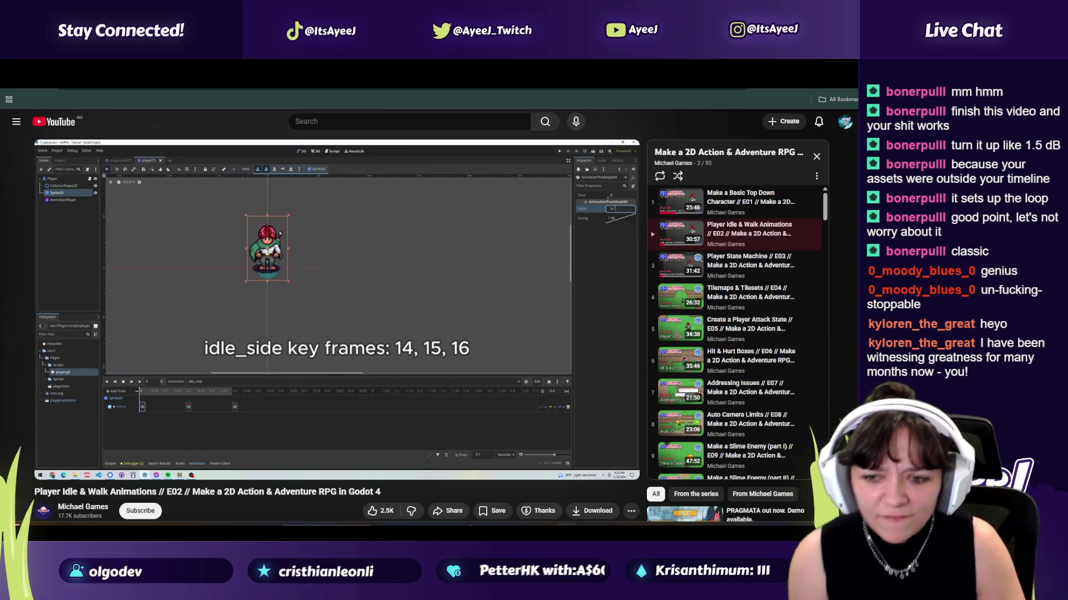
Step: Set idle_side's three frame keys at 0.0, 0.2 and 0.4 to frames 14, 15 and 16
{"action": "left_click", "coordinate": [425, 305]}
{"action": "key", "text": "alt+Tab"}
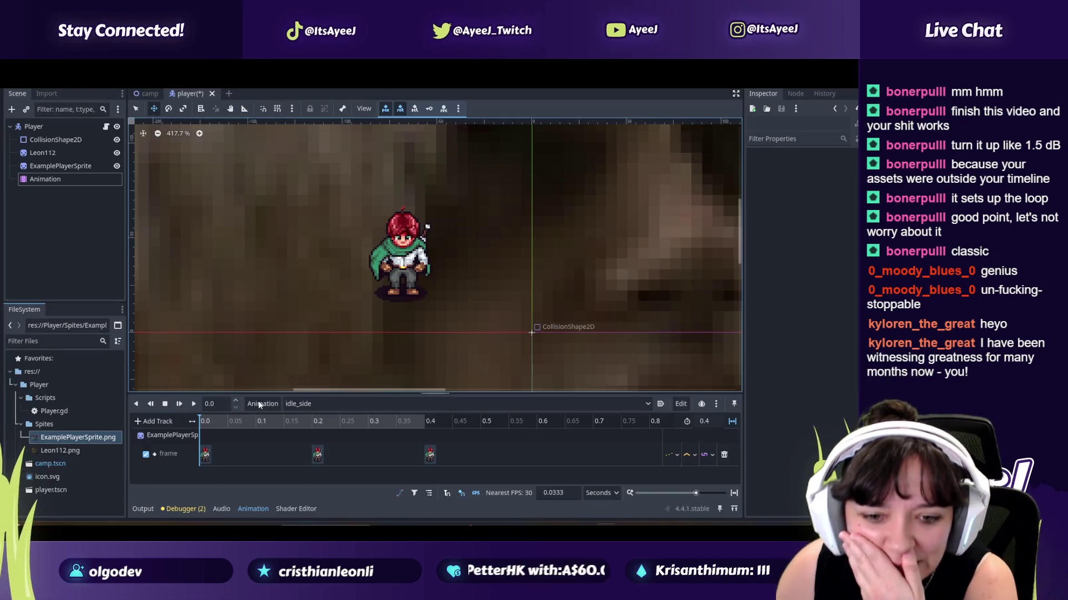
{"action": "left_click", "coordinate": [205, 454]}
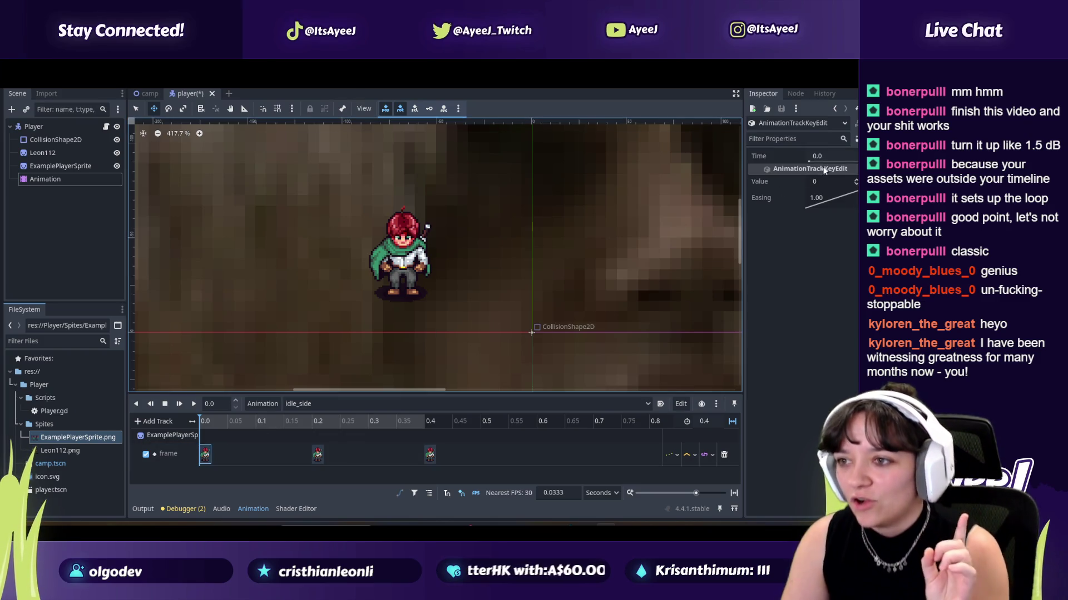
{"action": "left_click", "coordinate": [822, 182]}
{"action": "type", "text": "14"}
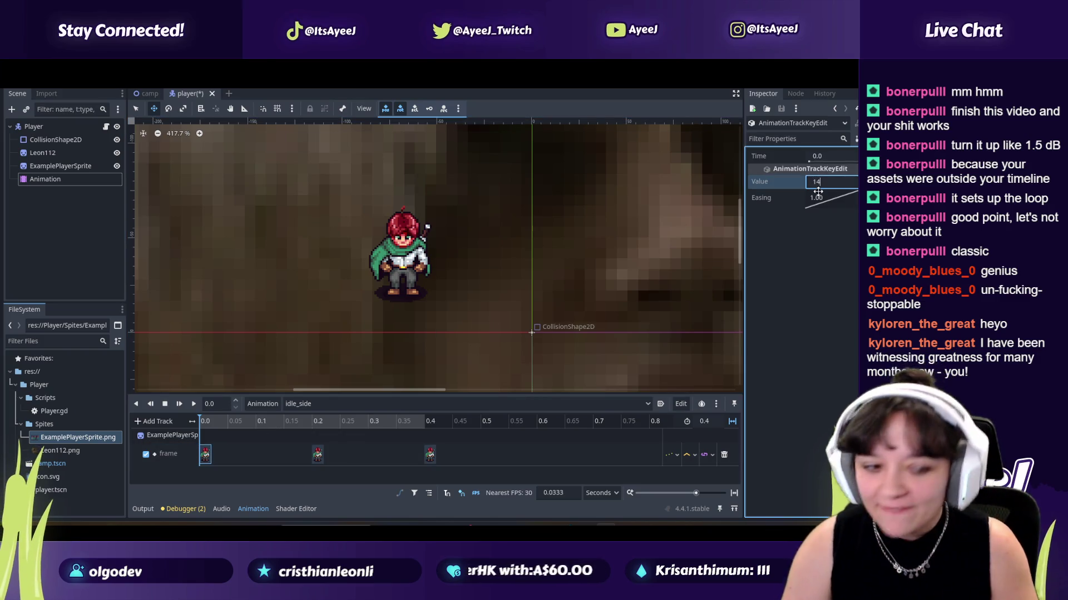
{"action": "left_click", "coordinate": [317, 454]}
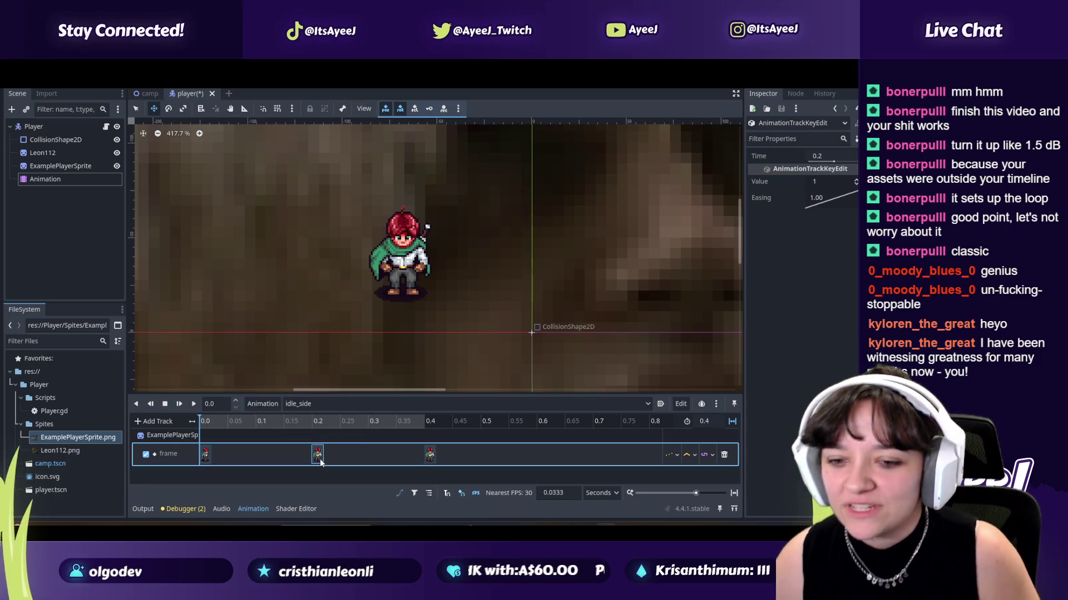
{"action": "left_click", "coordinate": [825, 182]}
{"action": "type", "text": "4"}
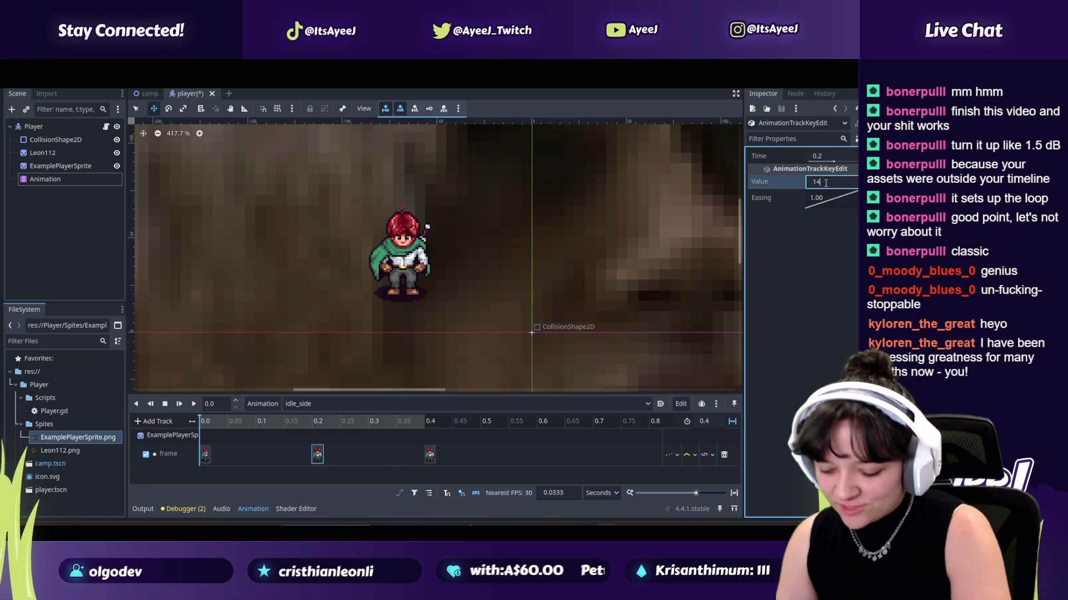
{"action": "type", "text": "5"}
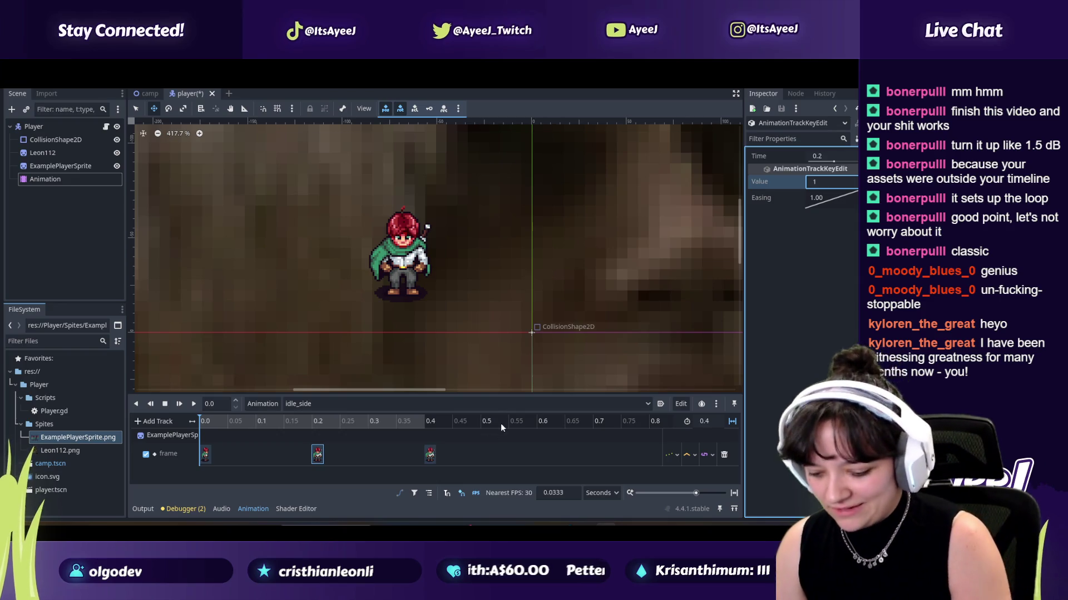
{"action": "left_click", "coordinate": [430, 454]}
{"action": "left_click", "coordinate": [823, 184]}
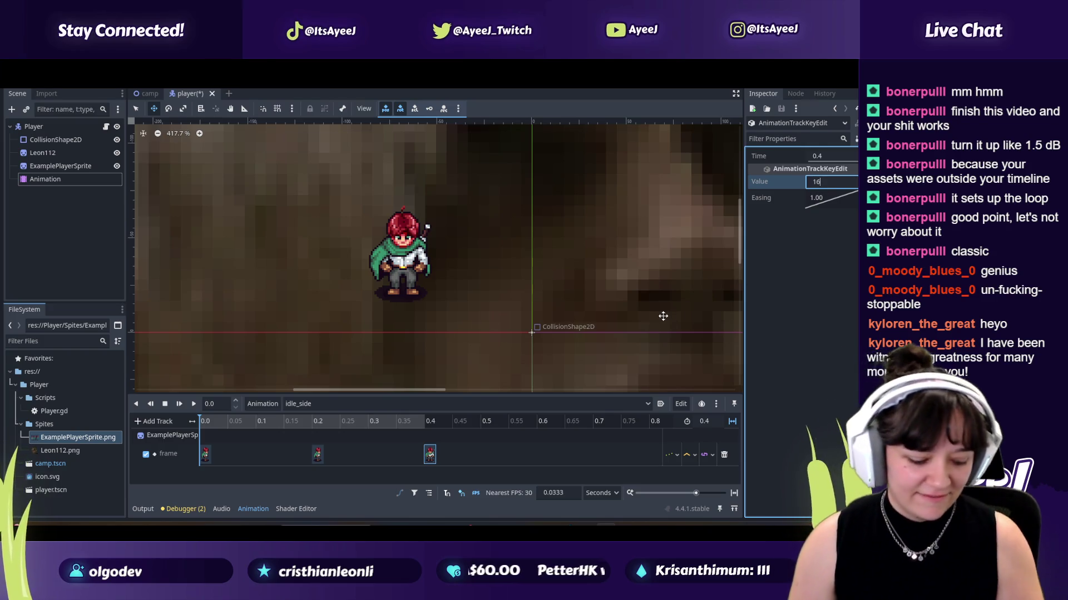
Step: Check the tutorial, preview idle_side from the start, then resume the video
{"action": "key", "text": "alt+Tab"}
{"action": "left_click", "coordinate": [329, 279]}
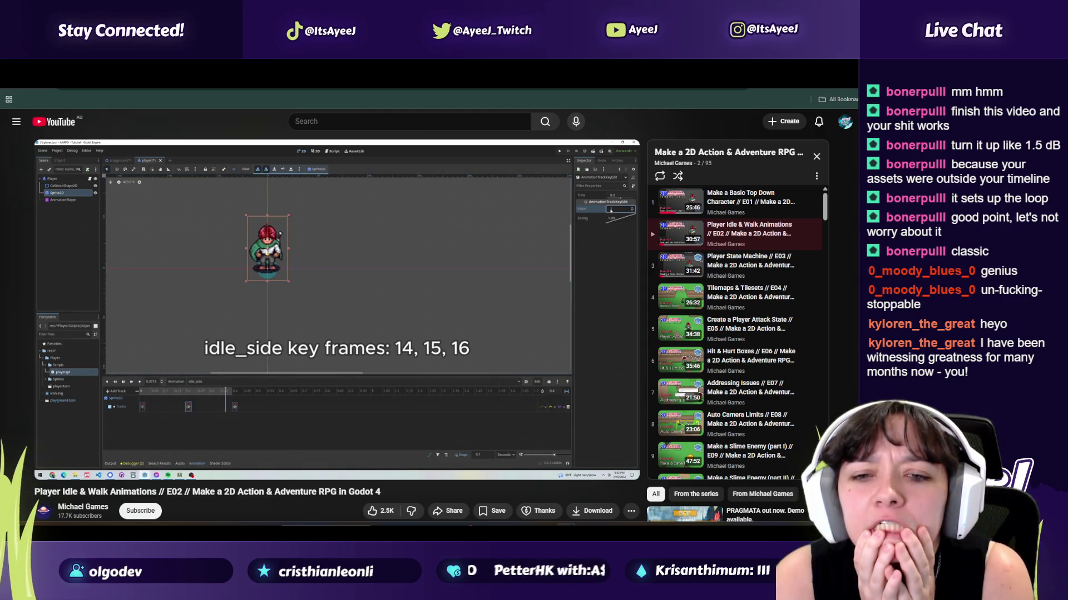
{"action": "left_click", "coordinate": [327, 278]}
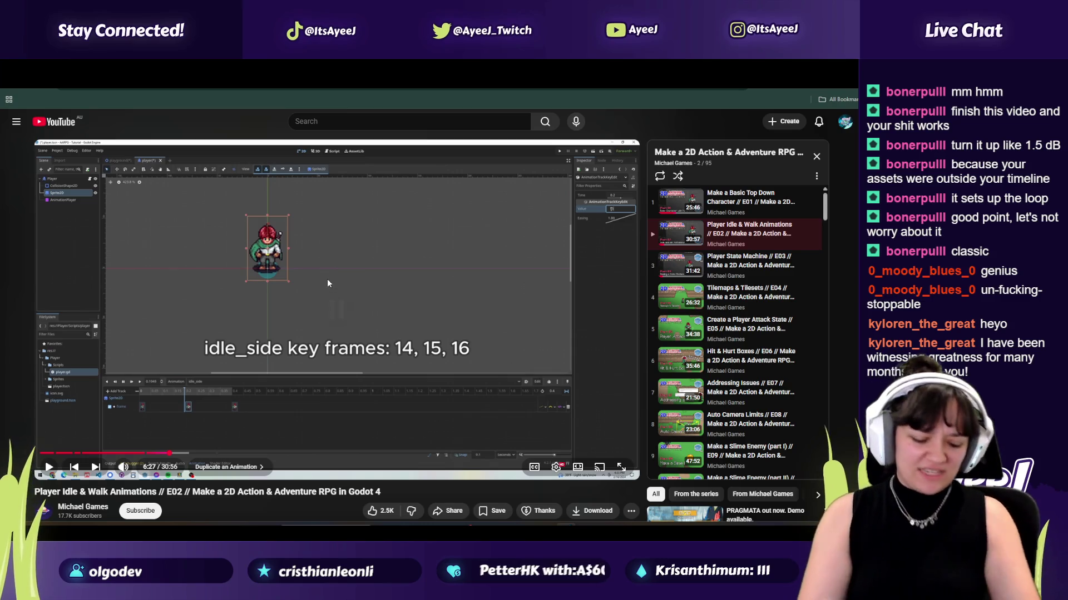
{"action": "key", "text": "alt+Tab"}
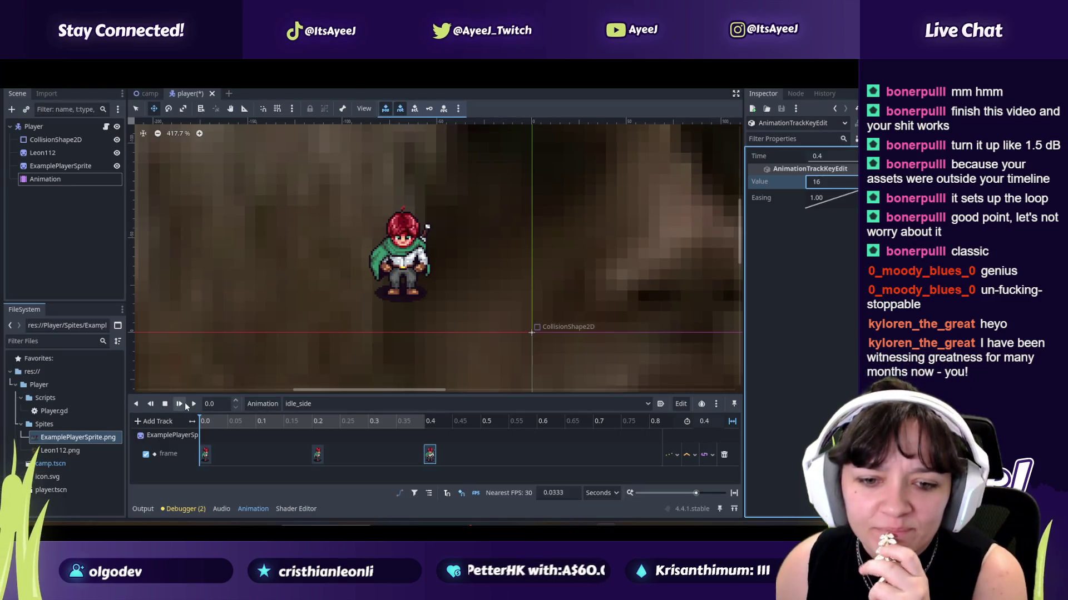
{"action": "left_click", "coordinate": [182, 402]}
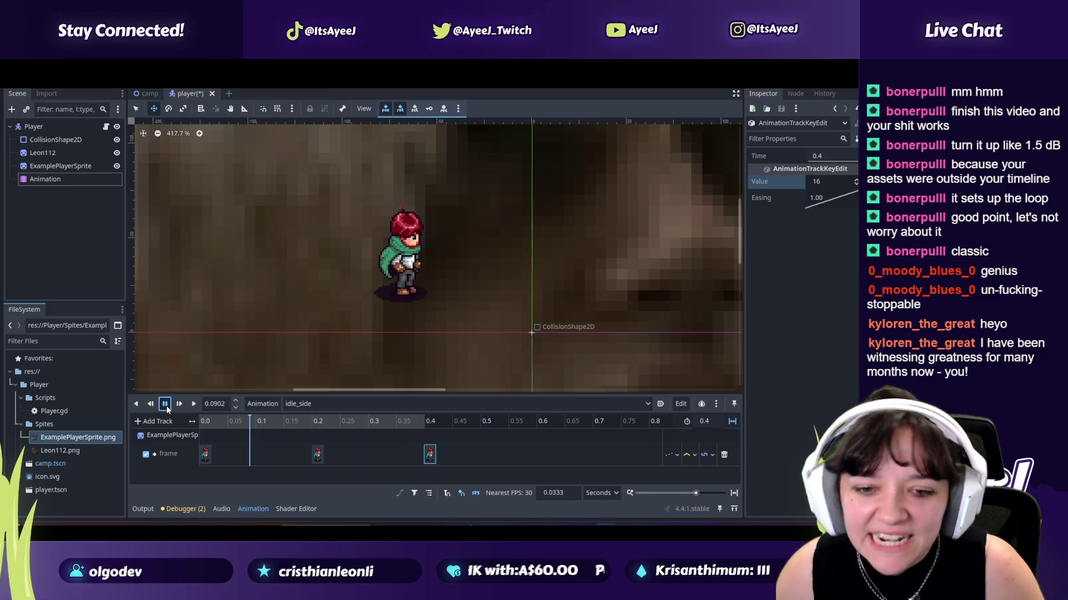
{"action": "key", "text": "alt+Tab"}
{"action": "left_click", "coordinate": [310, 355]}
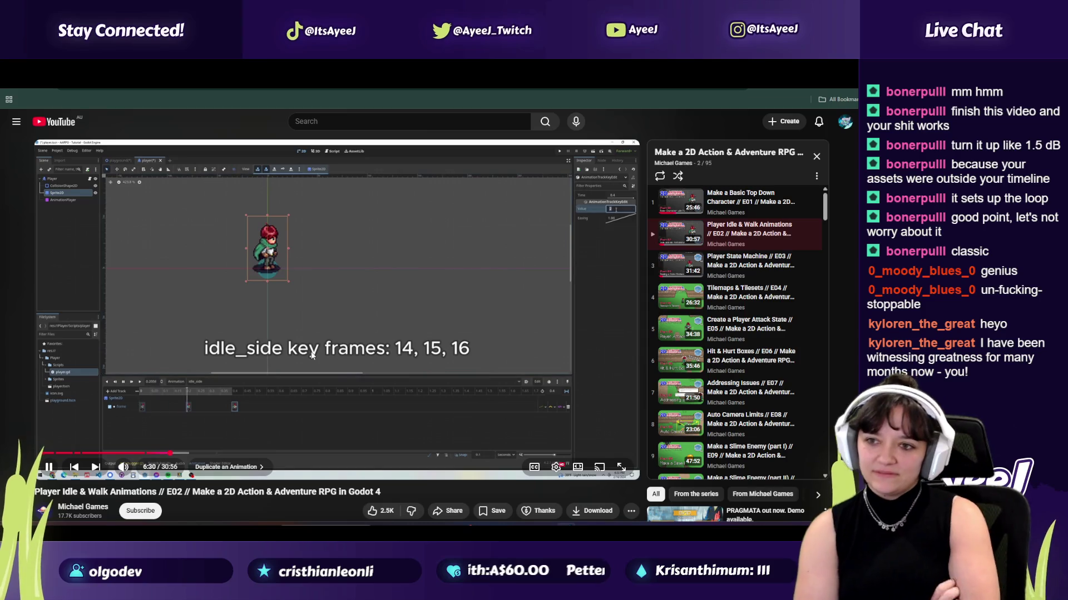
Step: Pause the tutorial at about 6:39, where it lists idle_up key frames 7, 8, 9
{"action": "left_click", "coordinate": [311, 355]}
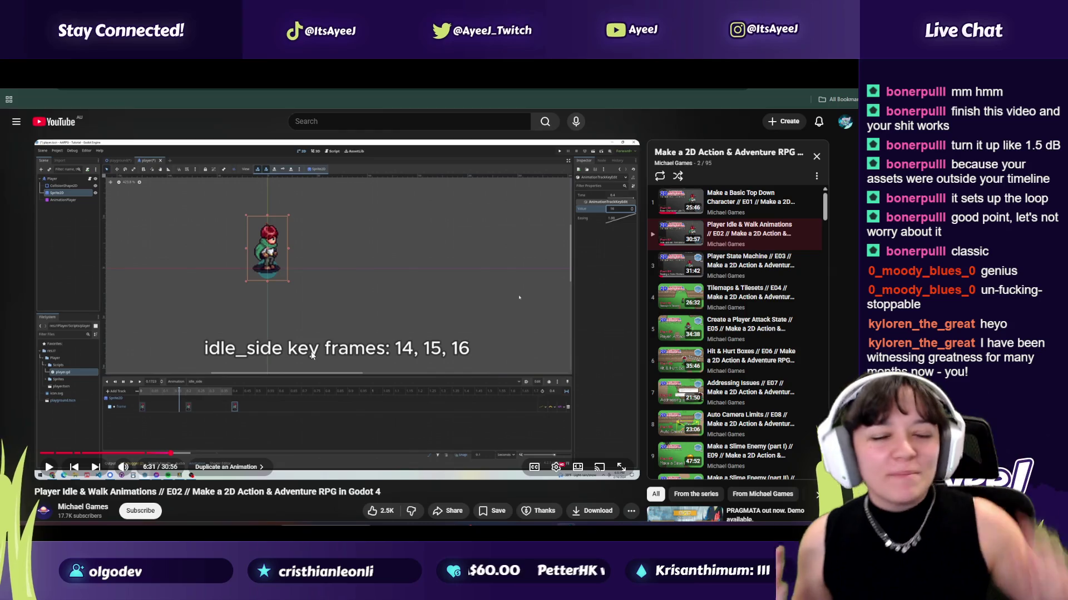
{"action": "left_click", "coordinate": [312, 355]}
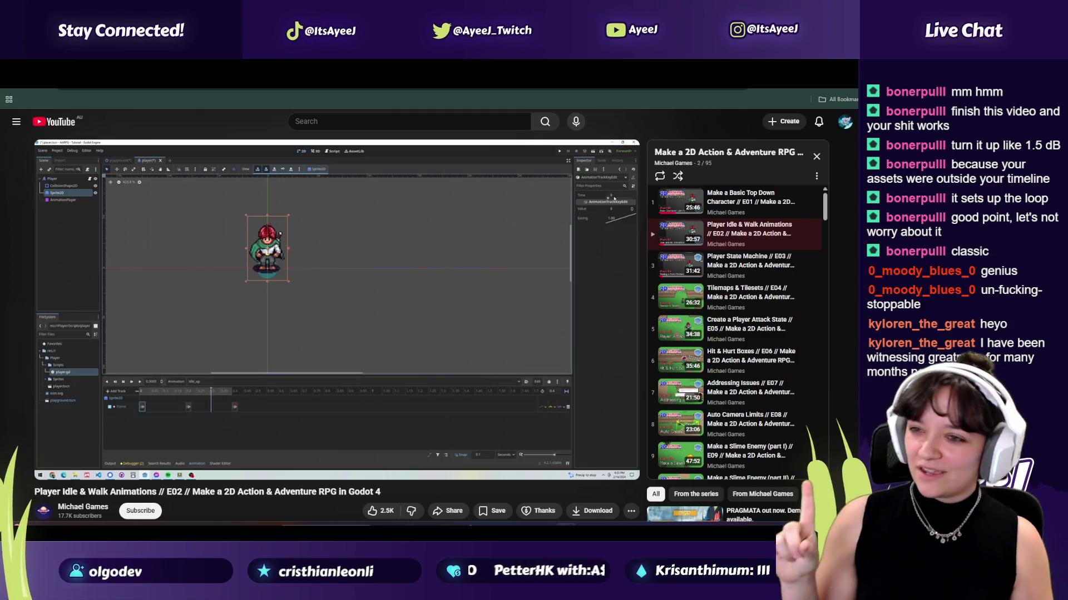
{"action": "left_click", "coordinate": [311, 351]}
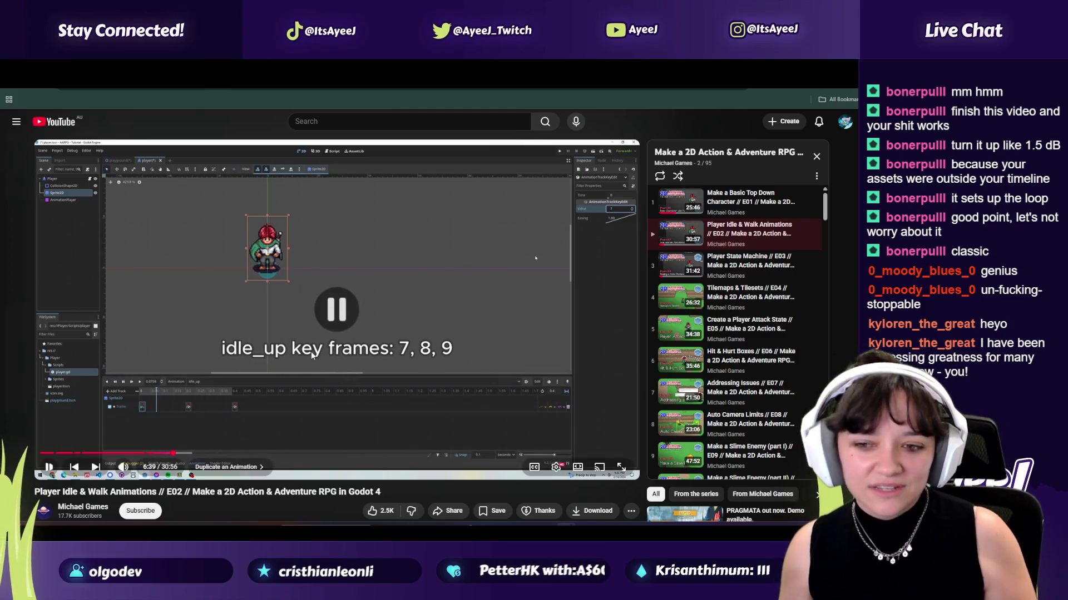
{"action": "key", "text": "alt+Tab"}
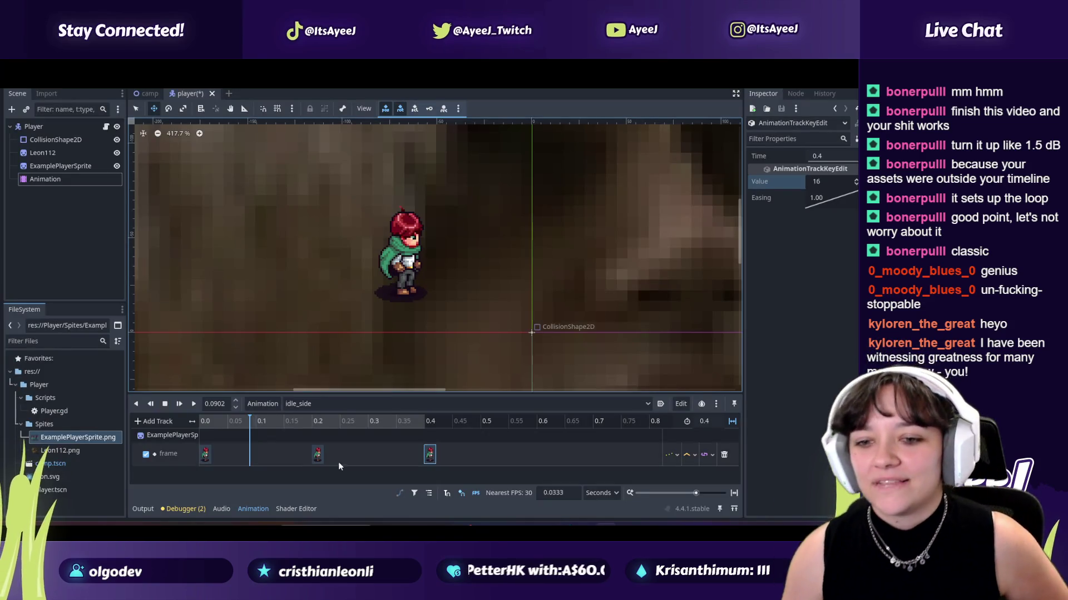
Step: Switch to idle_up, set its keys to frames 7, 8 and 9, and preview it
{"action": "left_click", "coordinate": [302, 401]}
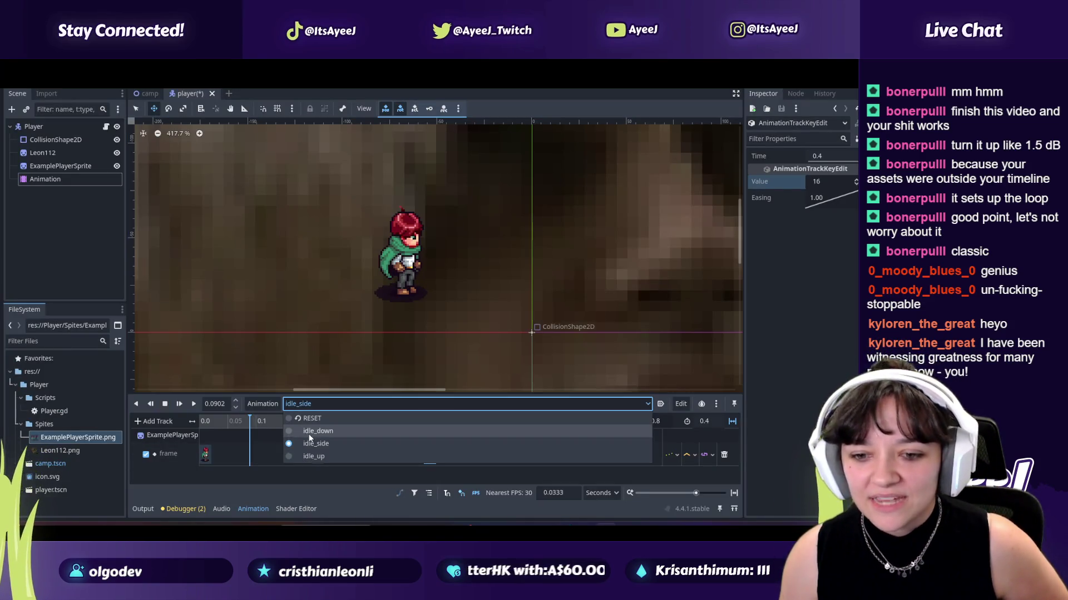
{"action": "left_click", "coordinate": [311, 456]}
{"action": "left_click", "coordinate": [205, 454]}
{"action": "type", "text": "7"}
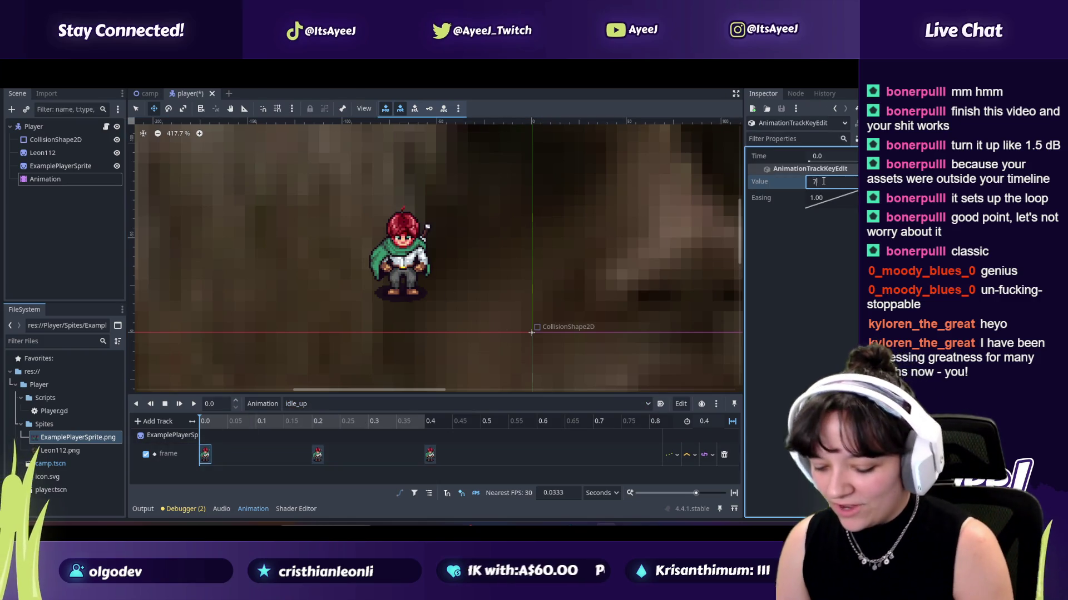
{"action": "left_click", "coordinate": [318, 454]}
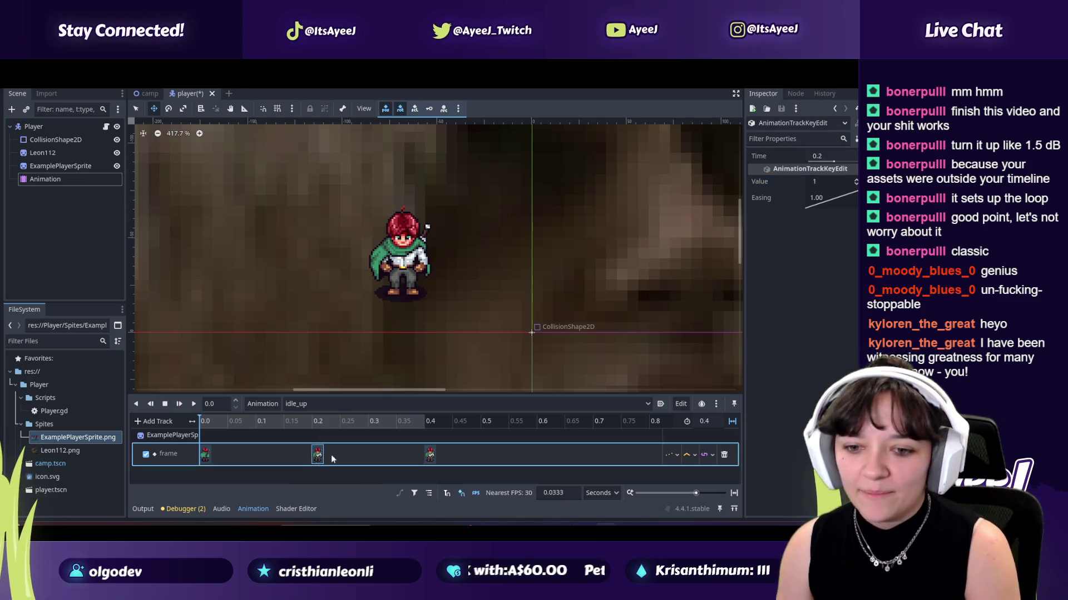
{"action": "left_click", "coordinate": [824, 181]}
{"action": "left_click", "coordinate": [430, 454]}
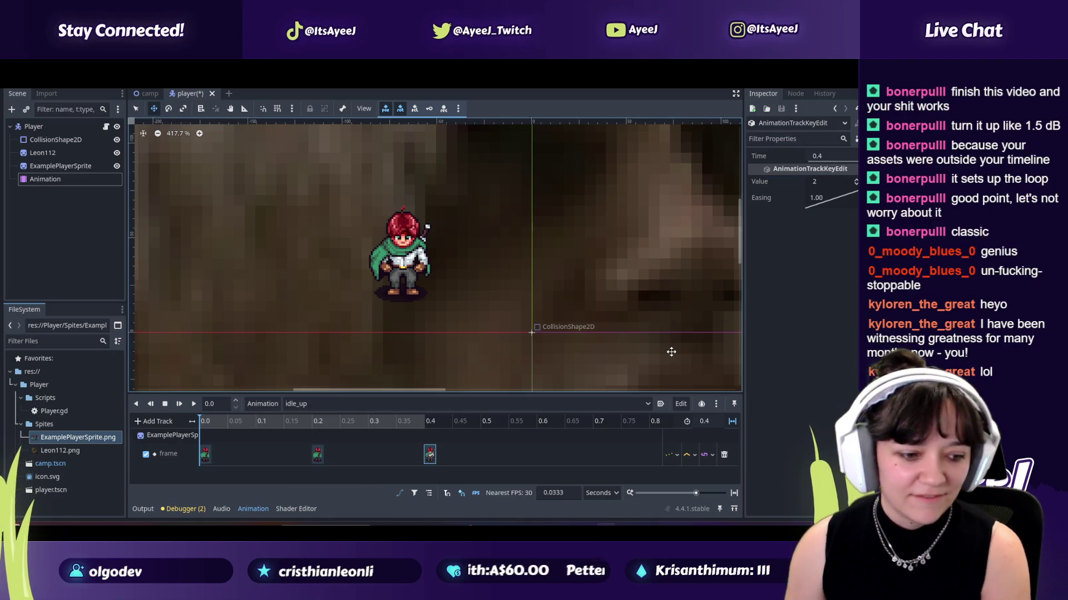
{"action": "left_click", "coordinate": [820, 183]}
{"action": "type", "text": "8"}
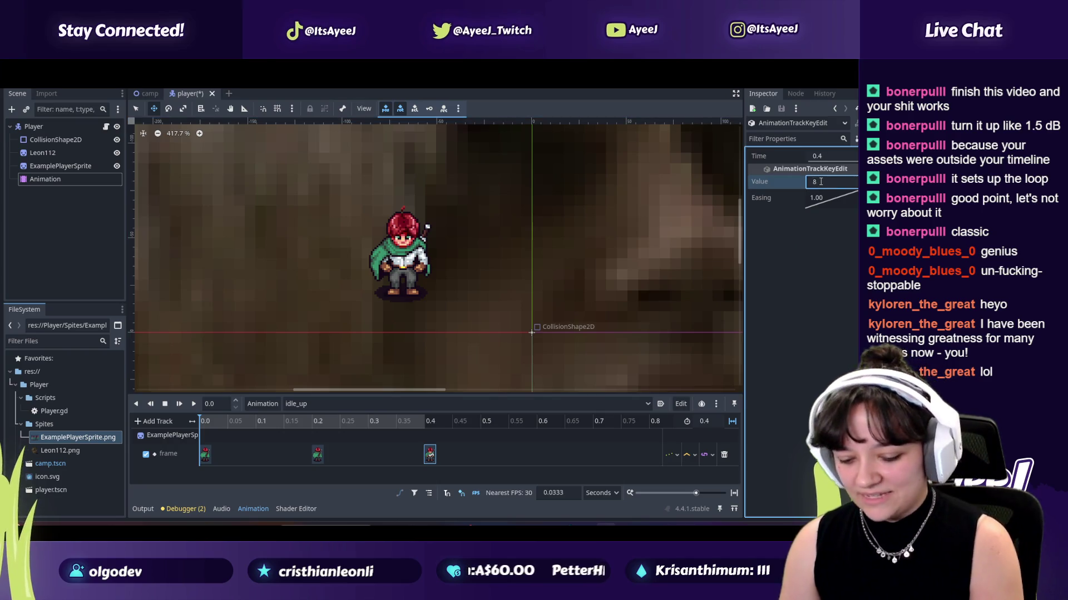
{"action": "left_click", "coordinate": [177, 405]}
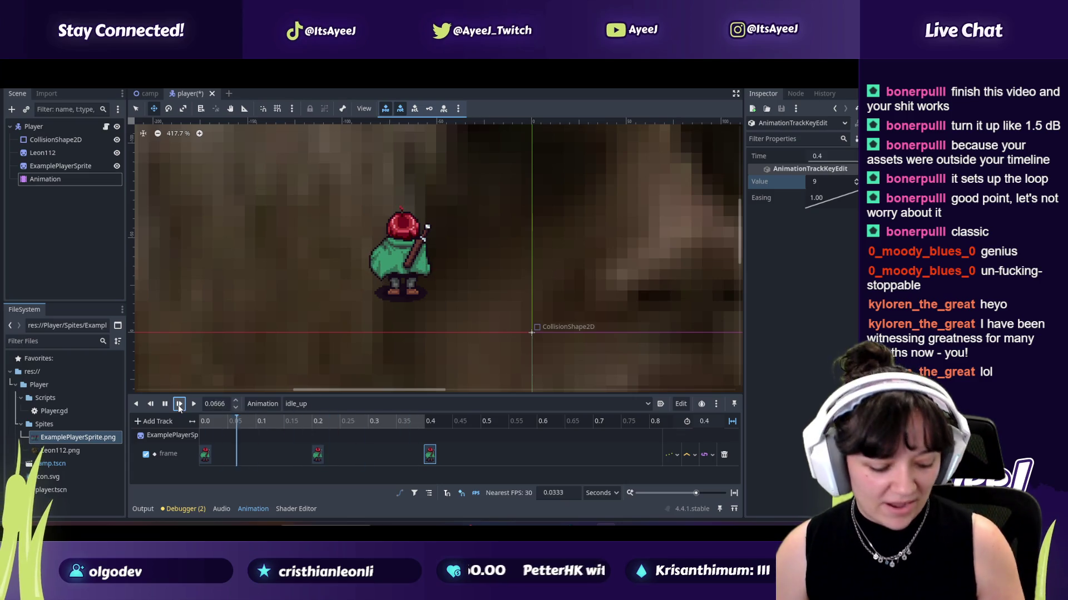
Step: Play the tutorial to the idle_down duplication step, then pause it and return to Godot
{"action": "key", "text": "alt+Tab"}
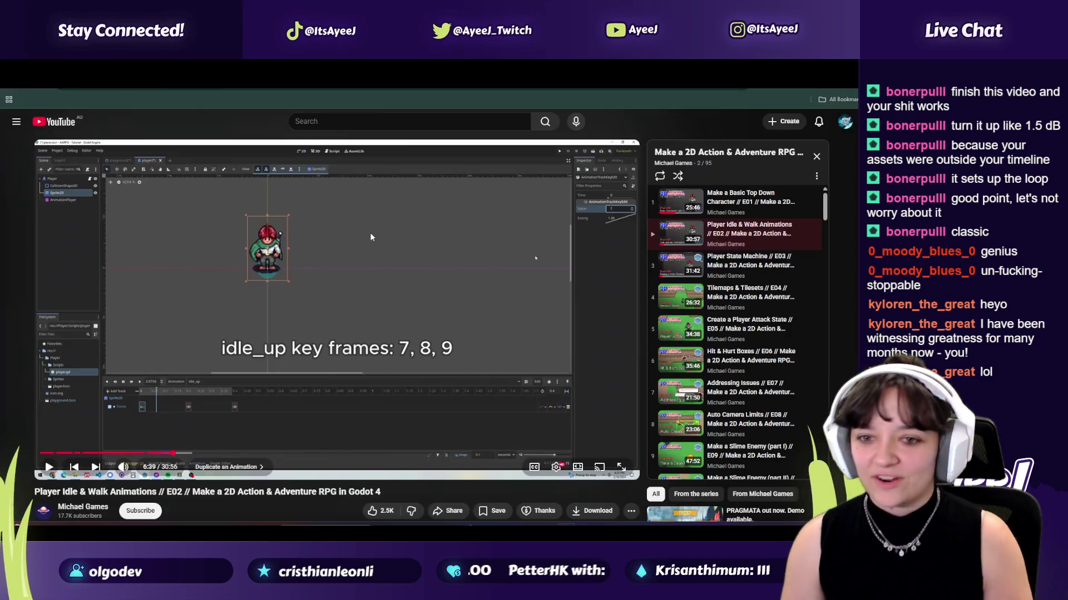
{"action": "left_click", "coordinate": [372, 238]}
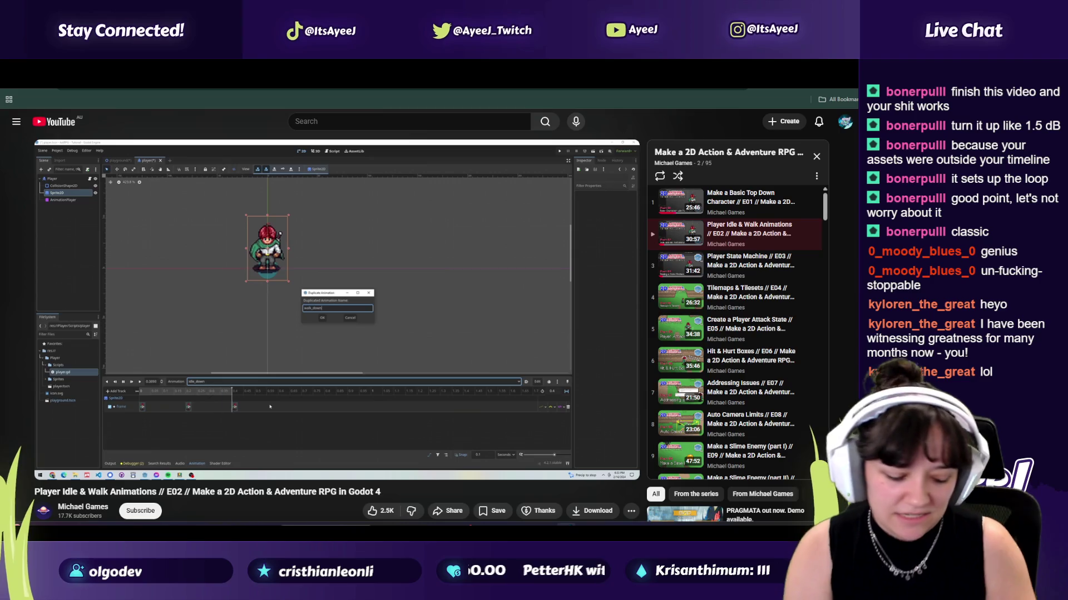
{"action": "left_click", "coordinate": [369, 234]}
{"action": "key", "text": "alt+Tab"}
{"action": "left_click", "coordinate": [297, 403]}
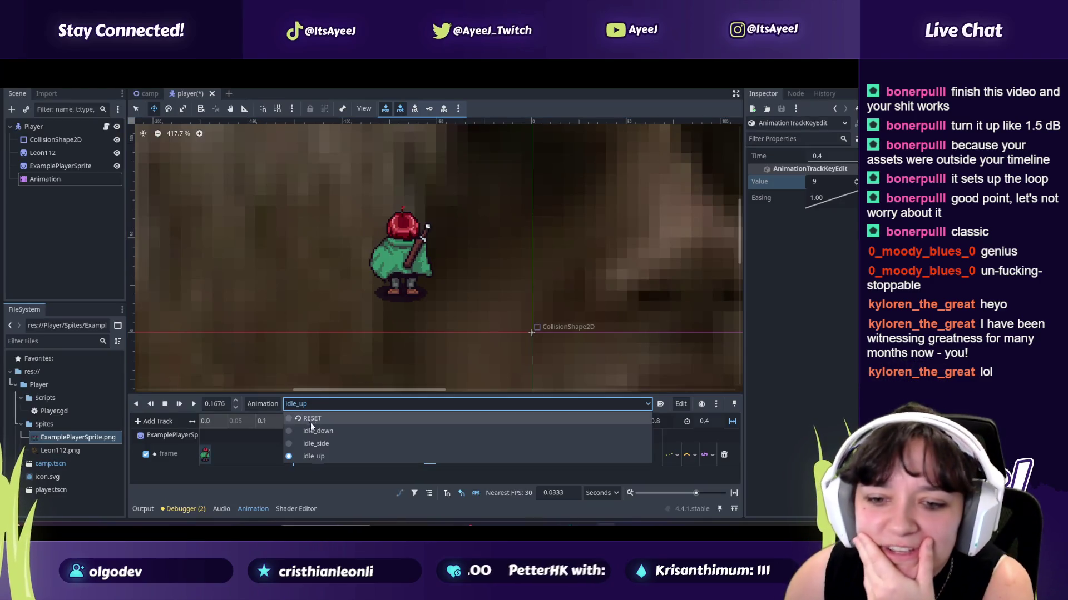
Step: Make a copy of idle_up through Animation > Duplicate, named walk_down
{"action": "left_click", "coordinate": [257, 403]}
{"action": "left_click", "coordinate": [265, 403]}
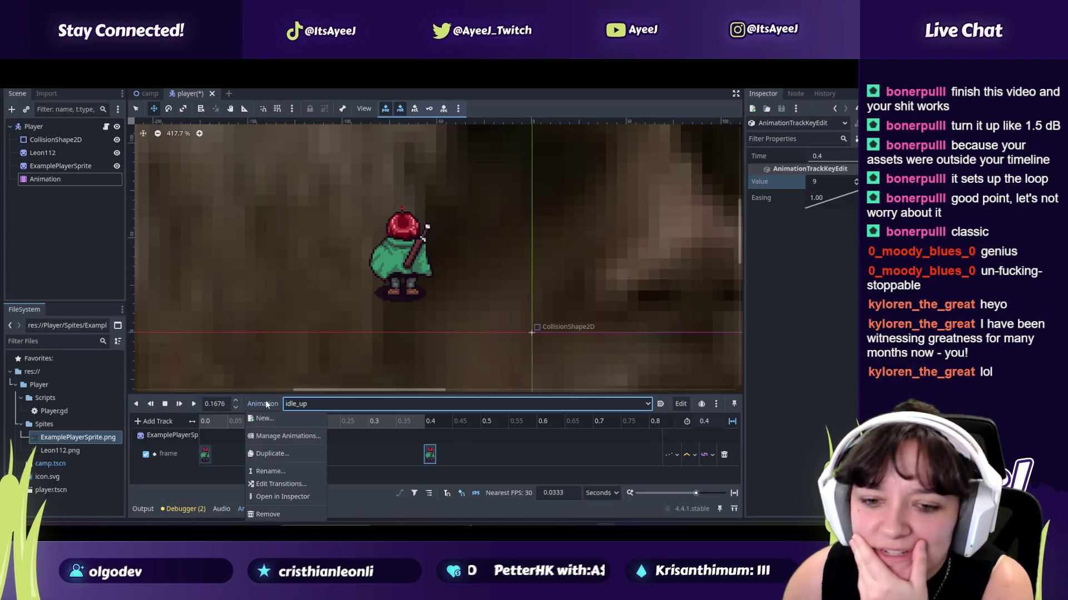
{"action": "left_click", "coordinate": [272, 453]}
{"action": "type", "text": "walk_do"}
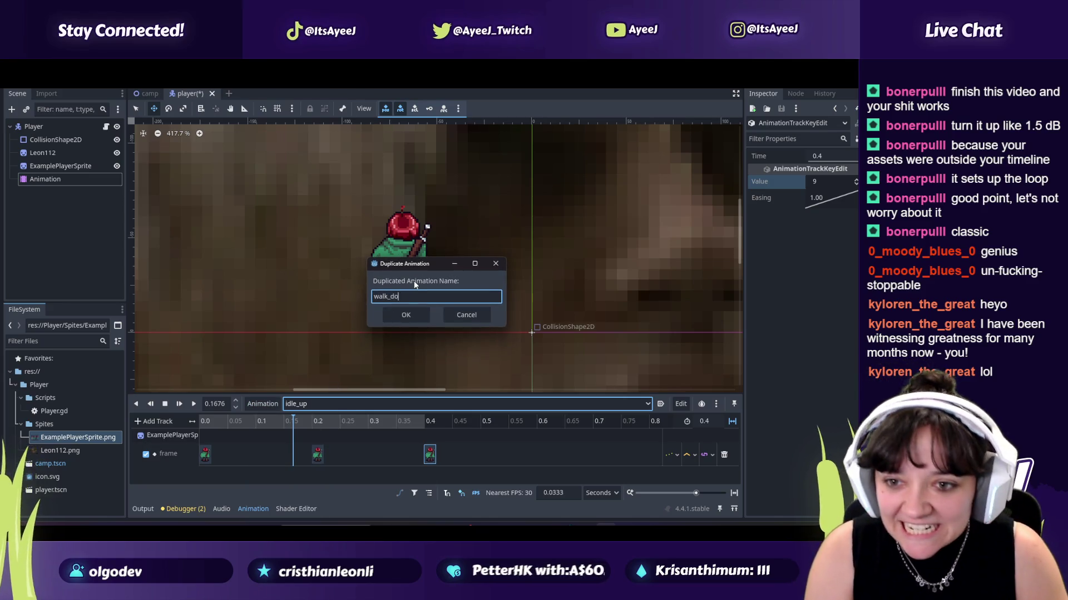
{"action": "type", "text": "wn"}
{"action": "key", "text": "Return"}
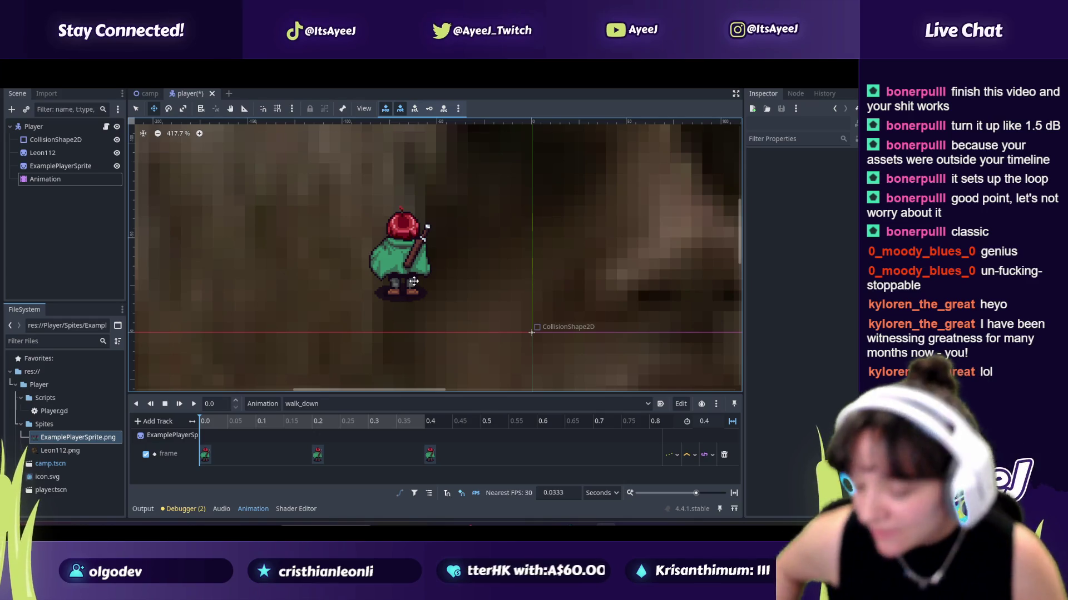
{"action": "key", "text": "alt+Tab"}
Step: Watch the tutorial around 7:03–7:05 where walk_down is given a fourth key
{"action": "left_click", "coordinate": [352, 263]}
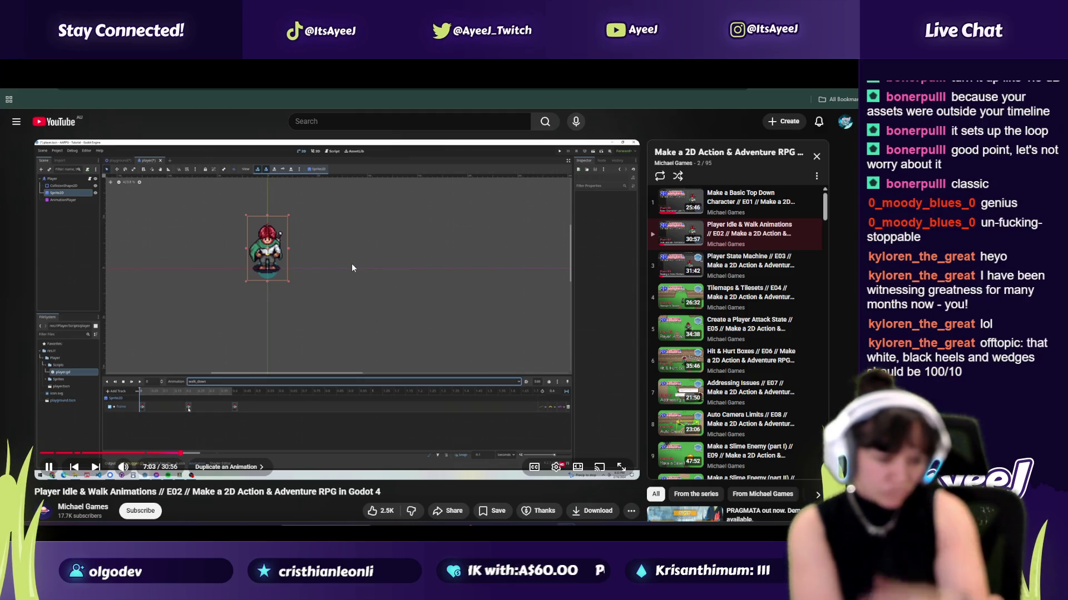
{"action": "left_click", "coordinate": [352, 265]}
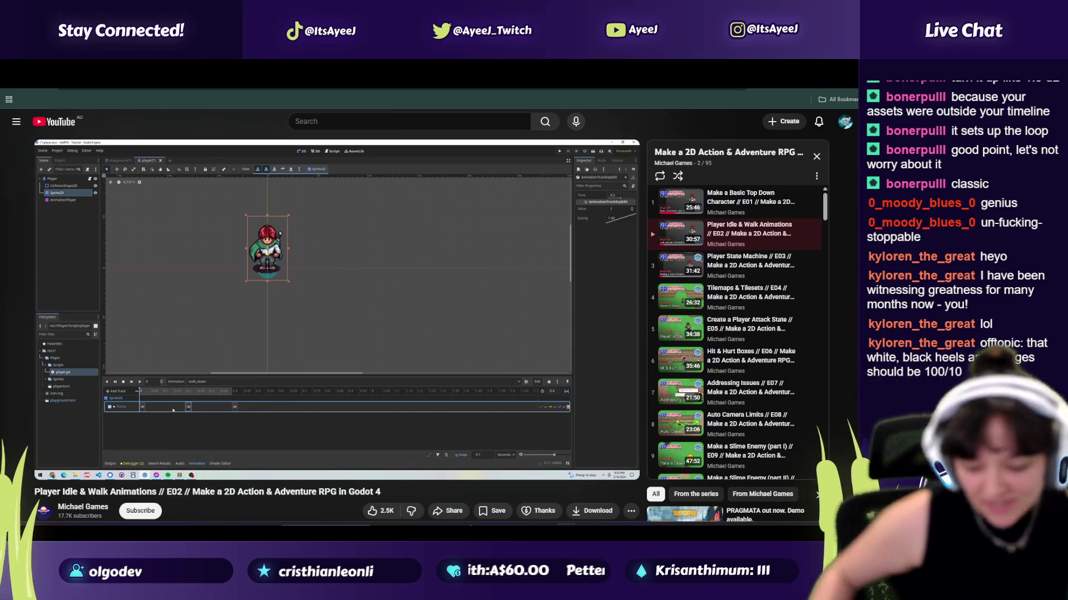
{"action": "mouse_move", "coordinate": [351, 269]}
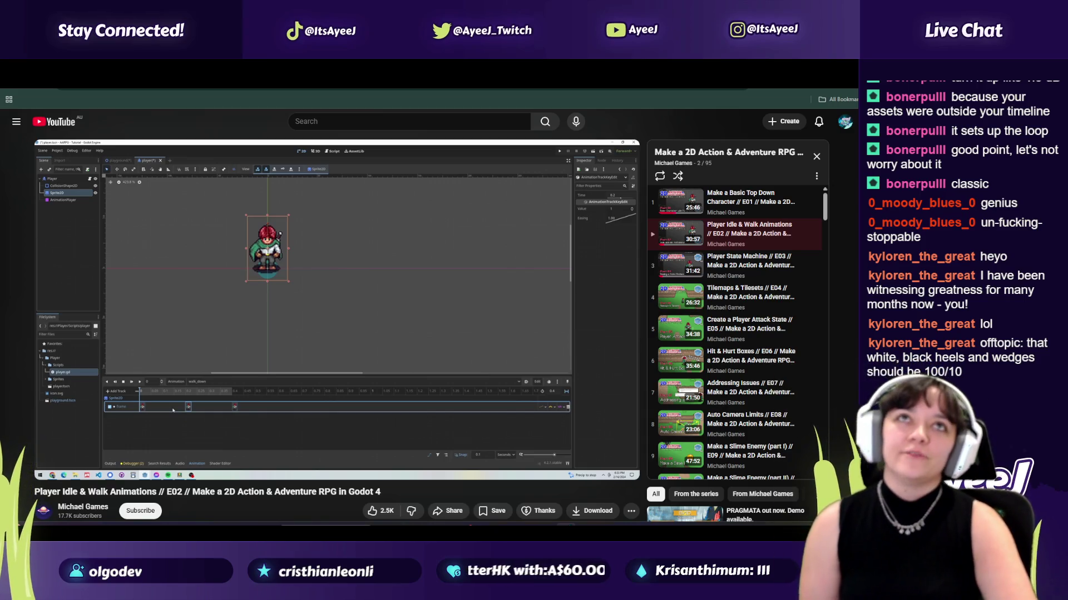
{"action": "left_click", "coordinate": [351, 268]}
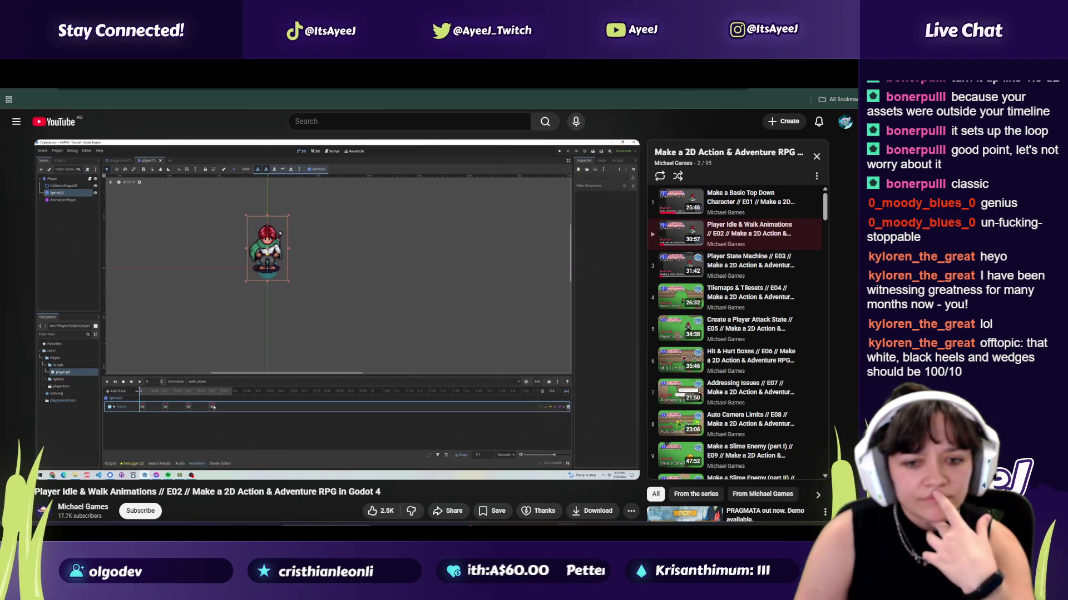
{"action": "left_click", "coordinate": [352, 268]}
Step: Duplicate walk_down's last frame key to give the track four keys
{"action": "key", "text": "alt+Tab"}
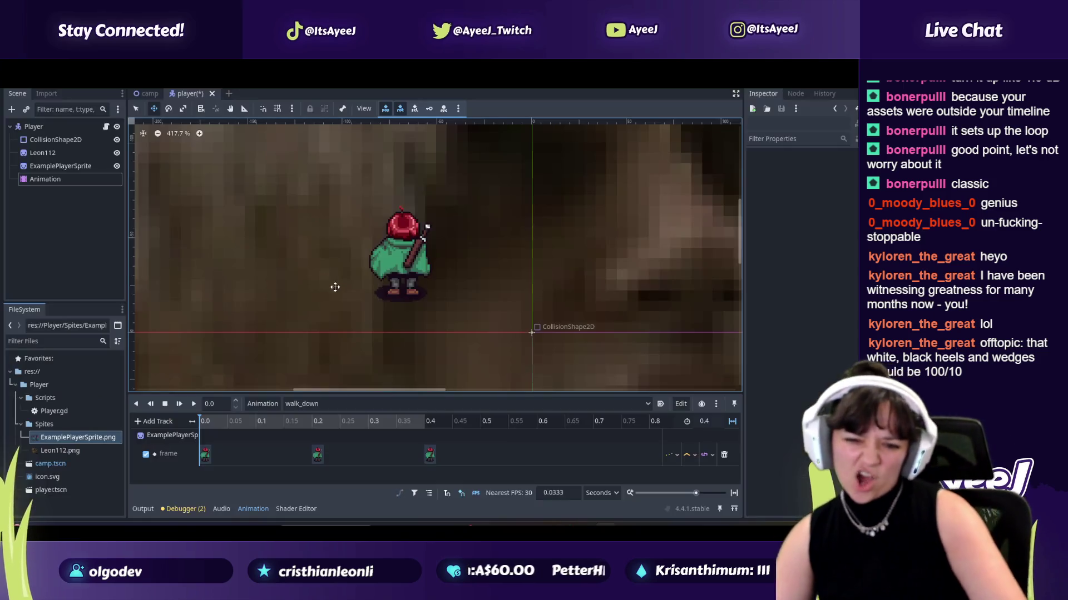
{"action": "right_click", "coordinate": [432, 458]}
{"action": "left_click", "coordinate": [449, 473]}
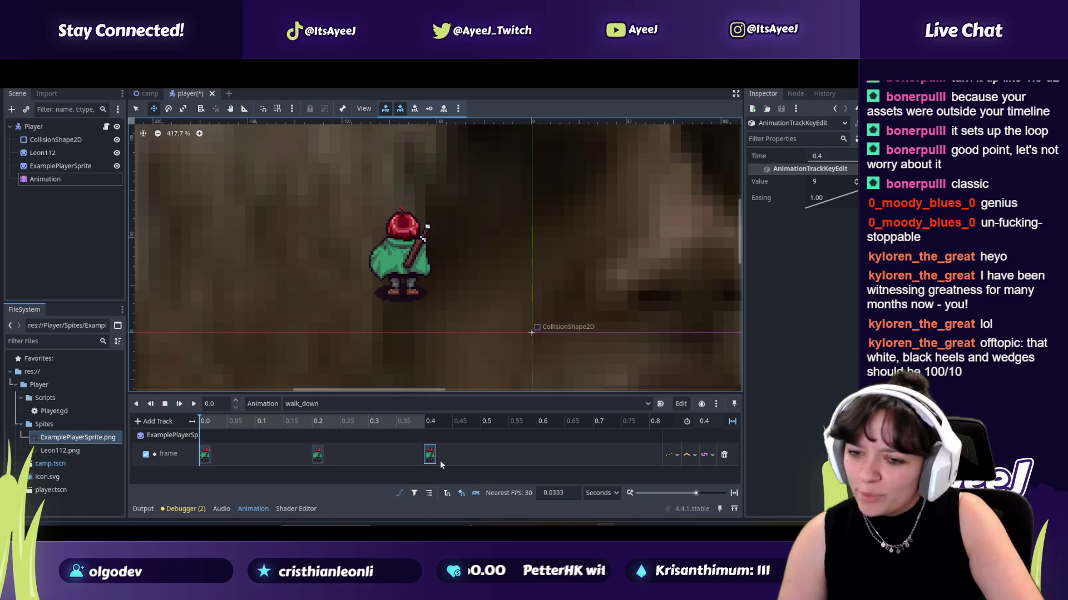
{"action": "left_click_drag", "start_coordinate": [435, 455], "coordinate": [466, 456]}
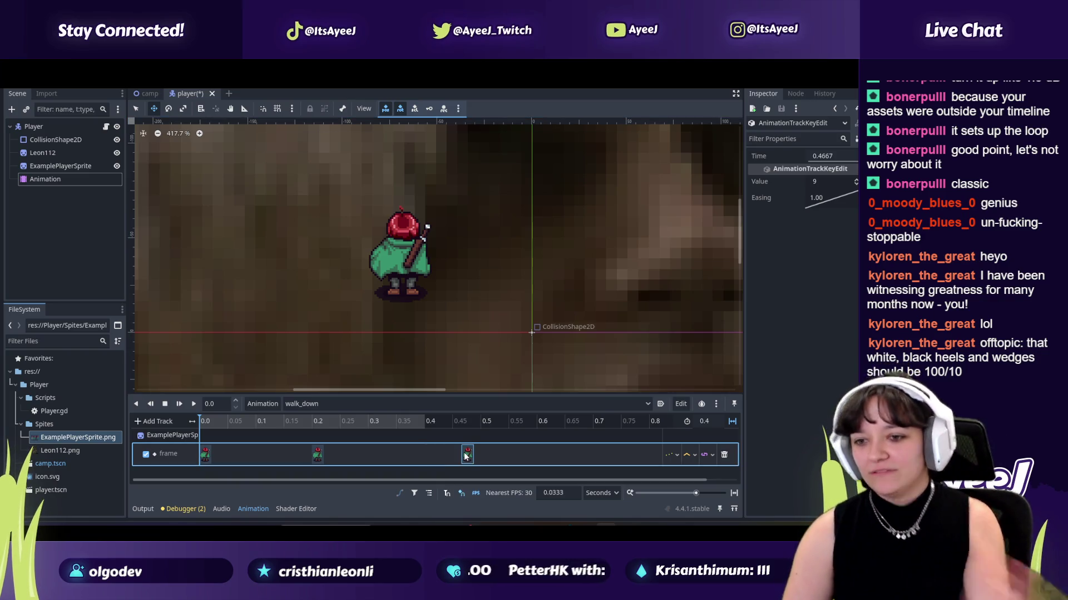
{"action": "right_click", "coordinate": [430, 455]}
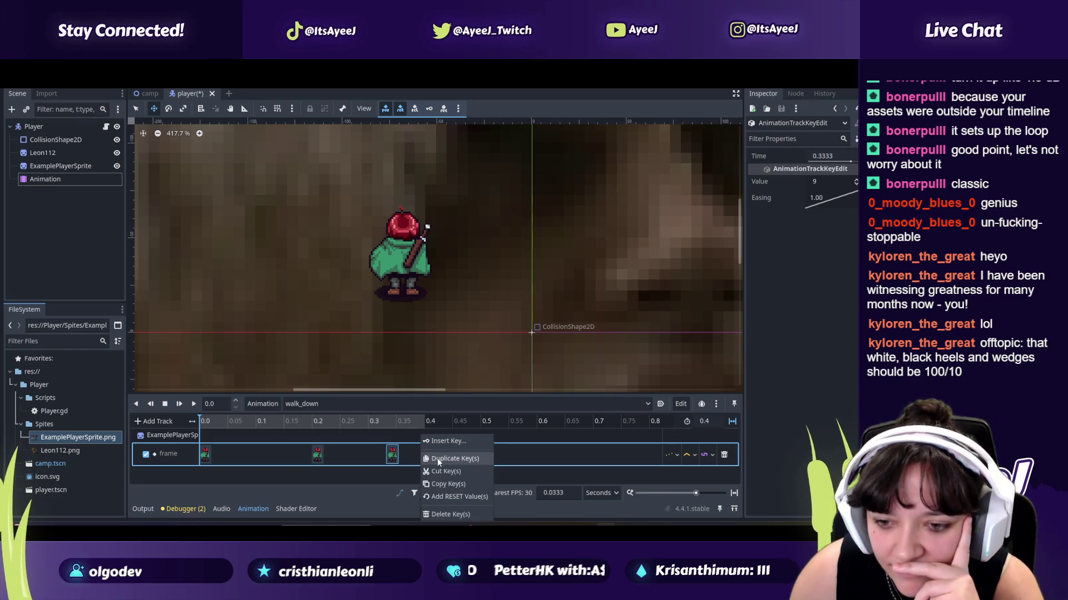
{"action": "left_click", "coordinate": [437, 458]}
Step: Shorten walk_down to 0.3 s and drag the keys so the last sits at 0.3
{"action": "key", "text": "alt+Tab"}
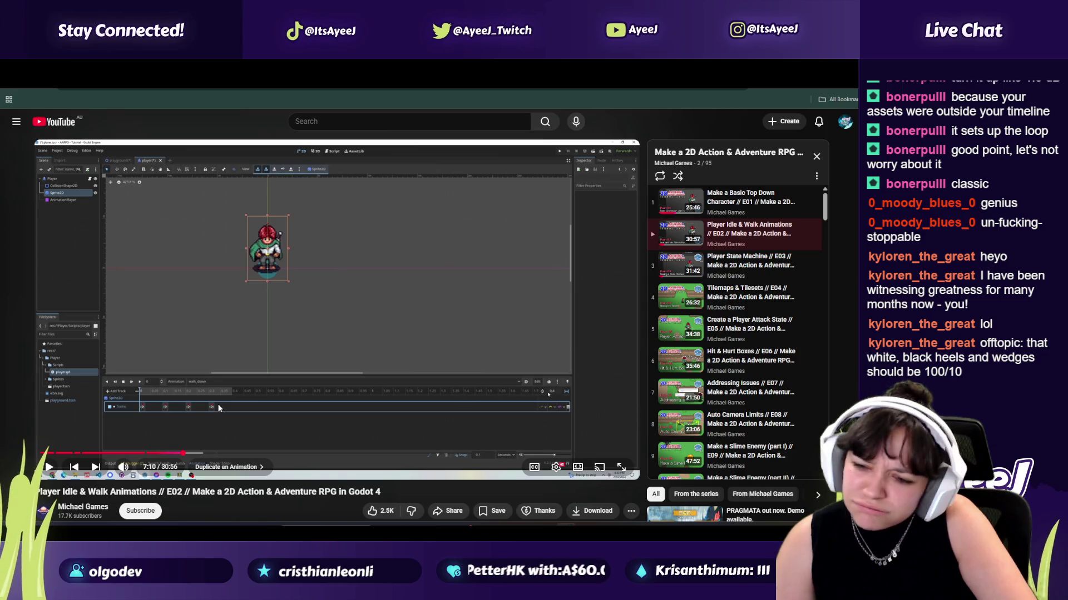
{"action": "key", "text": "space"}
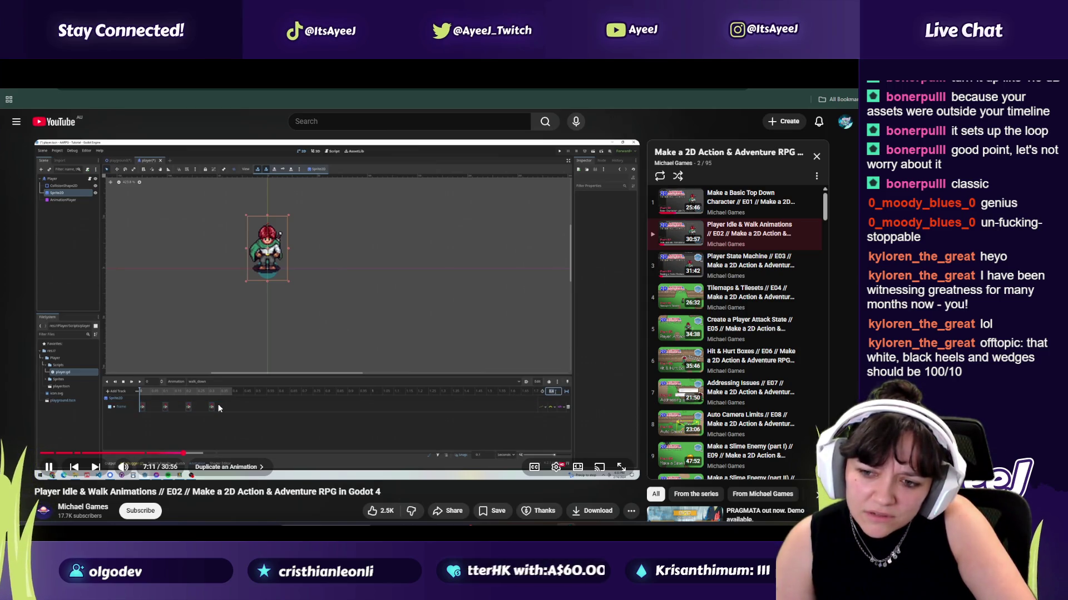
{"action": "key", "text": "space"}
{"action": "key", "text": "alt+Tab"}
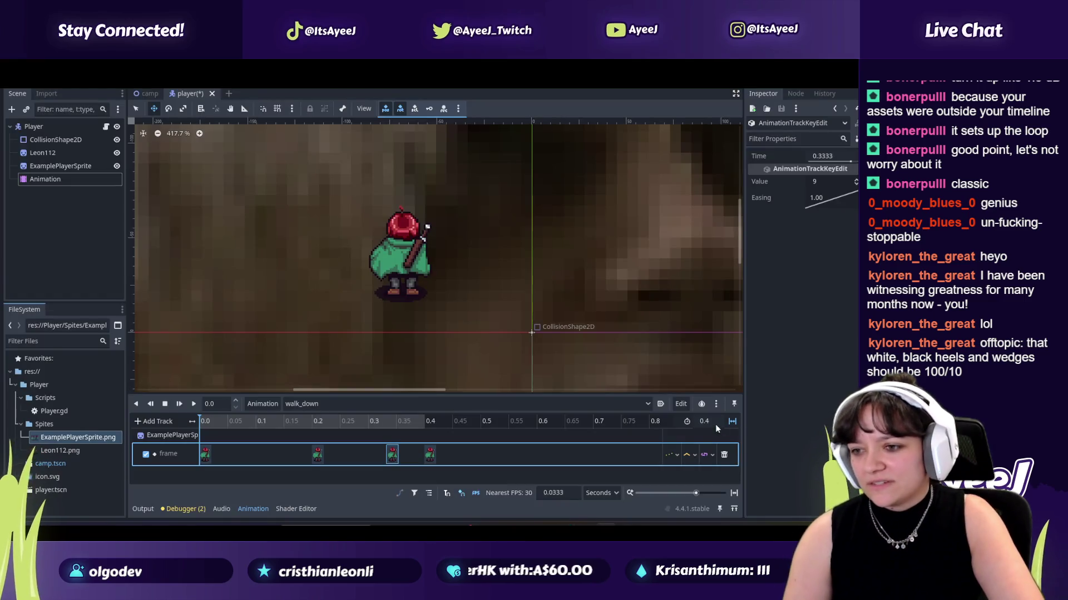
{"action": "double_click", "coordinate": [713, 421]}
{"action": "type", "text": "0.3"}
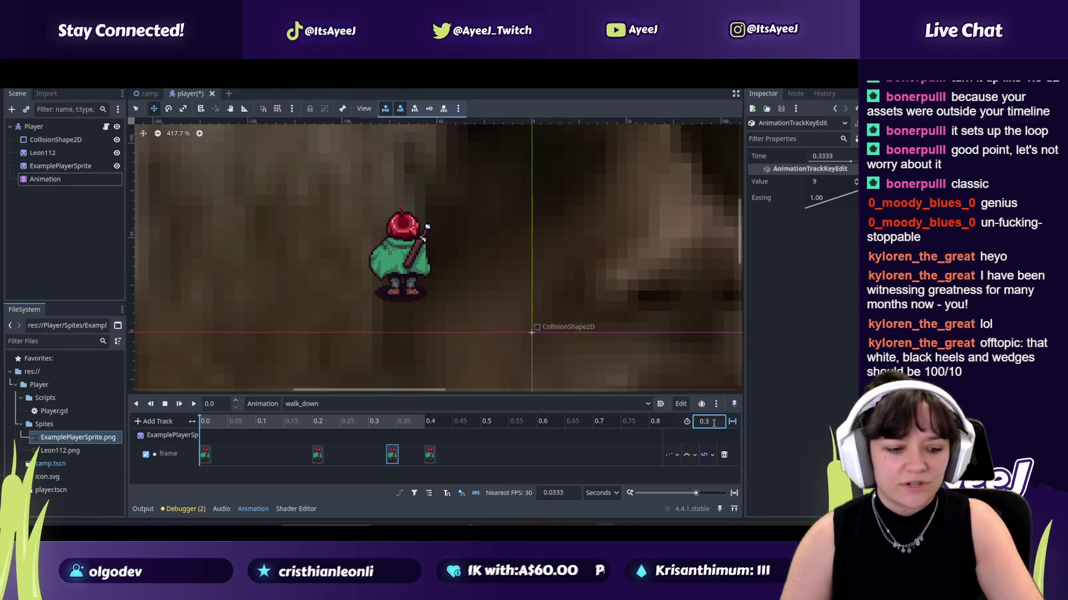
{"action": "left_click", "coordinate": [299, 455]}
{"action": "left_click_drag", "start_coordinate": [317, 455], "coordinate": [241, 458]}
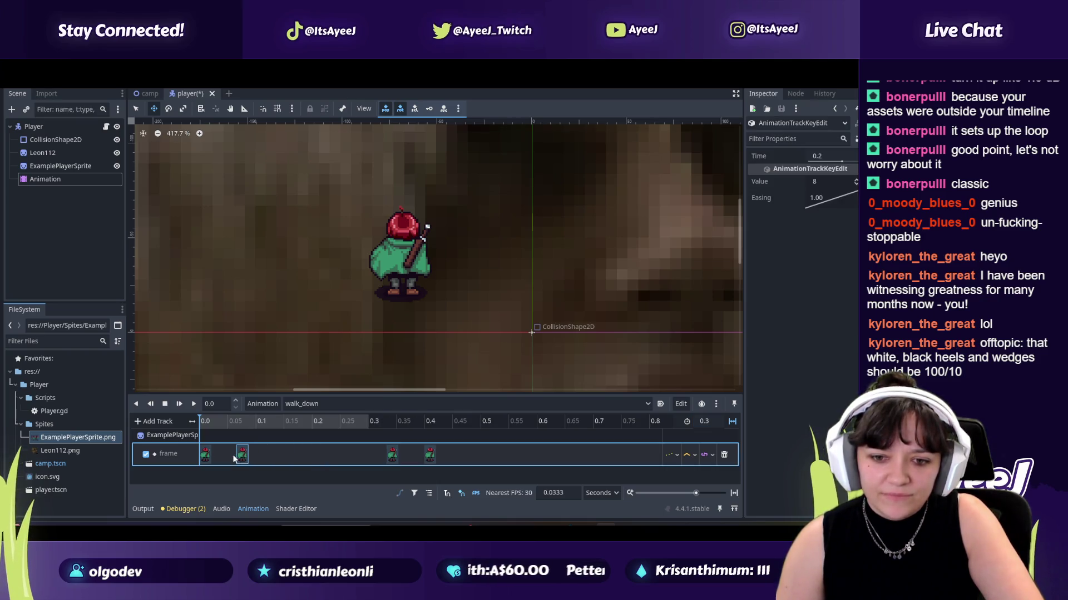
{"action": "left_click_drag", "start_coordinate": [392, 455], "coordinate": [279, 455]}
{"action": "left_click_drag", "start_coordinate": [429, 454], "coordinate": [371, 458]}
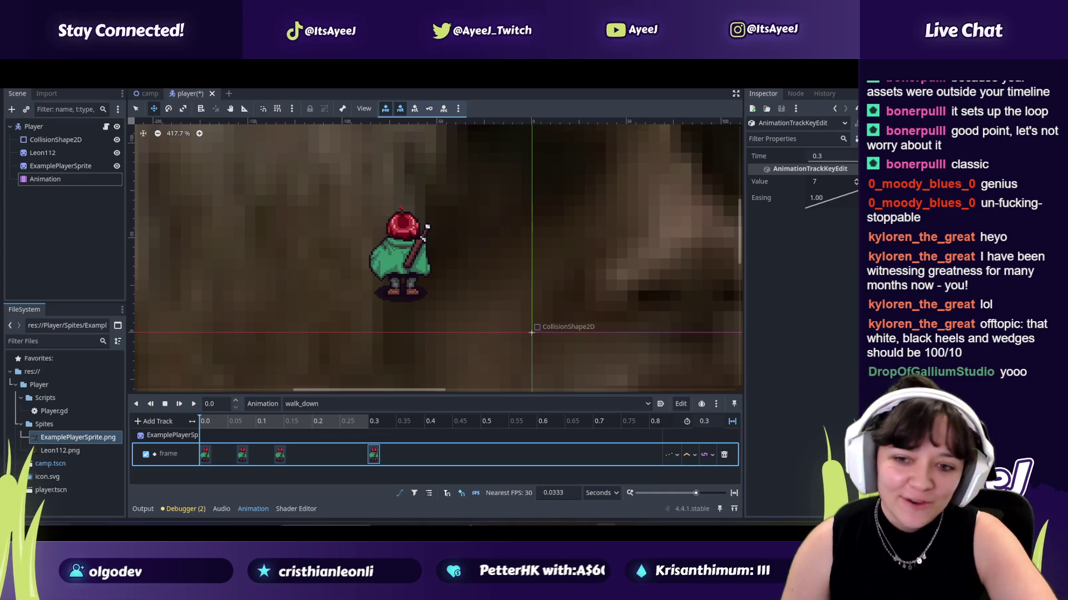
Step: Play the tutorial to about 7:21, past its note that the walk lasts 0.3 s
{"action": "key", "text": "alt+Tab"}
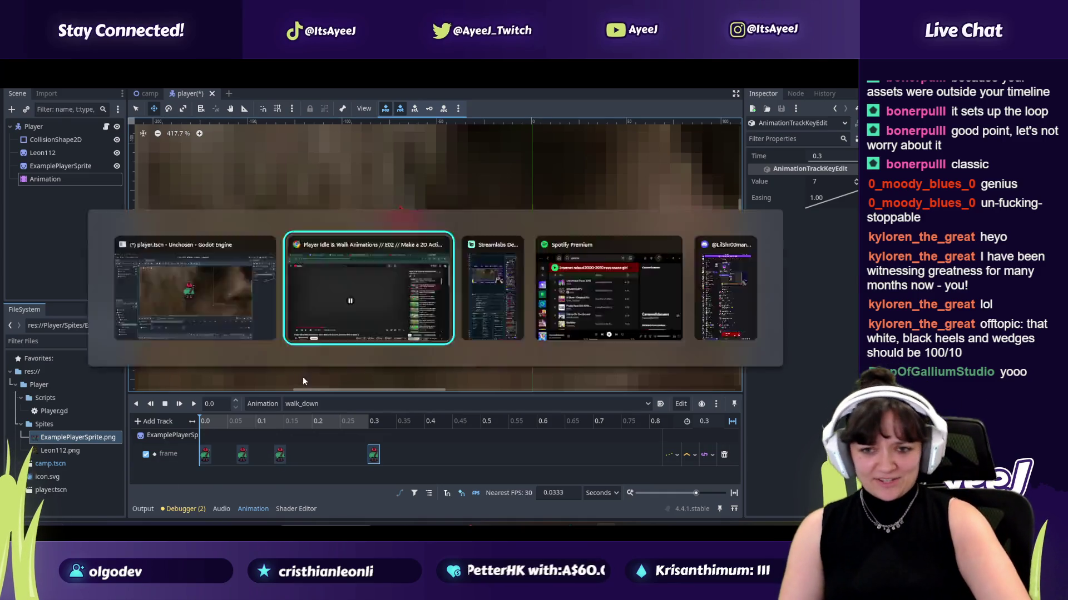
{"action": "left_click", "coordinate": [303, 376]}
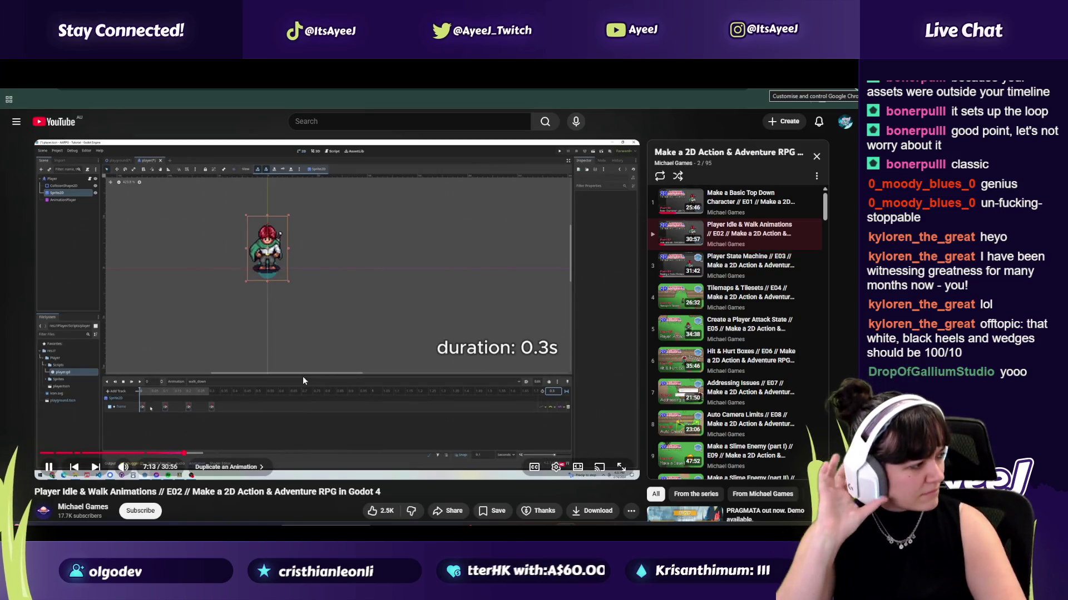
{"action": "left_click", "coordinate": [853, 83]}
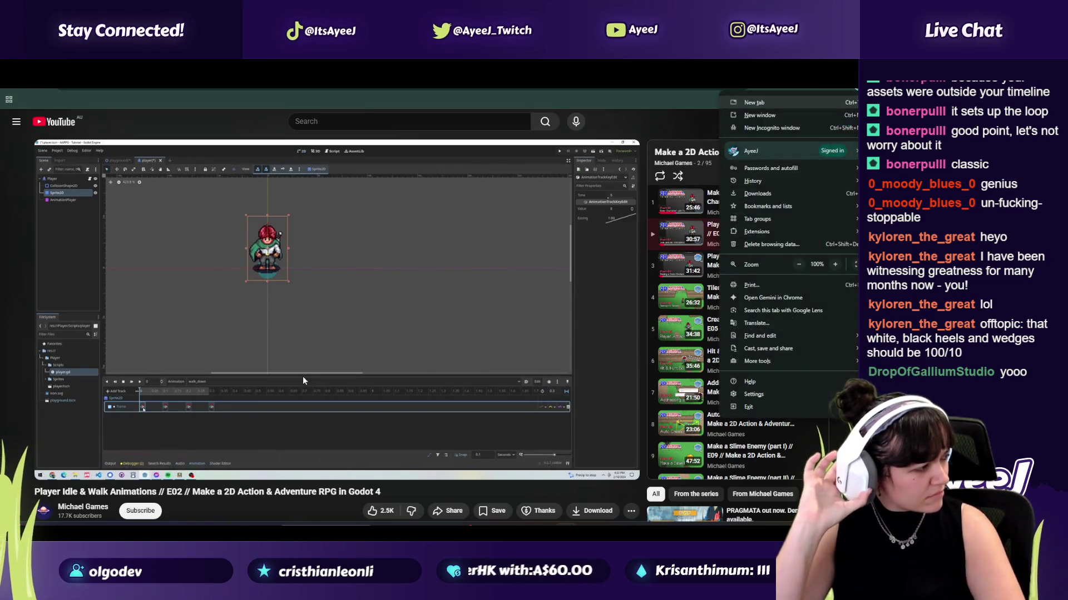
{"action": "left_click", "coordinate": [459, 322]}
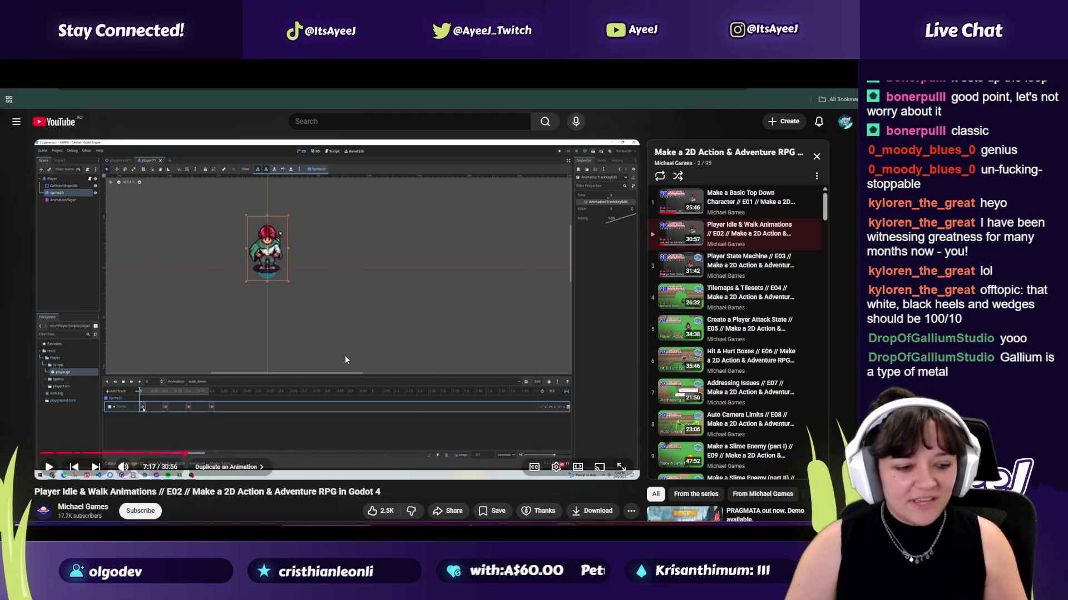
{"action": "left_click", "coordinate": [346, 341]}
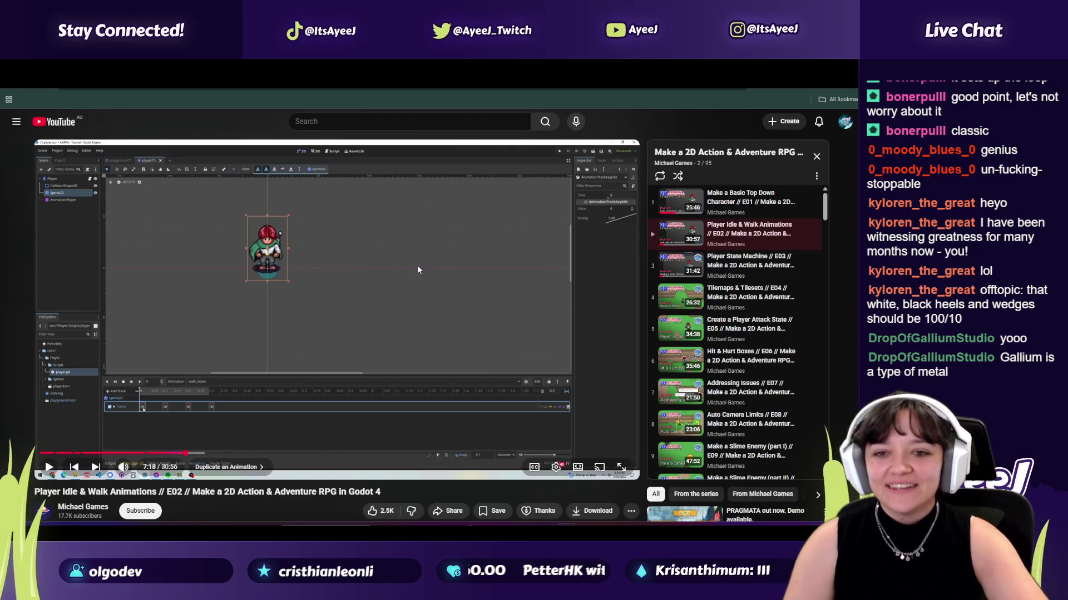
{"action": "left_click", "coordinate": [372, 266]}
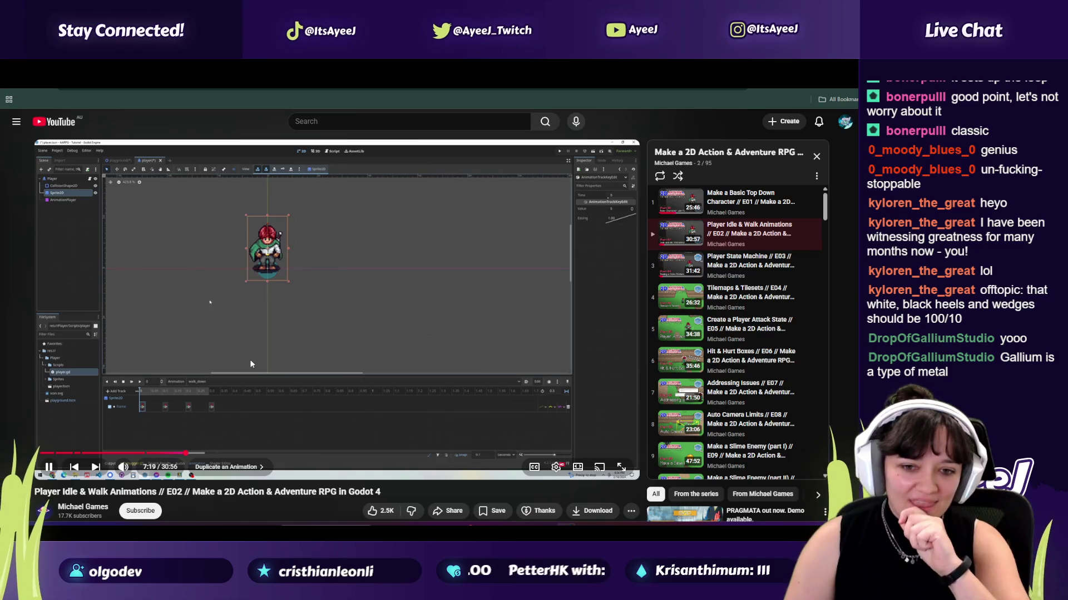
{"action": "left_click", "coordinate": [258, 392]}
Step: Check each walk_down frame key, then change the 0.3 s key's frame value from 7 to 6
{"action": "key", "text": "alt+Tab"}
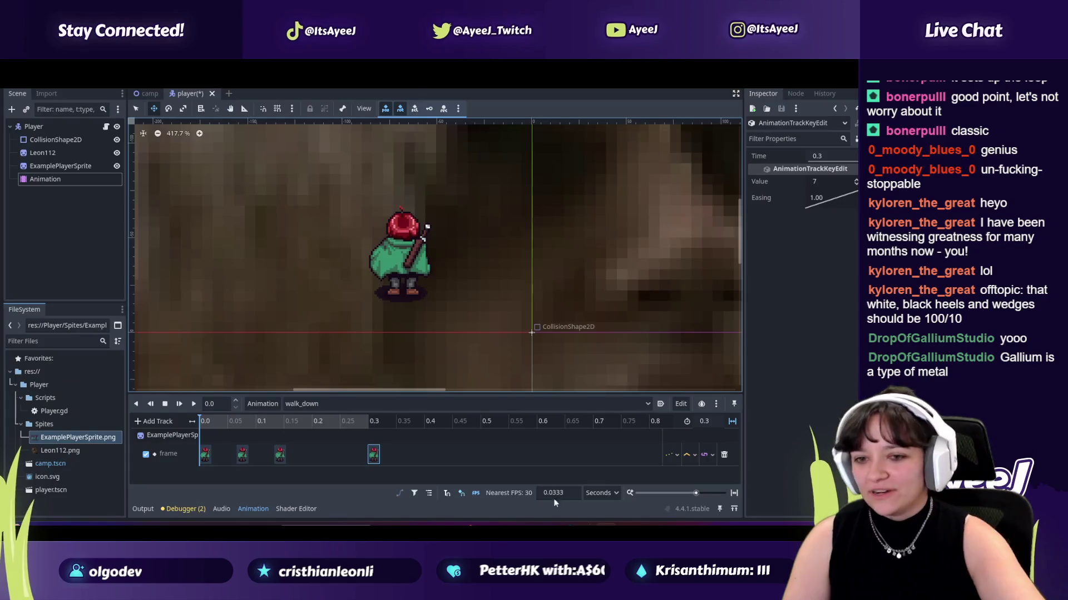
{"action": "left_click", "coordinate": [209, 453]}
{"action": "left_click", "coordinate": [816, 182]}
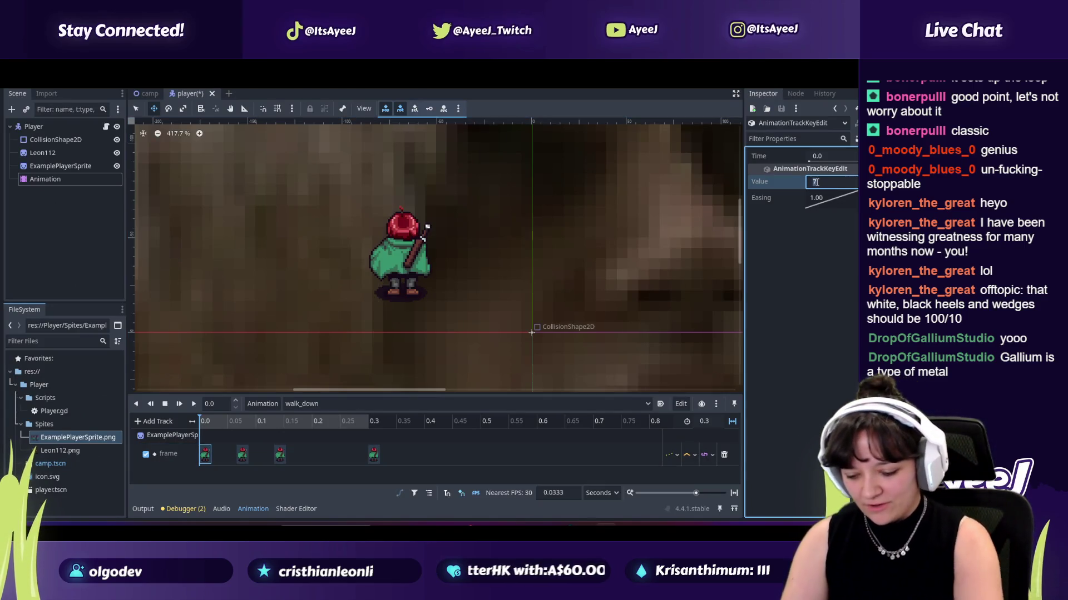
{"action": "left_click", "coordinate": [242, 454]}
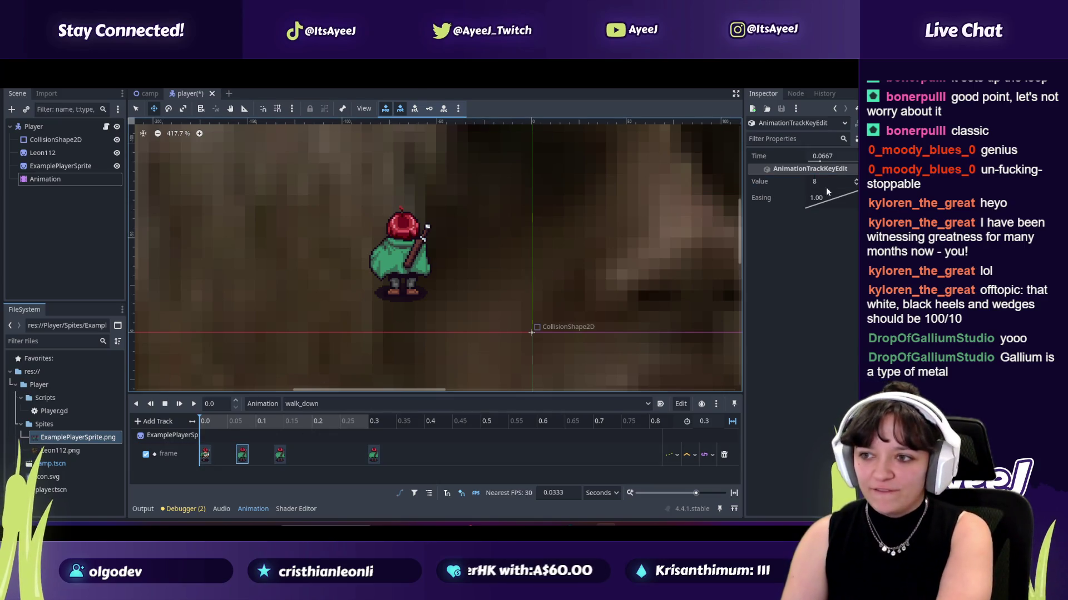
{"action": "left_click", "coordinate": [279, 454]}
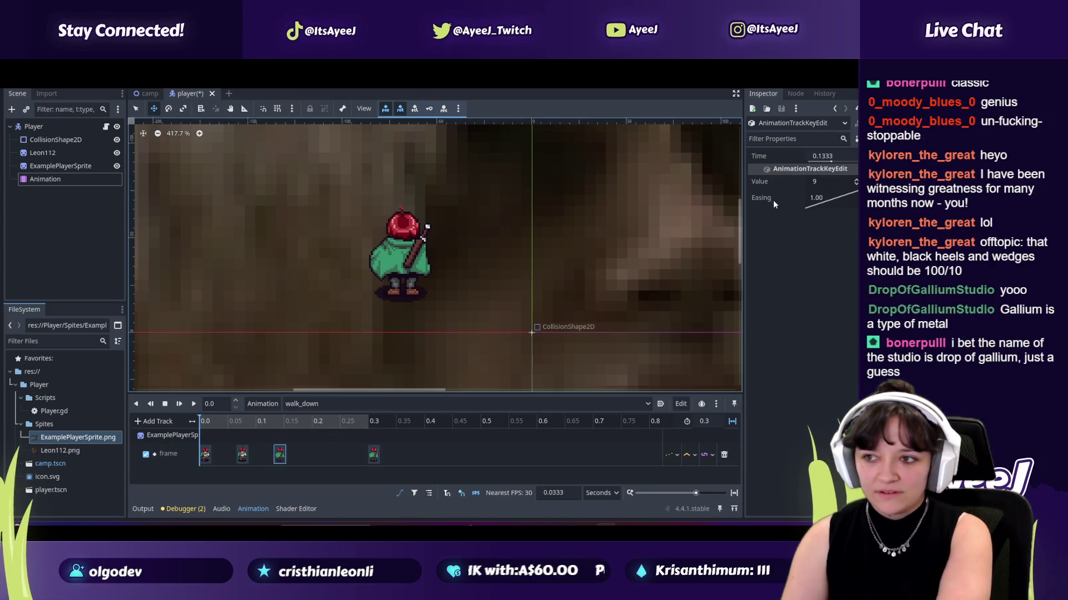
{"action": "left_click", "coordinate": [374, 454]}
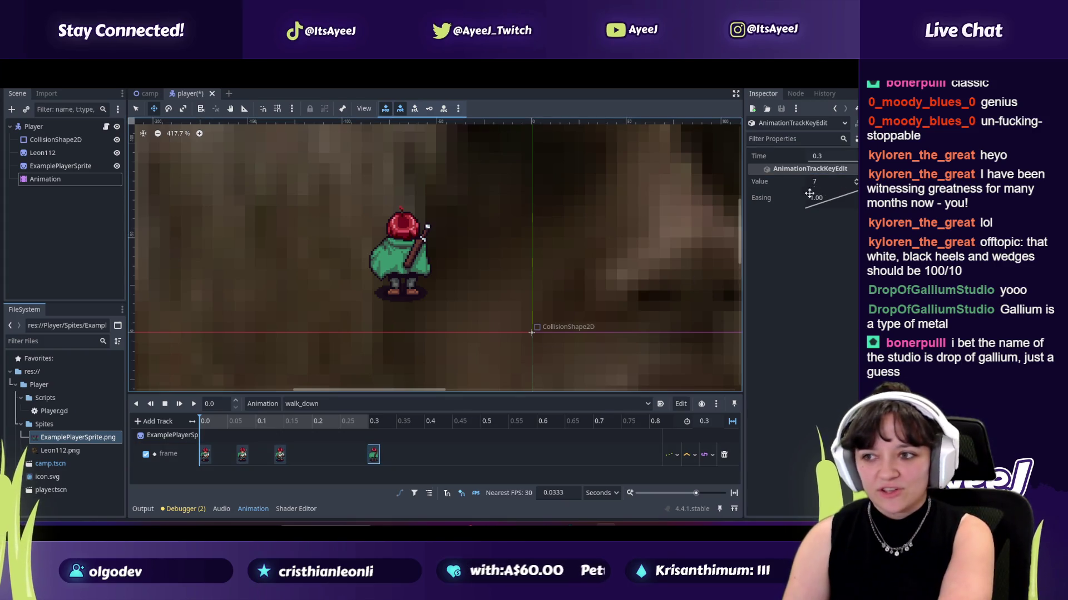
{"action": "left_click", "coordinate": [829, 183]}
{"action": "type", "text": "6"}
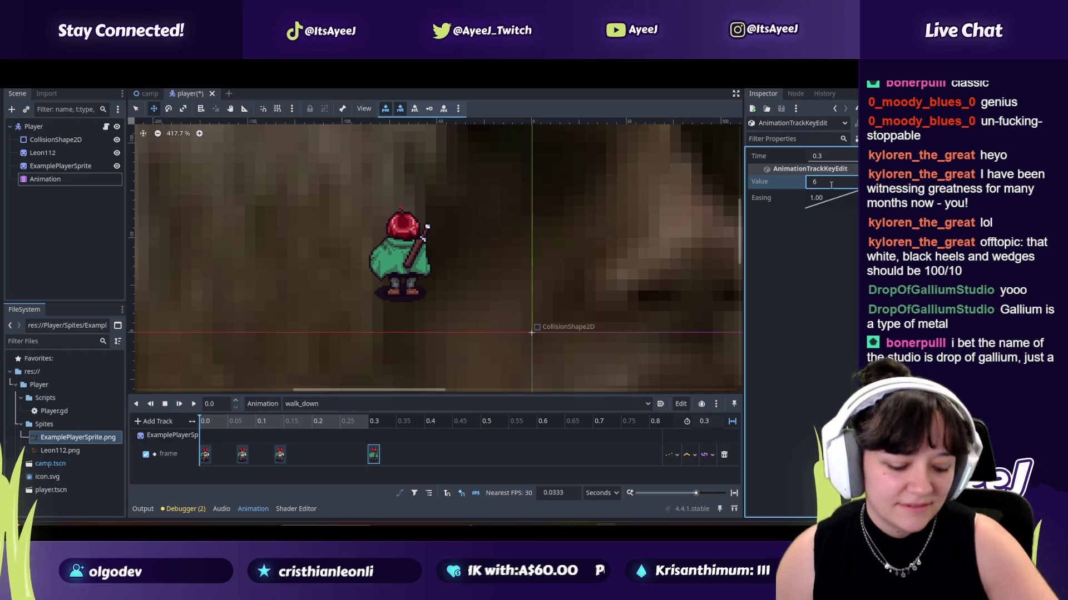
{"action": "key", "text": "alt+Tab"}
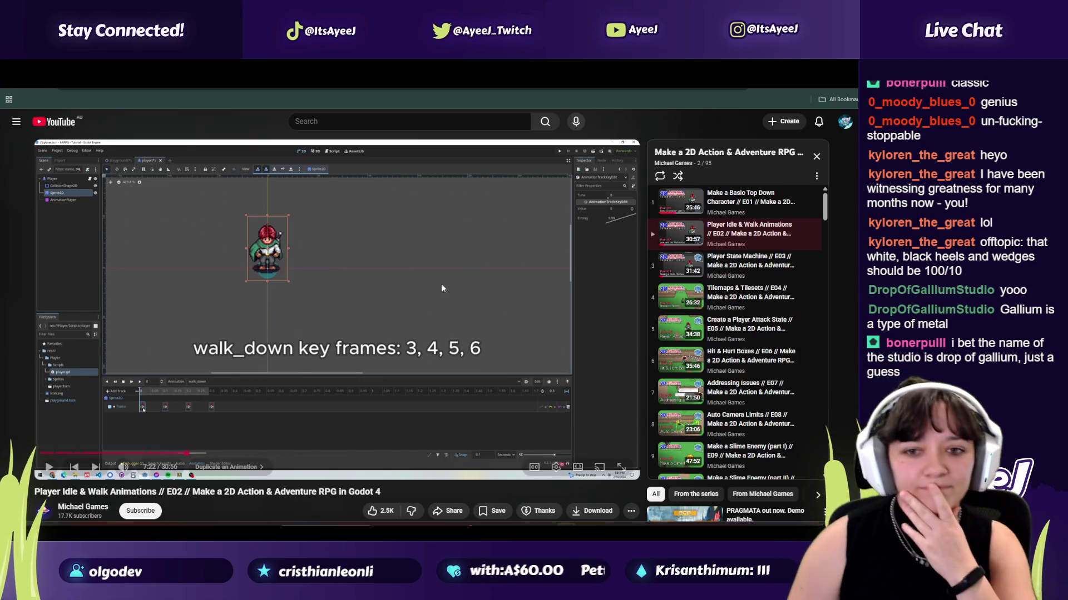
{"action": "left_click", "coordinate": [418, 299]}
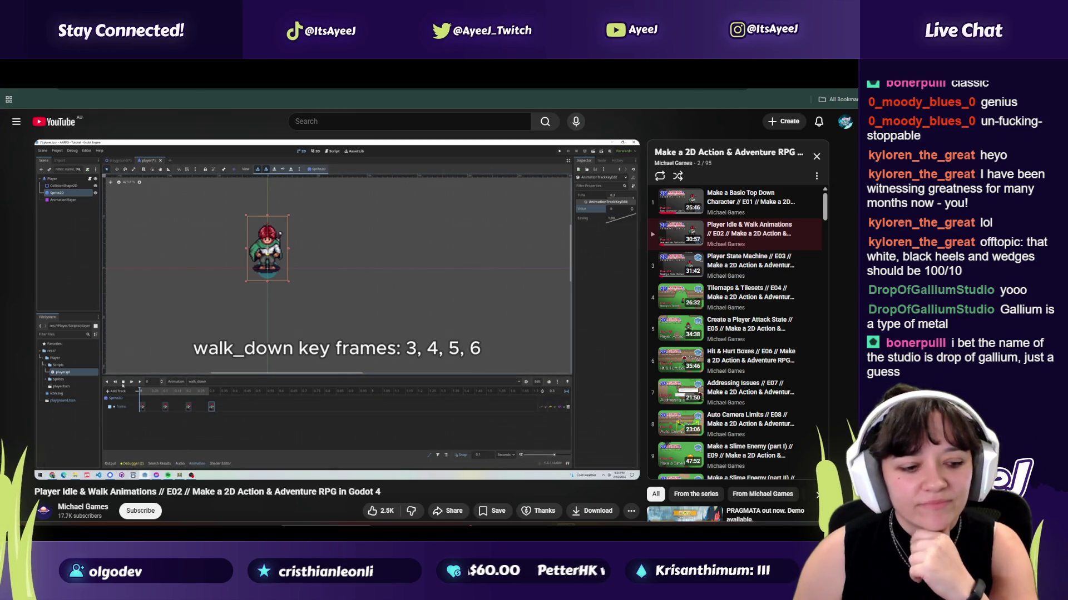
{"action": "left_click", "coordinate": [423, 295]}
{"action": "key", "text": "alt+Tab"}
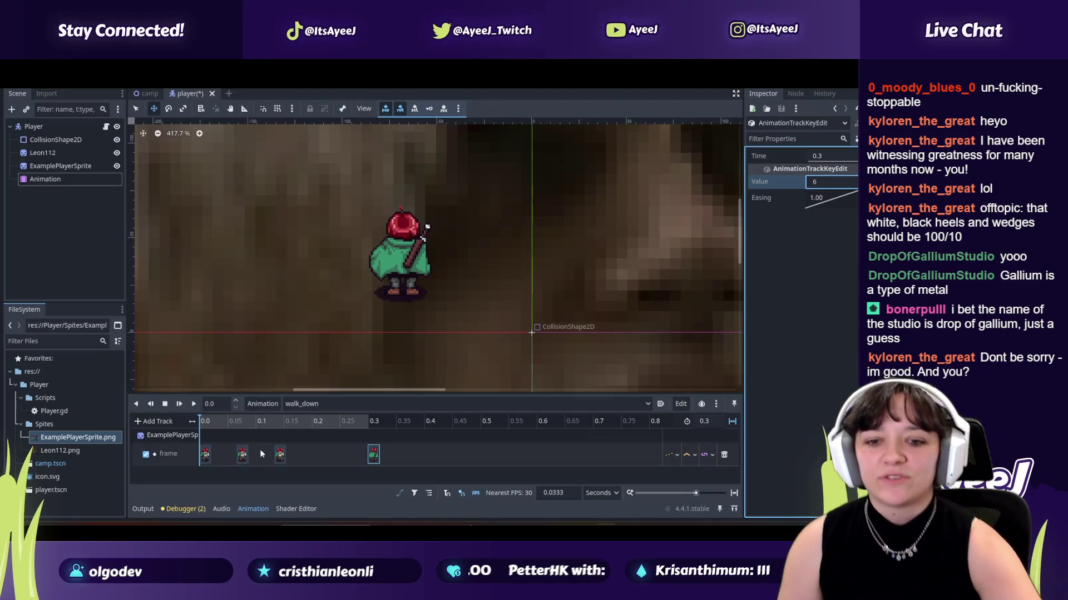
Step: Preview walk_down, then move the third key to 0.2 s and the second to 0.1 s
{"action": "left_click", "coordinate": [179, 403]}
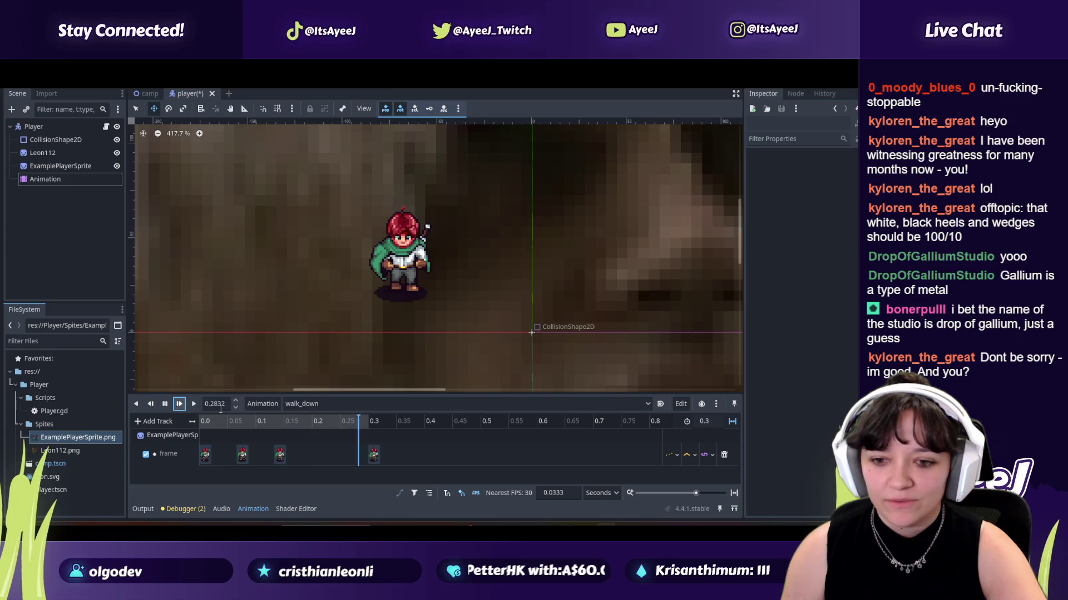
{"action": "left_click", "coordinate": [164, 403]}
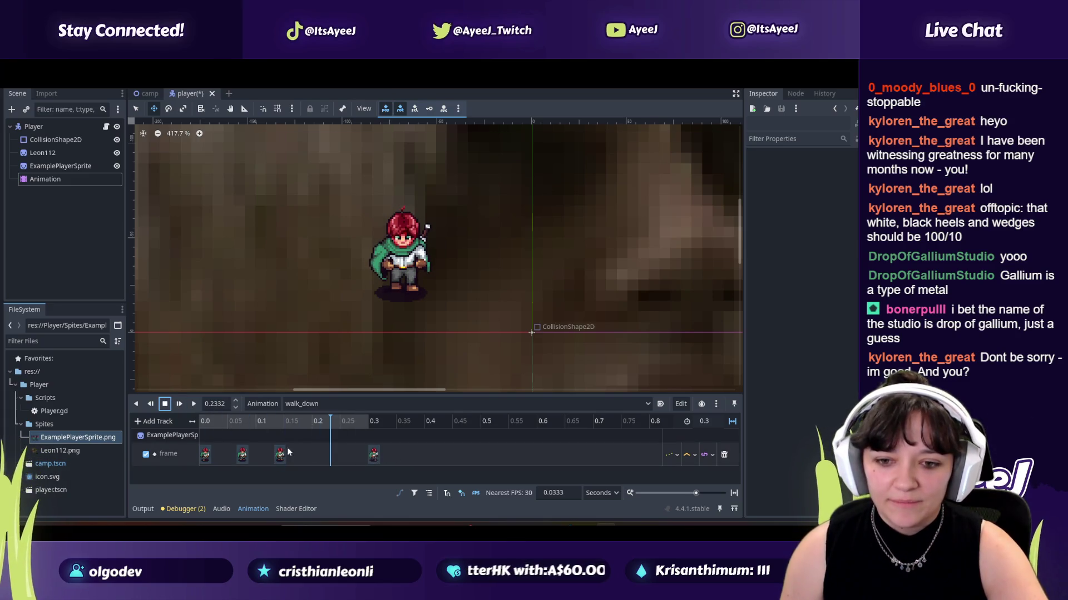
{"action": "left_click_drag", "start_coordinate": [280, 454], "coordinate": [318, 454]}
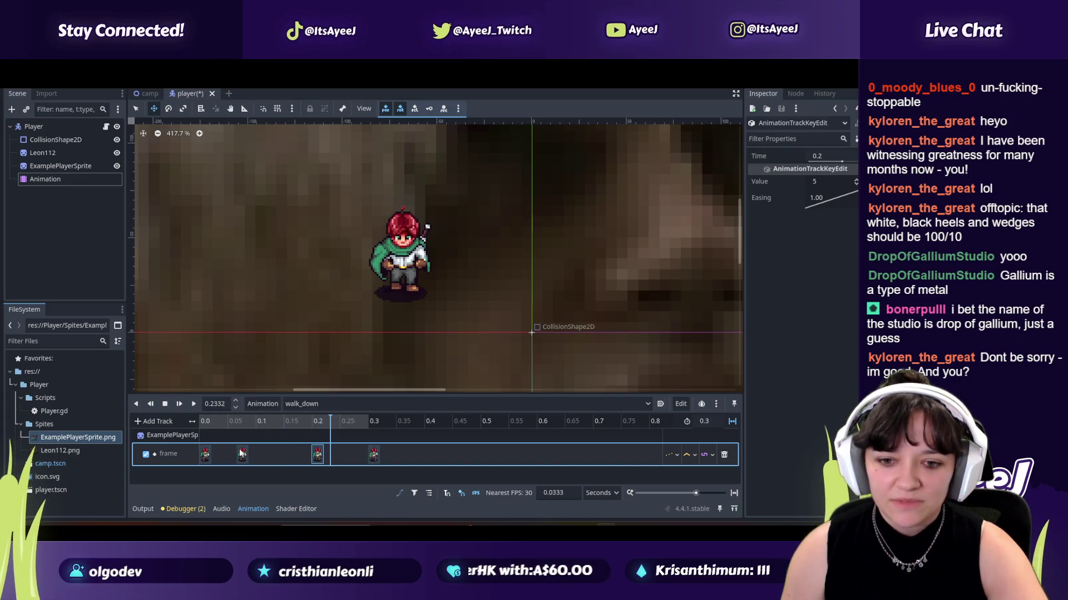
{"action": "left_click_drag", "start_coordinate": [242, 453], "coordinate": [261, 453]}
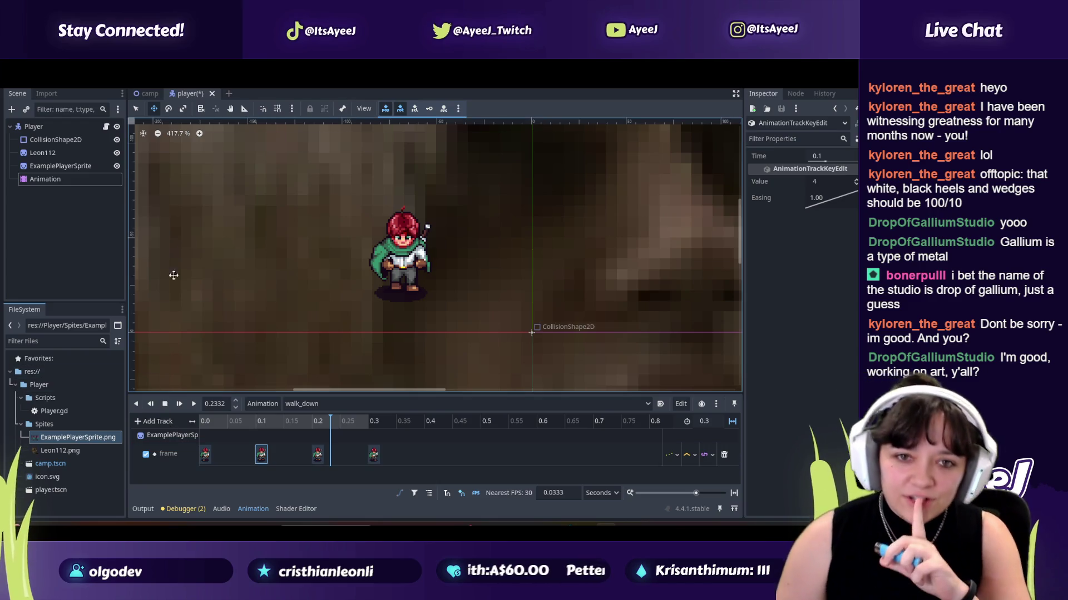
Step: Replay the walk, trying the last key at 0.6333 s before returning it to 0.3 s
{"action": "left_click", "coordinate": [178, 405]}
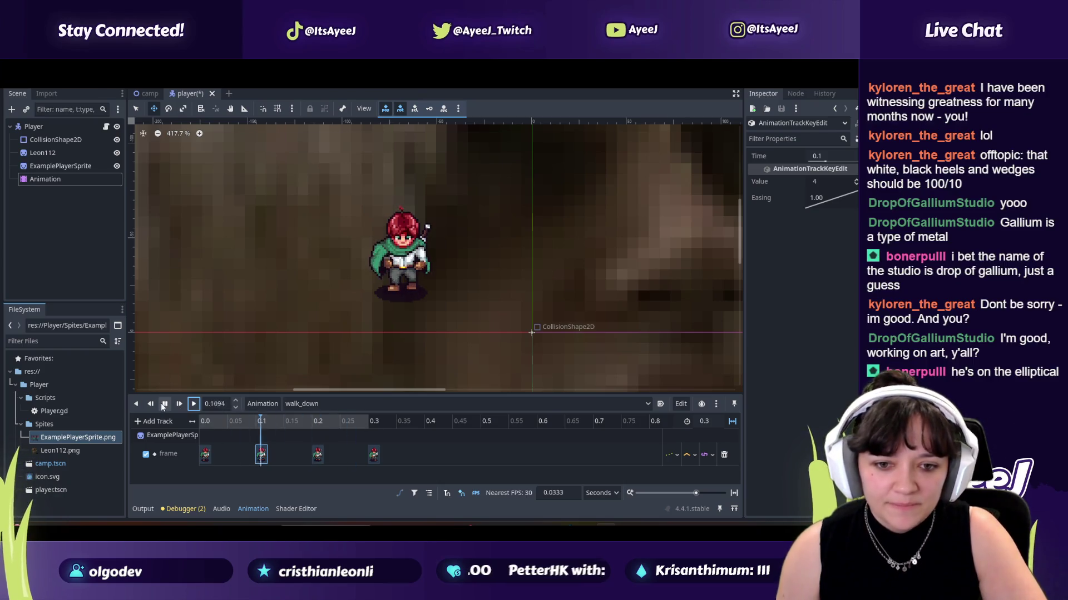
{"action": "left_click", "coordinate": [165, 404]}
{"action": "left_click_drag", "start_coordinate": [368, 456], "coordinate": [561, 456]}
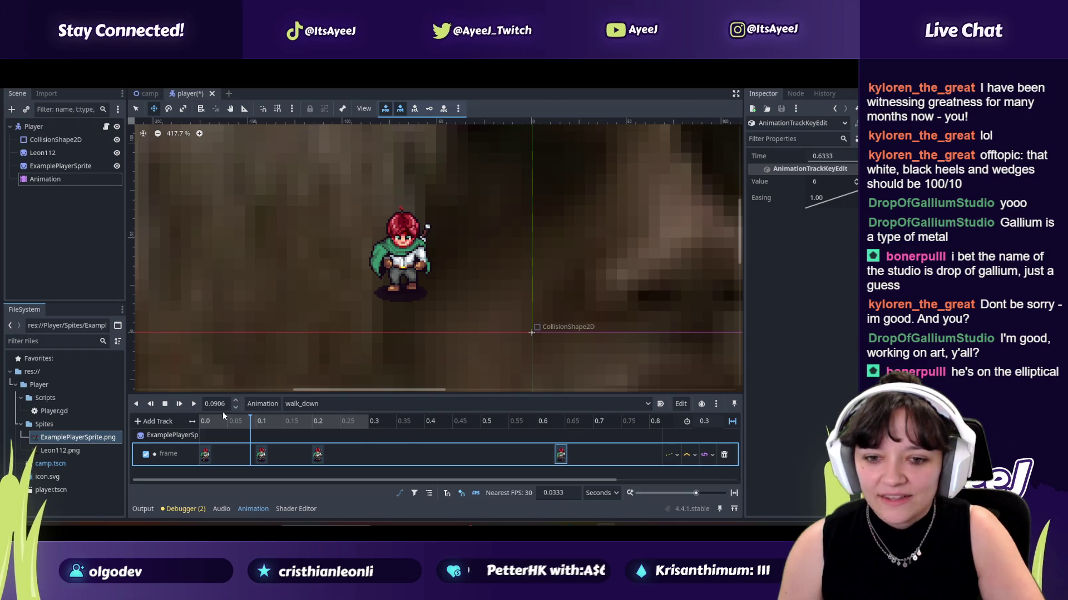
{"action": "left_click", "coordinate": [194, 404]}
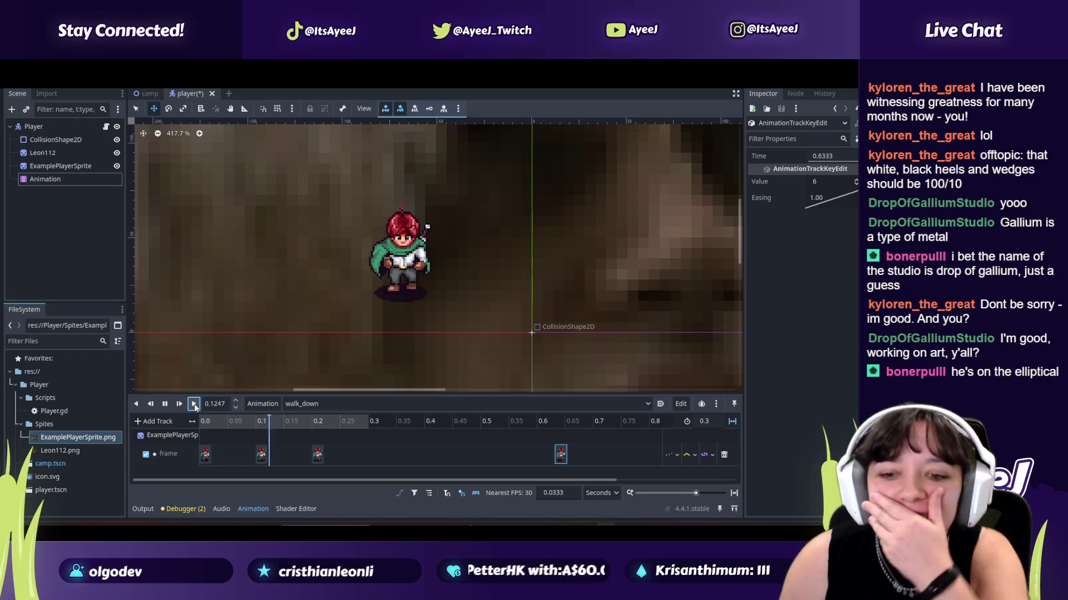
{"action": "left_click", "coordinate": [164, 403]}
{"action": "left_click", "coordinate": [561, 456]}
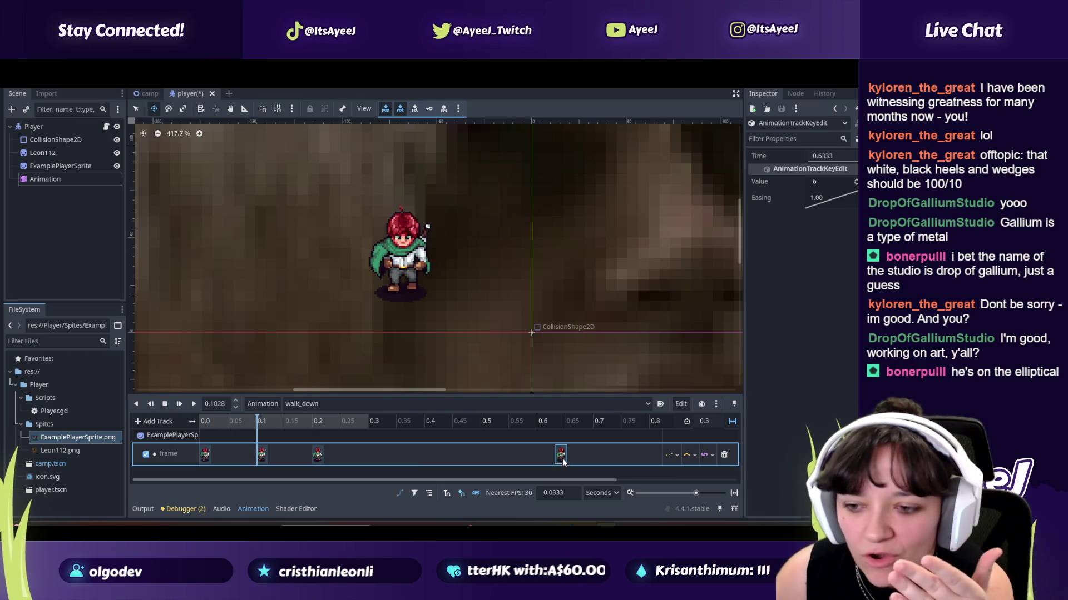
{"action": "mouse_move", "coordinate": [561, 456]}
{"action": "left_mouse_down"}
{"action": "mouse_move", "coordinate": [359, 455]}
{"action": "mouse_move", "coordinate": [373, 456]}
{"action": "left_mouse_up"}
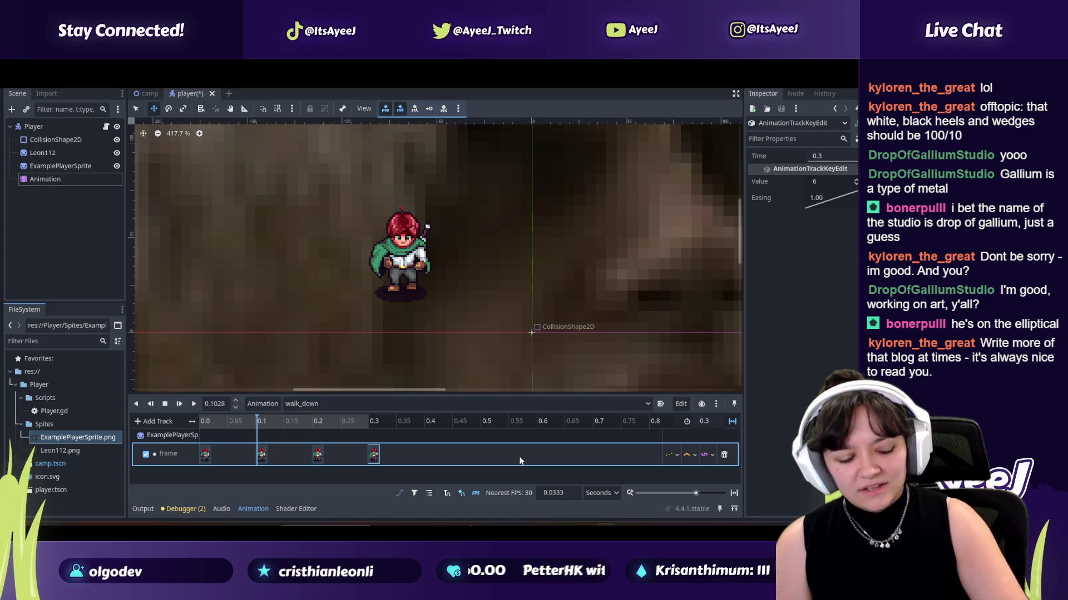
Step: Return to the YouTube tutorial and play it from 7:33 to about 7:50, then pause
{"action": "key", "text": "alt+Tab"}
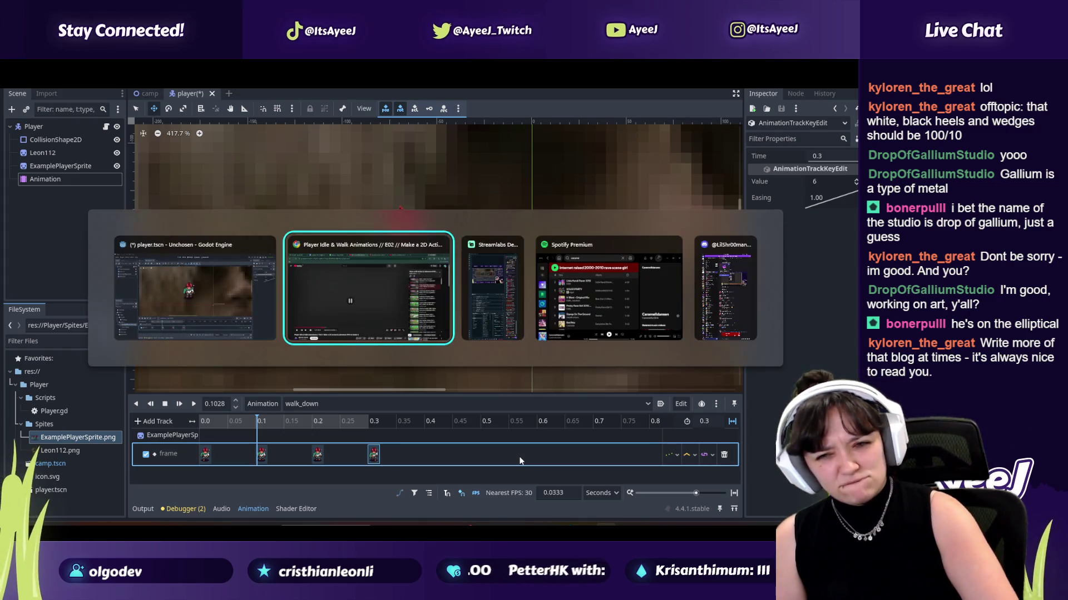
{"action": "key", "text": "space"}
{"action": "key", "text": "space"}
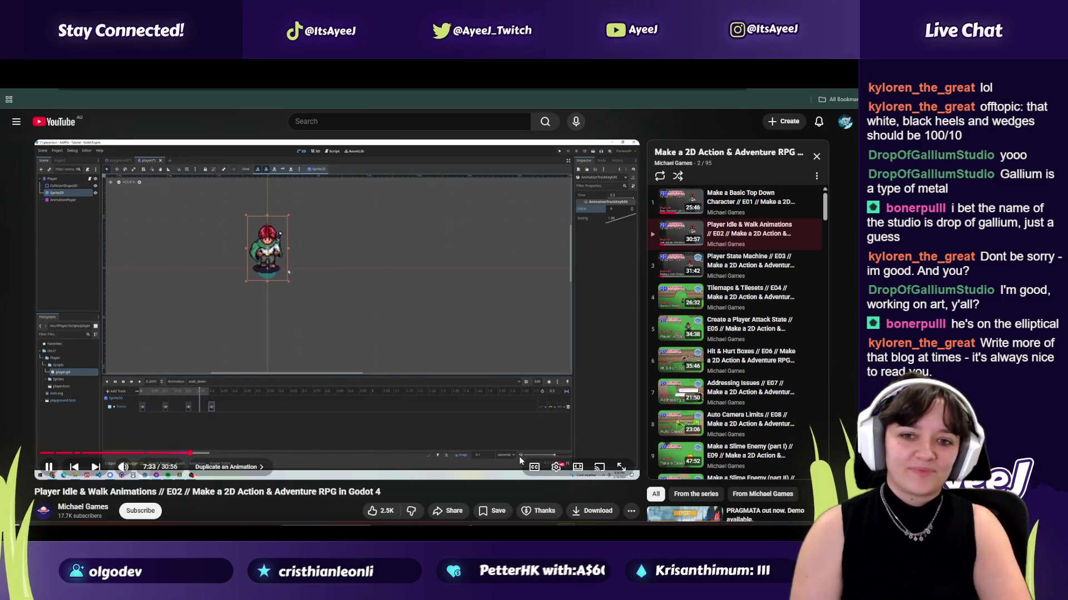
{"action": "key", "text": "space"}
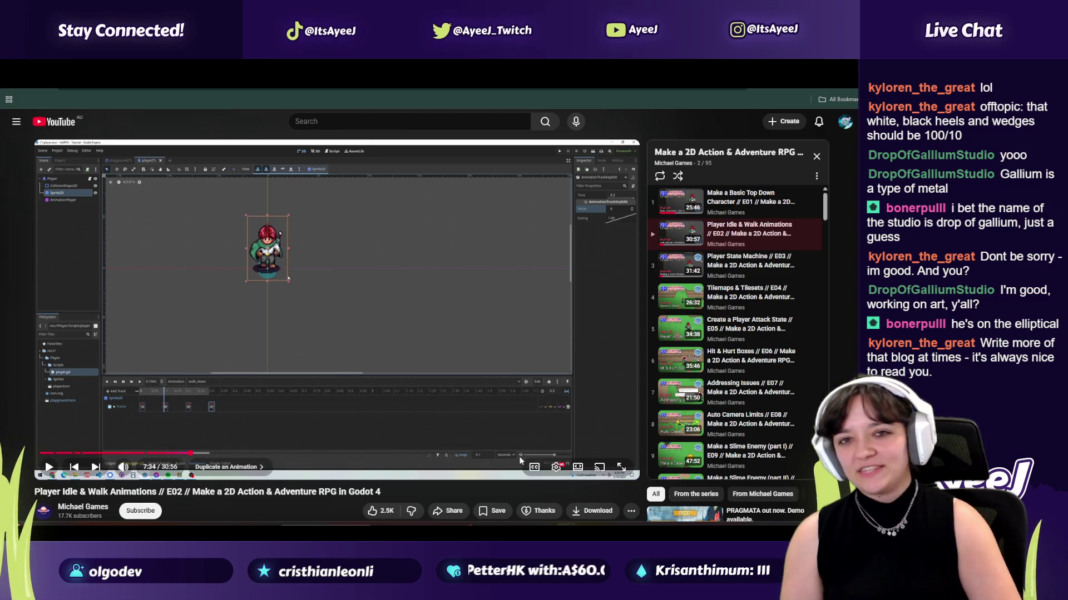
{"action": "key", "text": "space"}
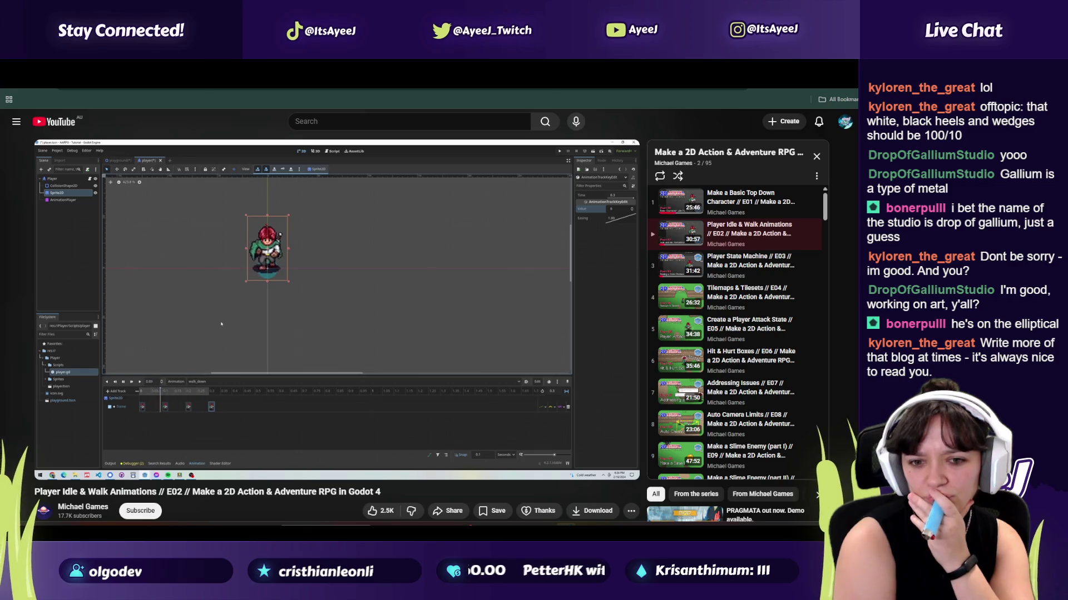
{"action": "left_click", "coordinate": [521, 461]}
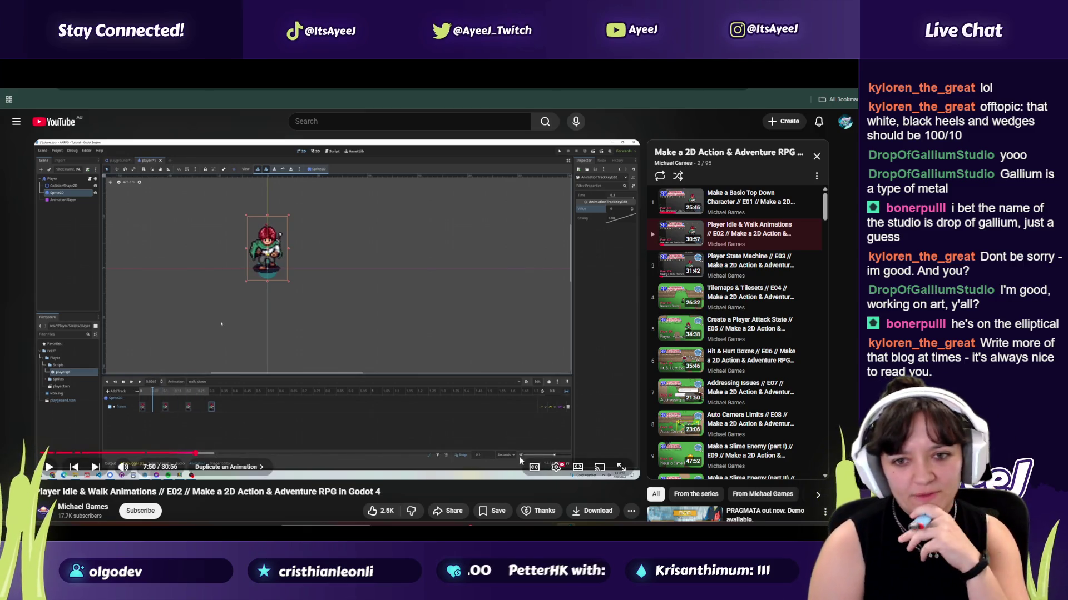